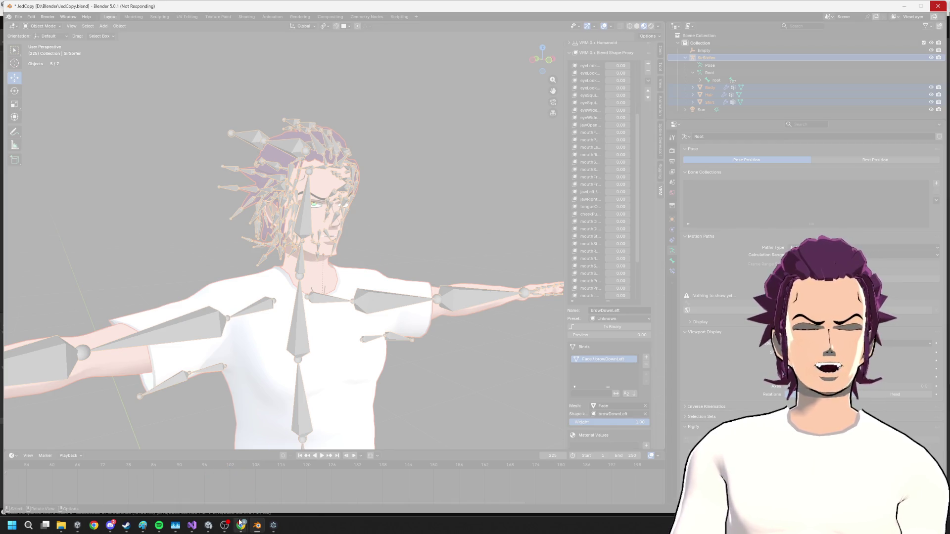
- Switch from Blender's JedCopy.blend to the Unity editor using the taskbar
mouse_move(216, 523)
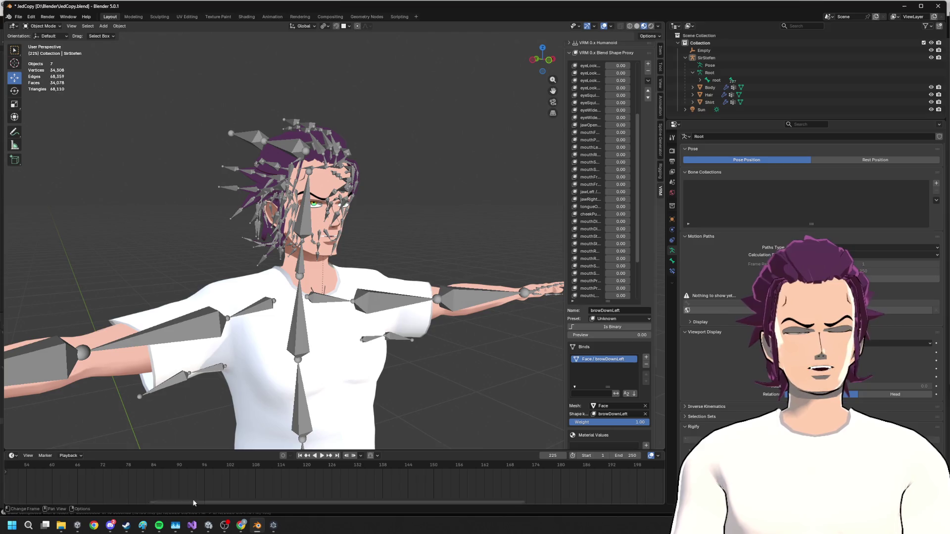
click(208, 528)
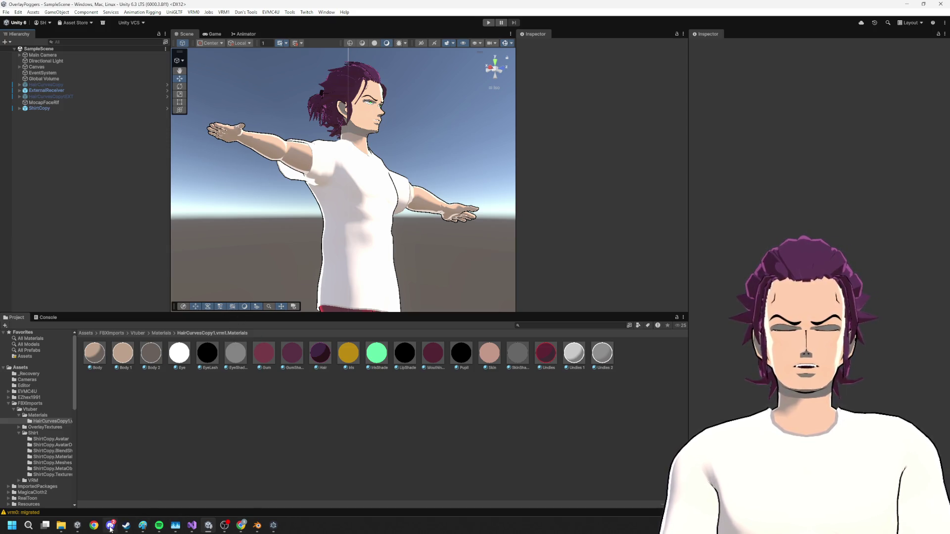
- Check Body's GumShadow material, then show ShirtCopy's Overdrive Blend Shapes with its mouthSmileLeft entry
mouse_move(110, 526)
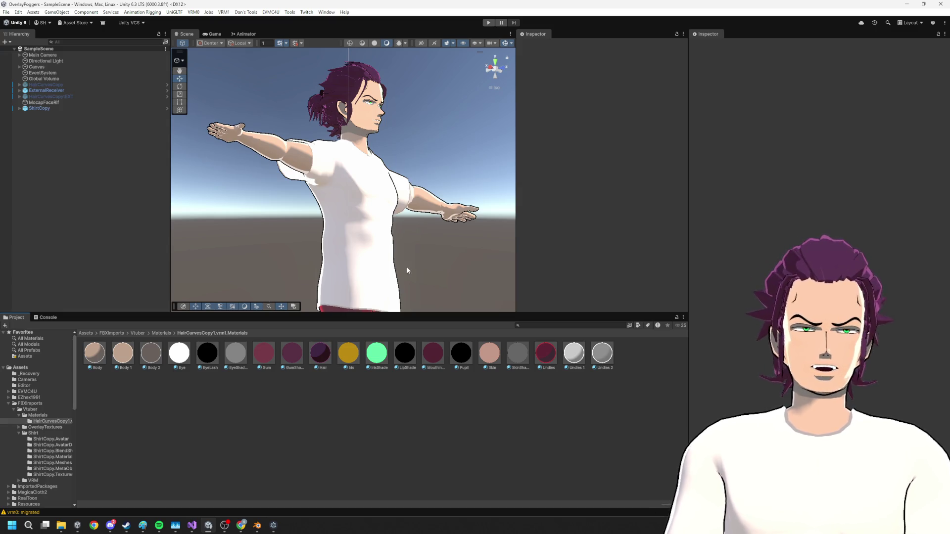
click(51, 109)
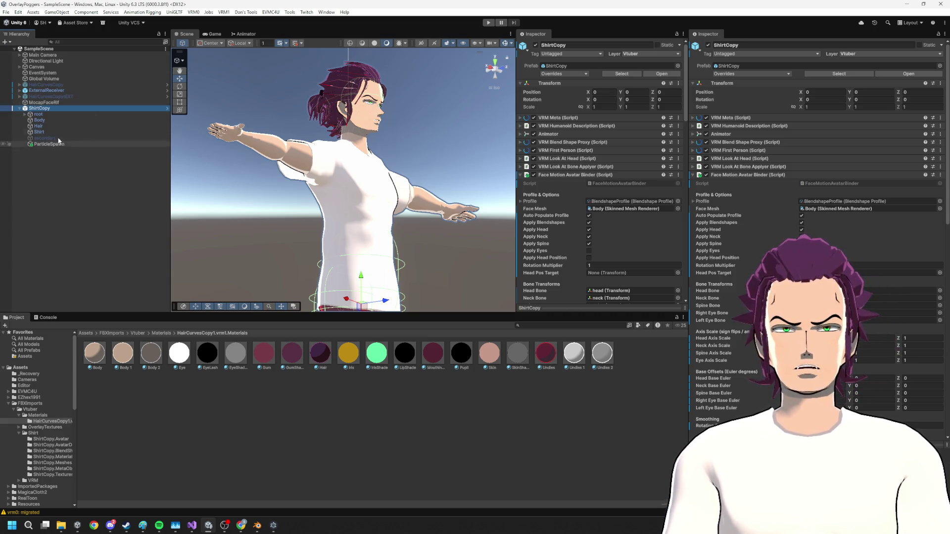
click(43, 120)
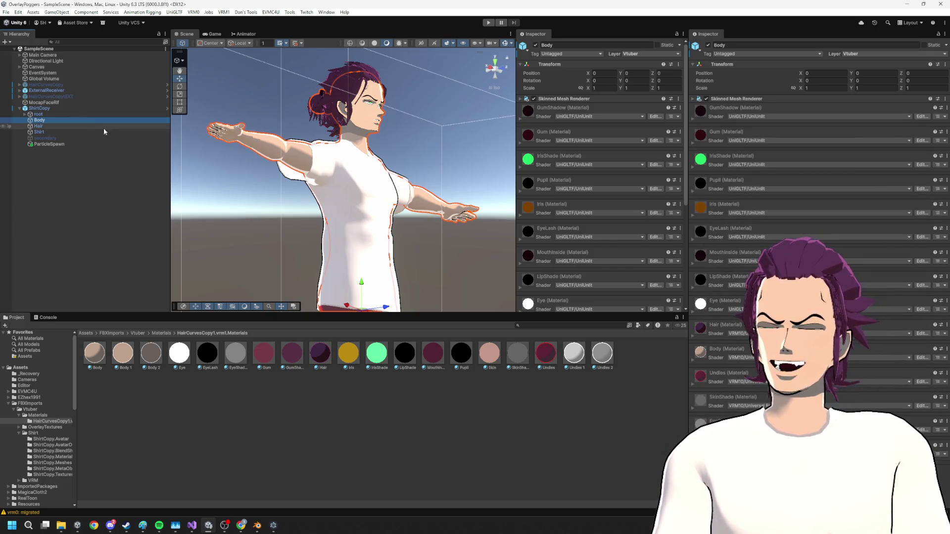
click(575, 107)
click(564, 109)
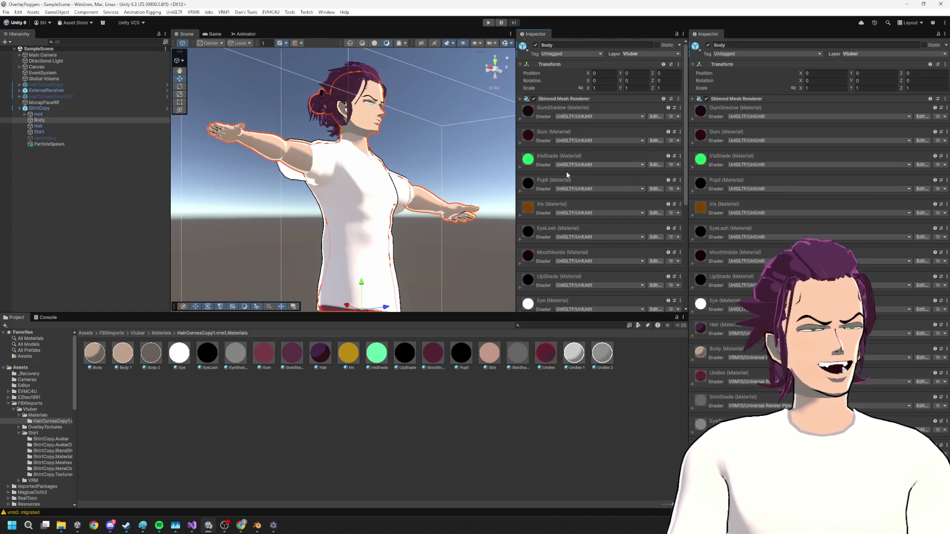
scroll(565, 170, down, 3)
click(54, 106)
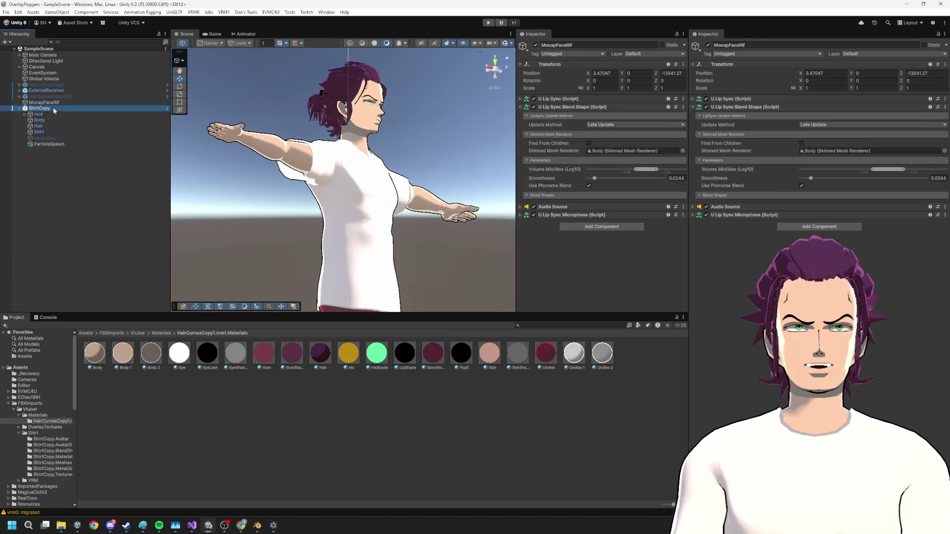
scroll(589, 188, down, 15)
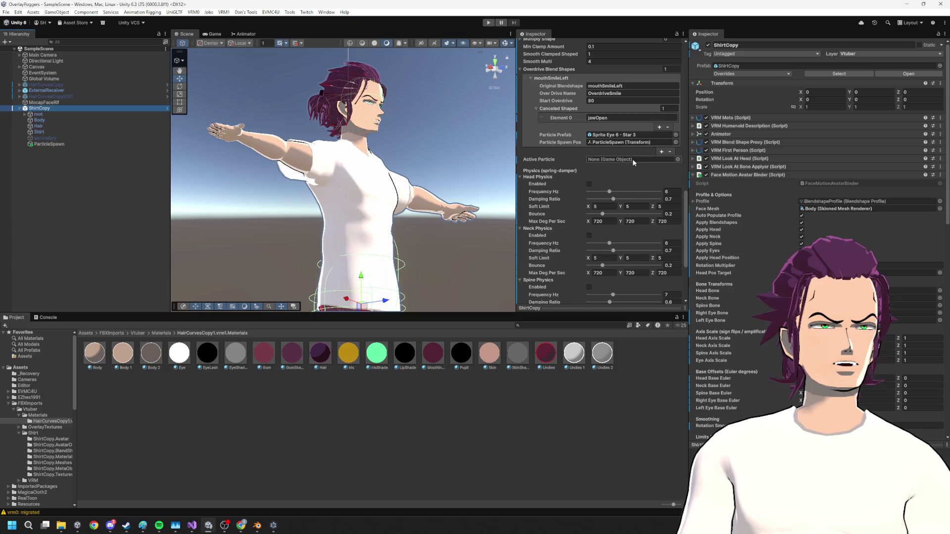
- Duplicate the mouthSmileLeft→OverdriveSmile overdrive entry, keeping Start Overdrive 80
click(635, 145)
click(661, 151)
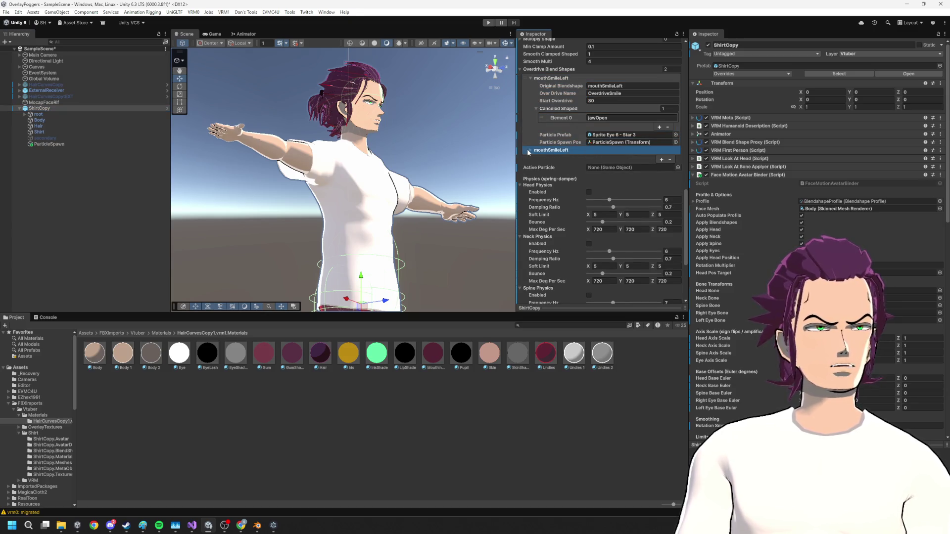
click(629, 158)
key(Tab)
key(Tab)
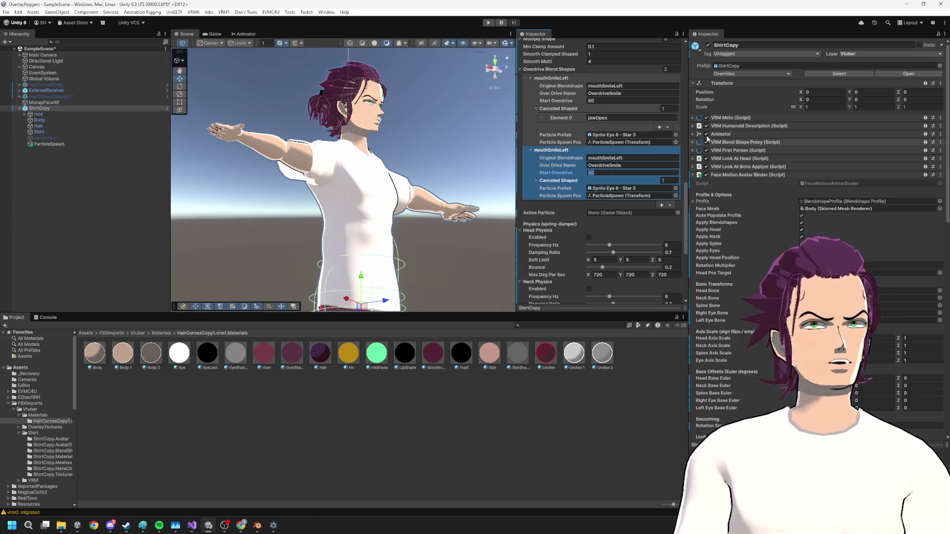
click(719, 43)
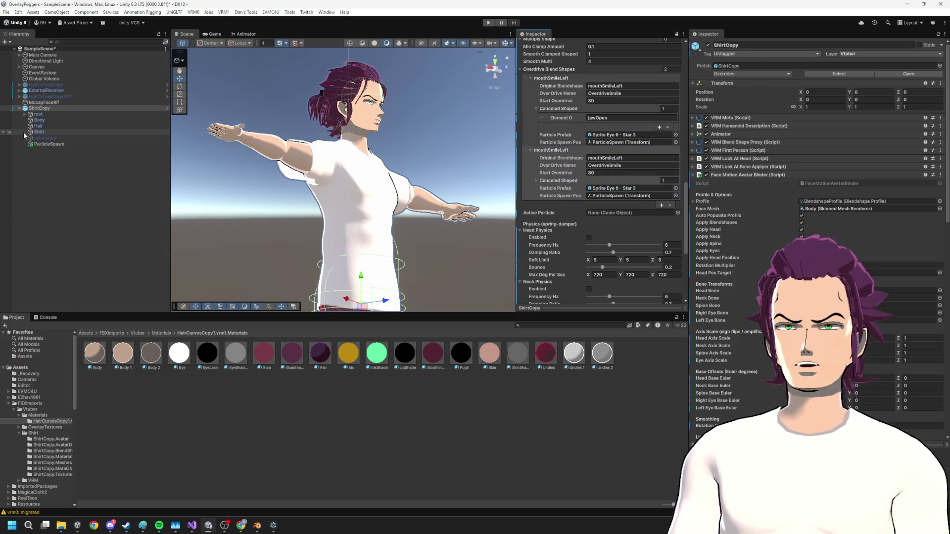
- Expand the Body mesh's Skinned Mesh Renderer BlendShapes list in the second Inspector
click(39, 120)
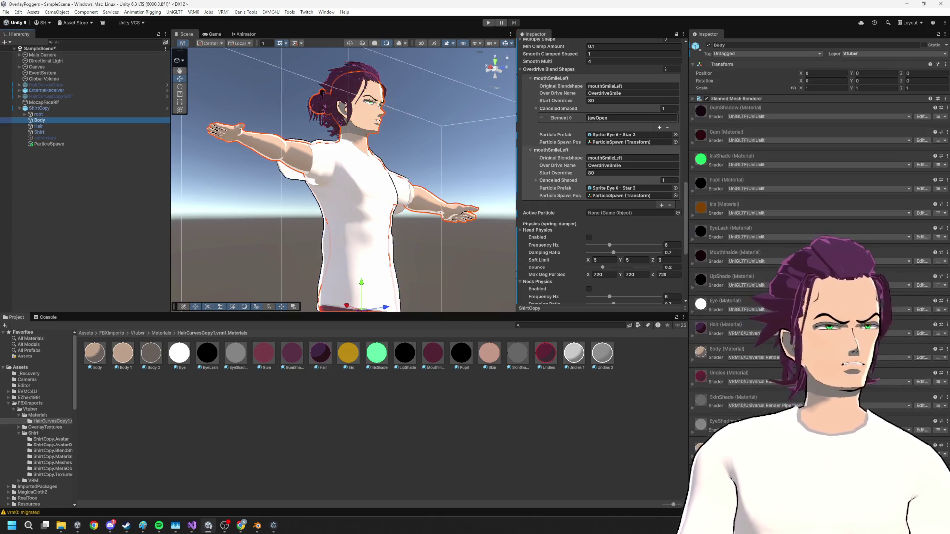
click(737, 98)
scroll(817, 149, down, 5)
scroll(761, 234, up, 10)
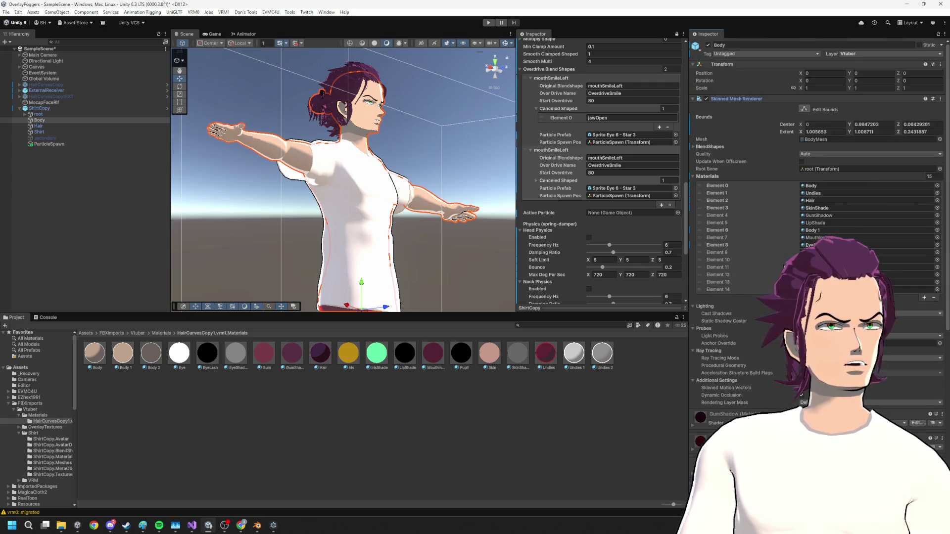
click(707, 107)
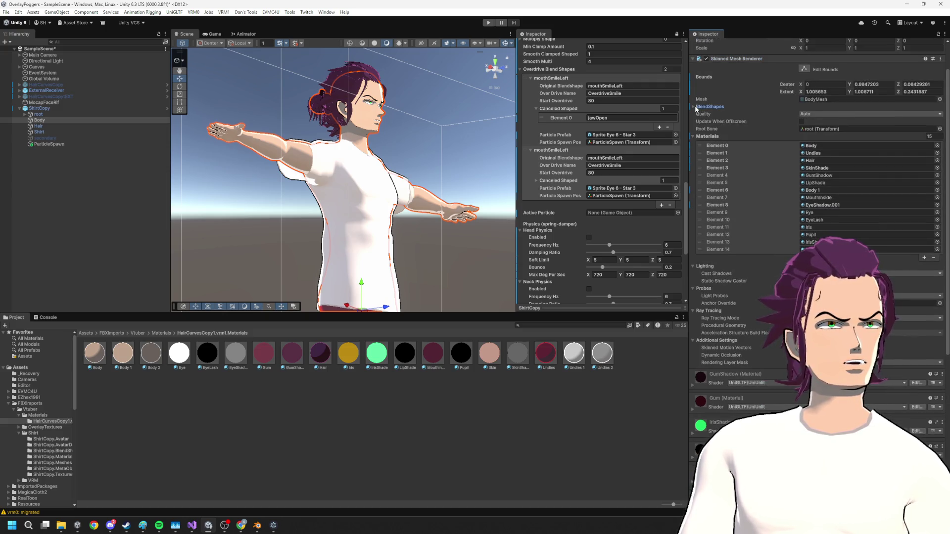
scroll(742, 198, down, 5)
scroll(742, 198, down, 5)
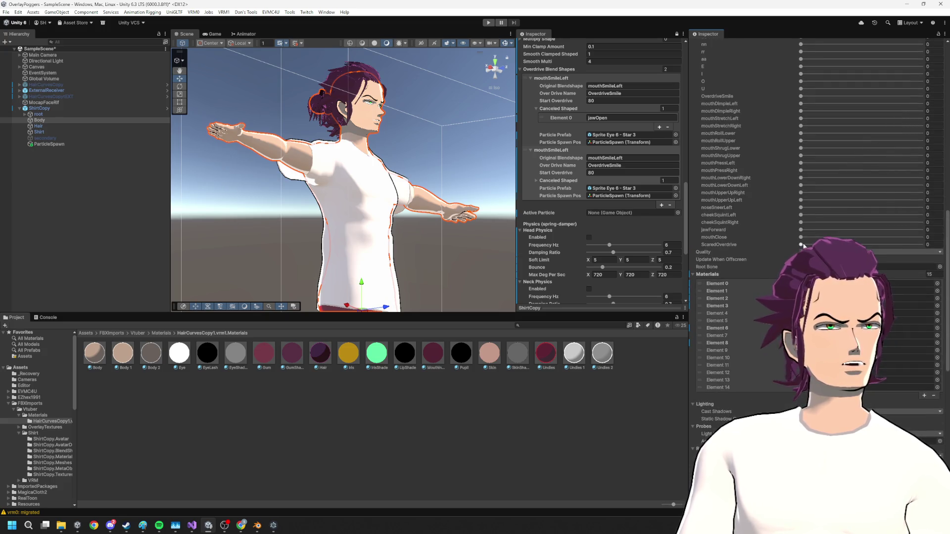
click(619, 175)
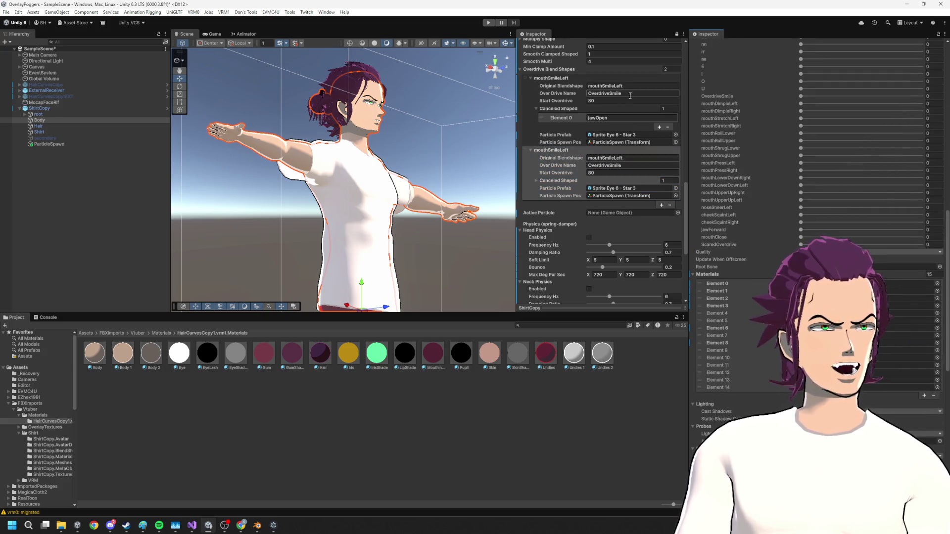
- Change the second entry to map mouthFrownLeft to ScaredOverdrive with Start Overdrive 50
click(629, 165)
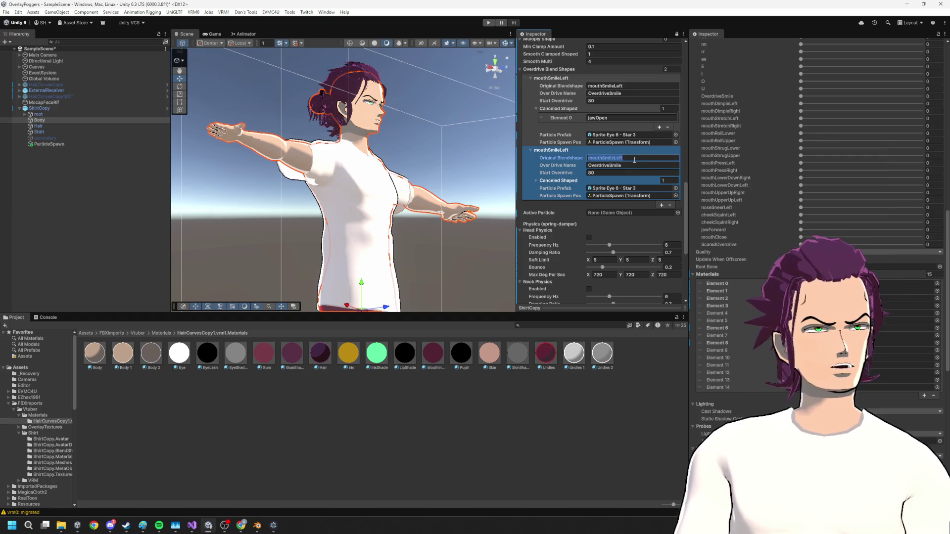
key(ctrl+a)
text(Scared)
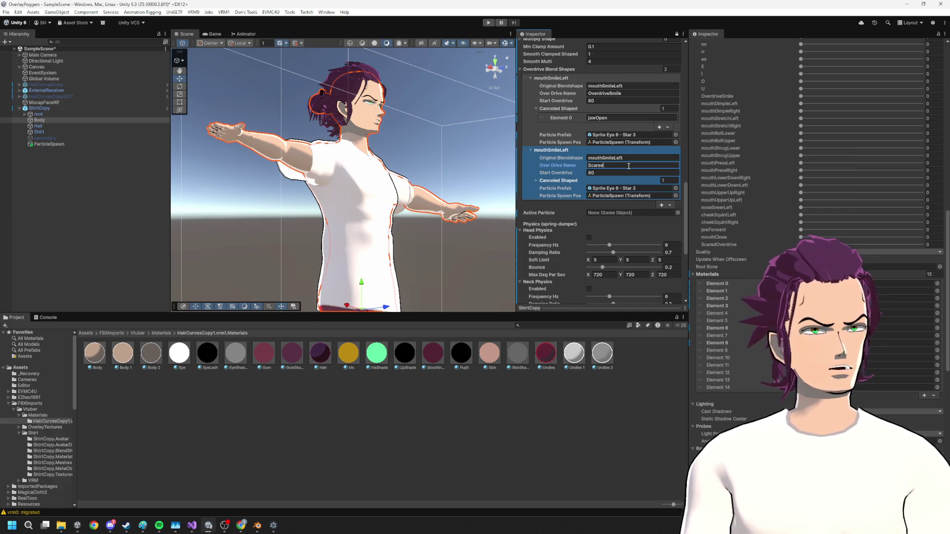
text(Overdrive)
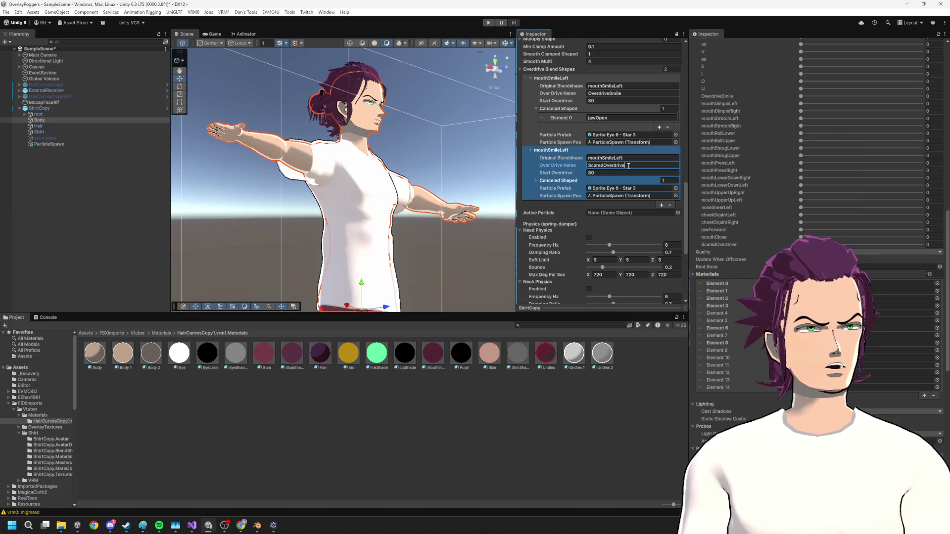
click(623, 157)
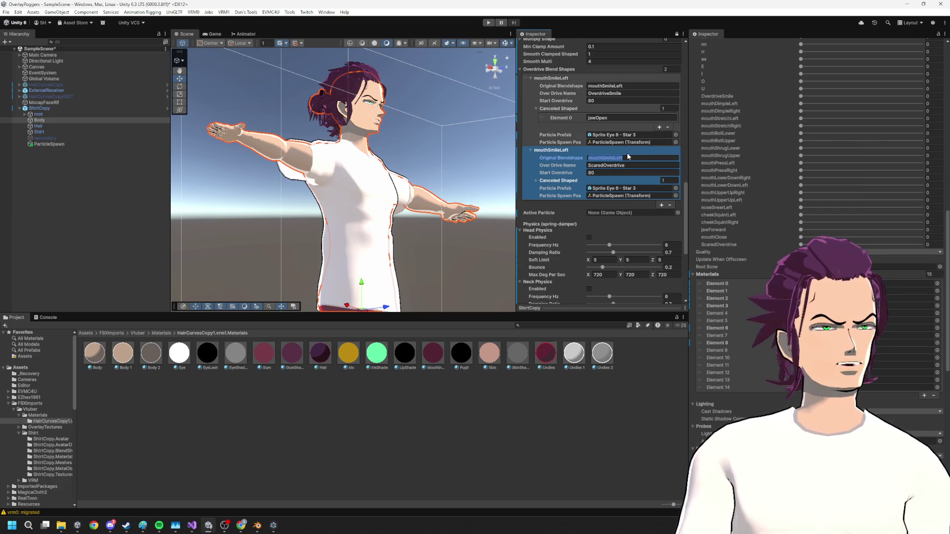
click(632, 158)
text(mouthFro)
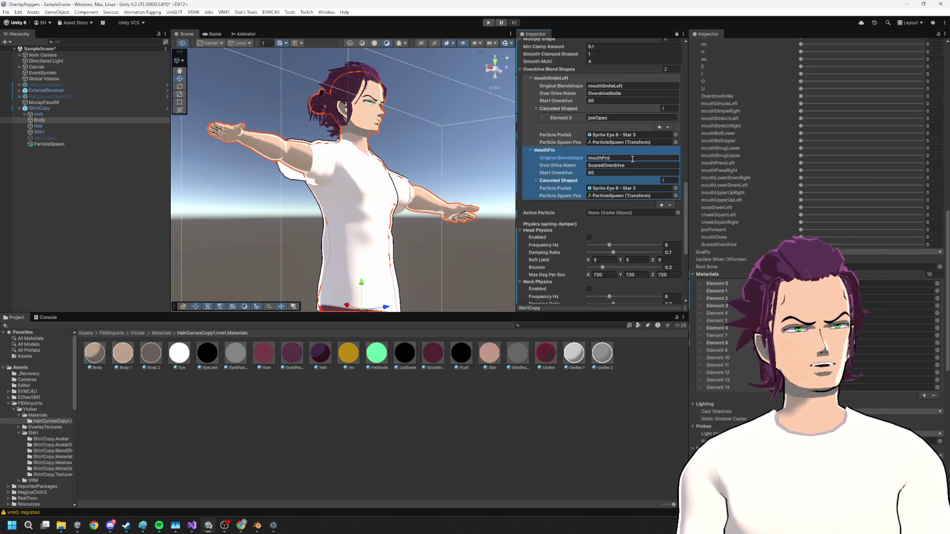
text(wnLeft)
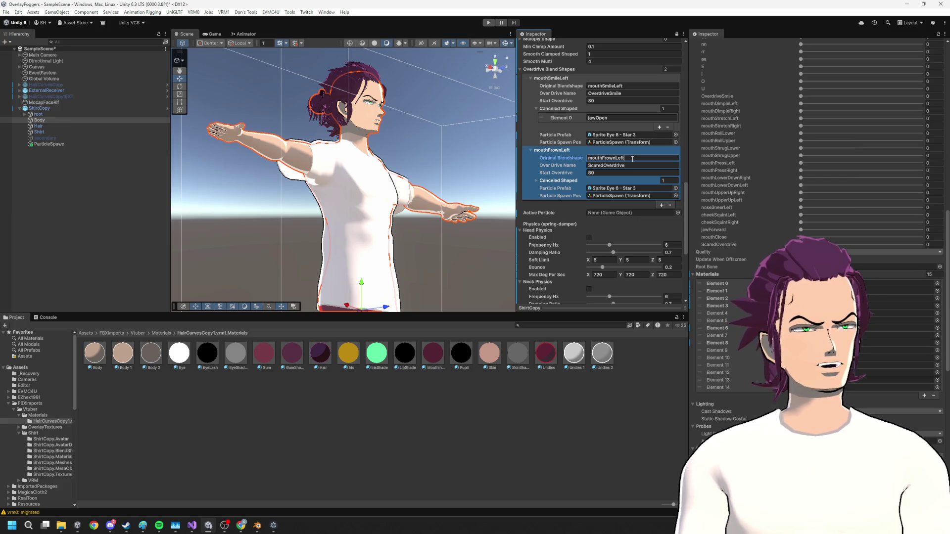
key(Tab)
key(Tab)
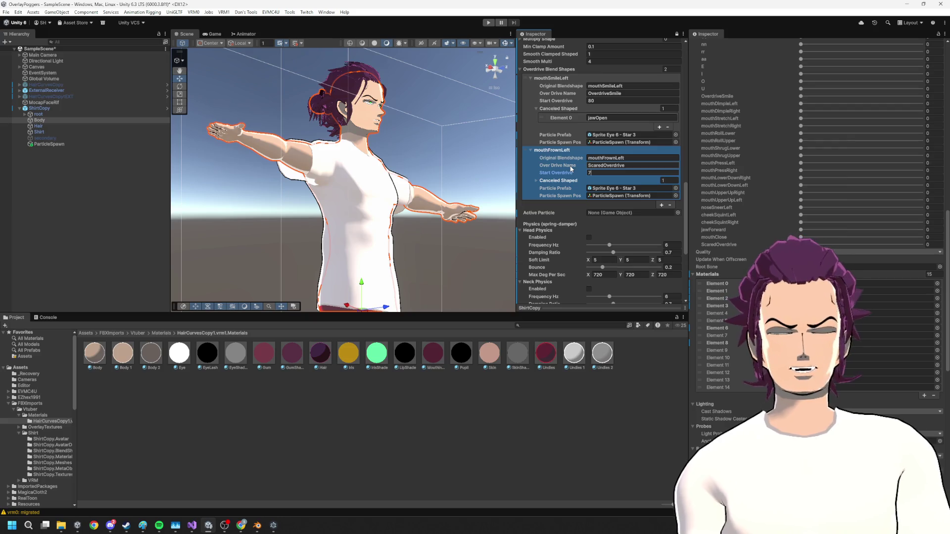
text(50)
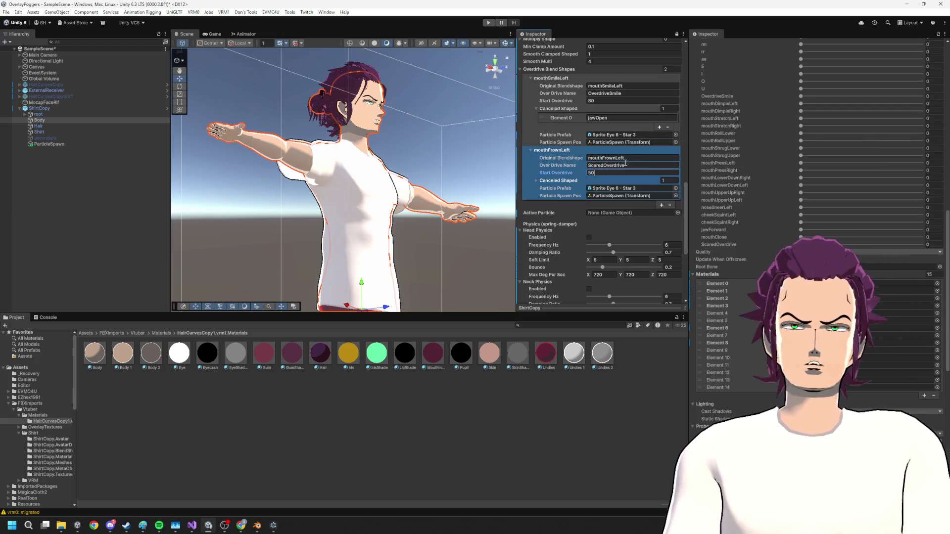
- Review the new entry's fields and confirm the first entry's Start Overdrive of 80
click(574, 157)
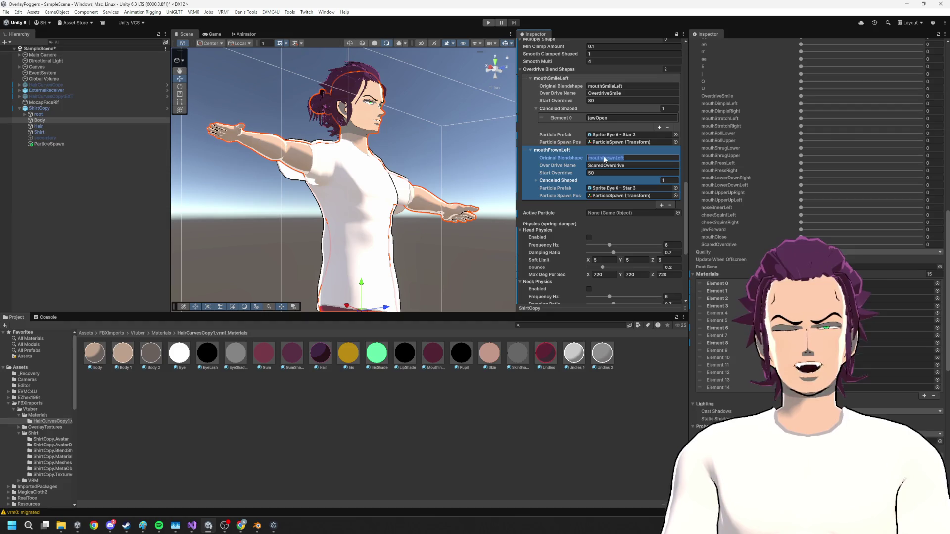
key(Tab)
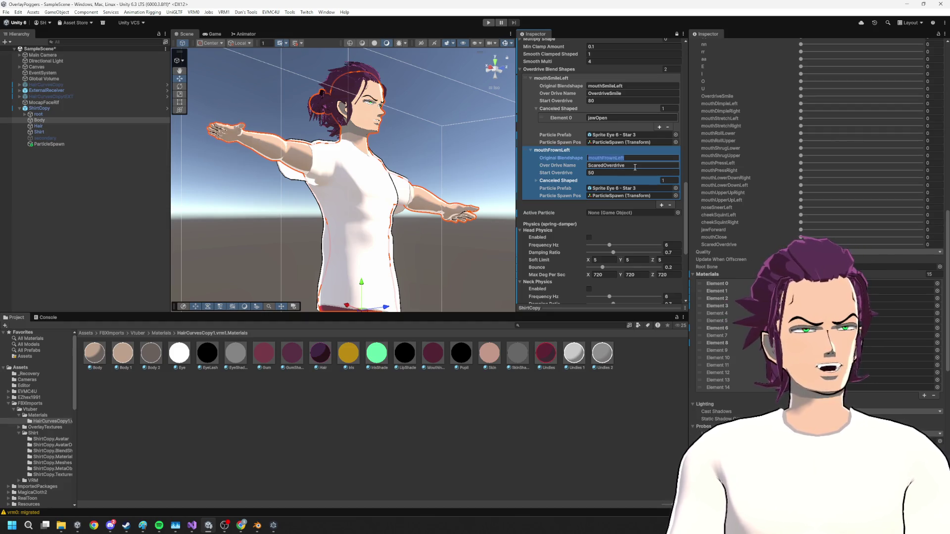
key(Tab)
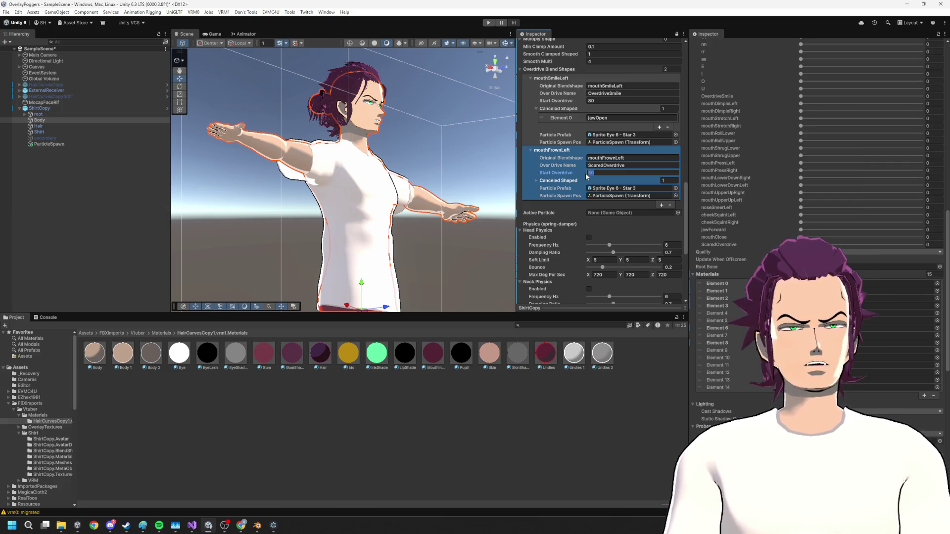
click(563, 164)
text(50)
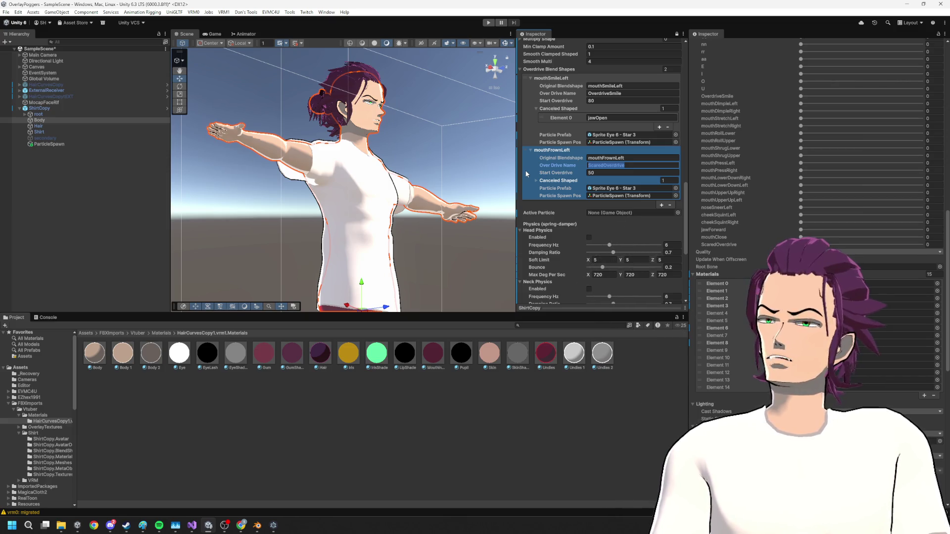
click(628, 101)
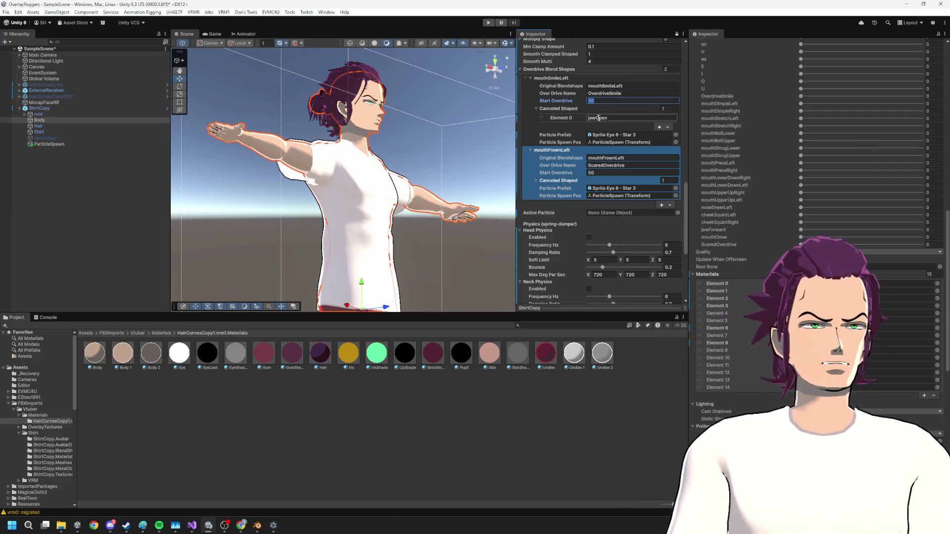
key(shift+Tab)
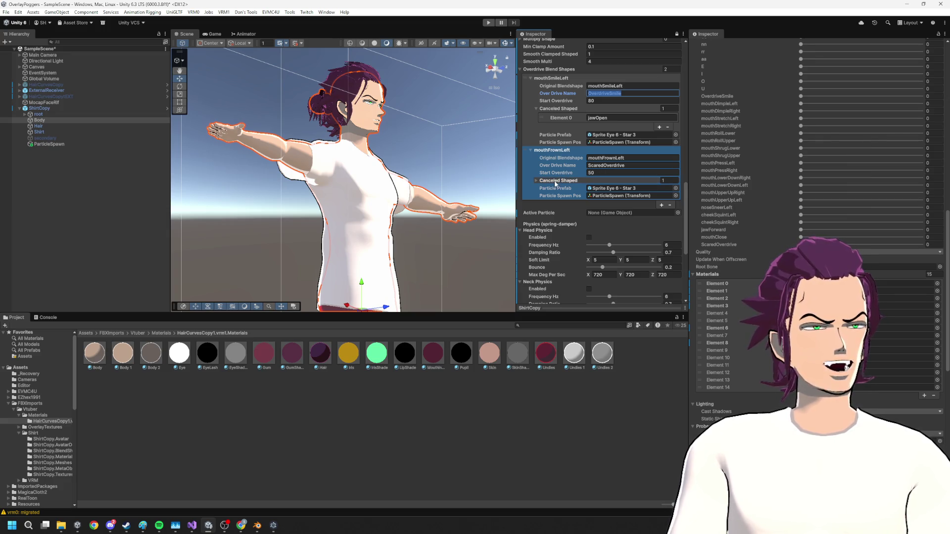
- Delete jawOpen from mouthFrownLeft's Canceled Shaped list, leaving it empty, and enter Play mode
click(539, 181)
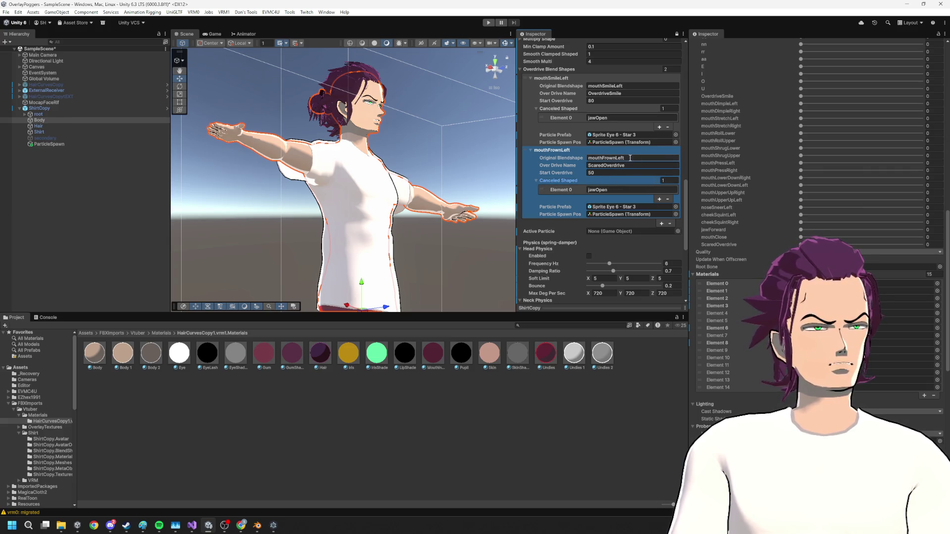
click(659, 199)
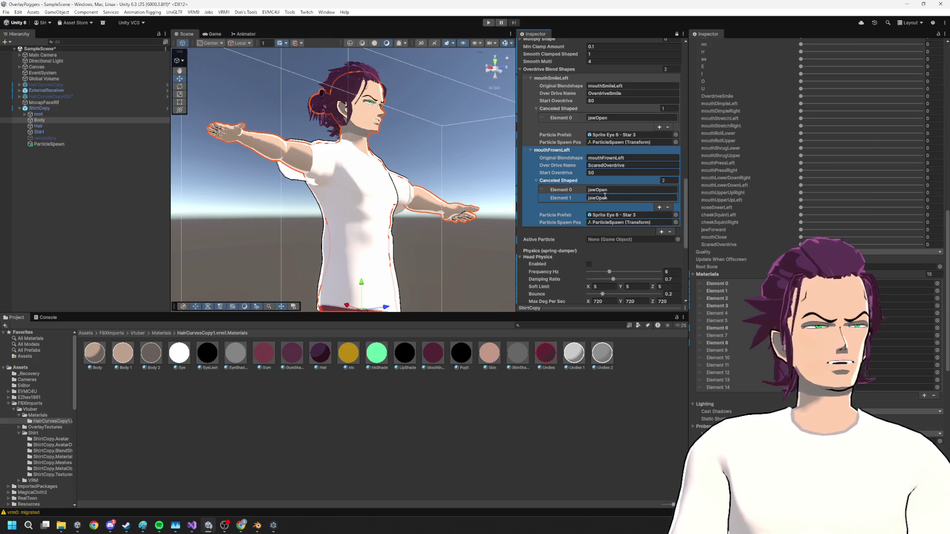
click(668, 207)
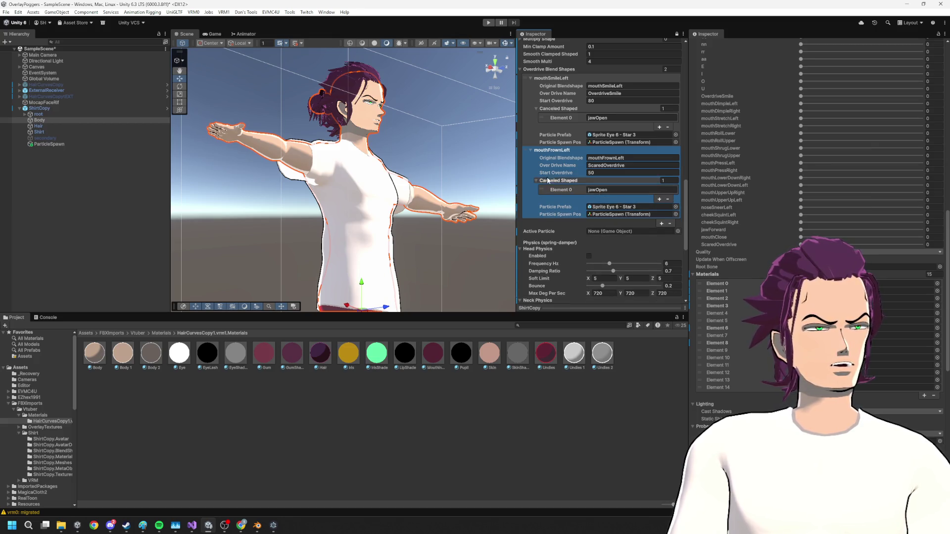
drag(592, 189, 579, 189)
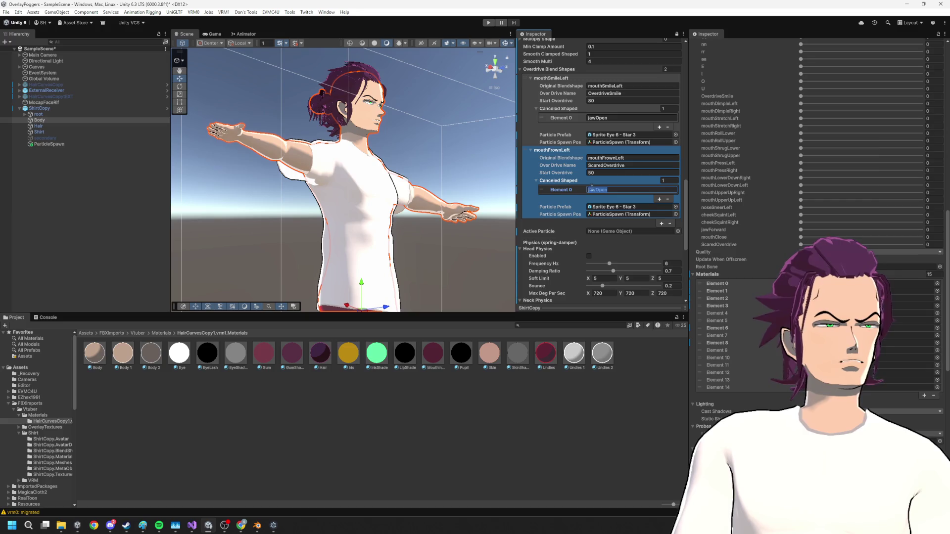
key(BackSpace)
key(BackSpace)
key(BackSpace)
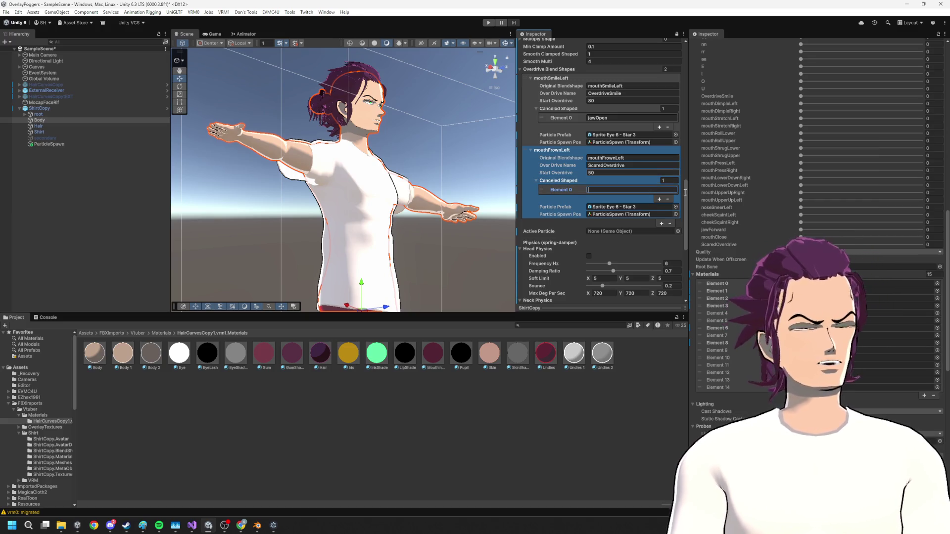
click(668, 199)
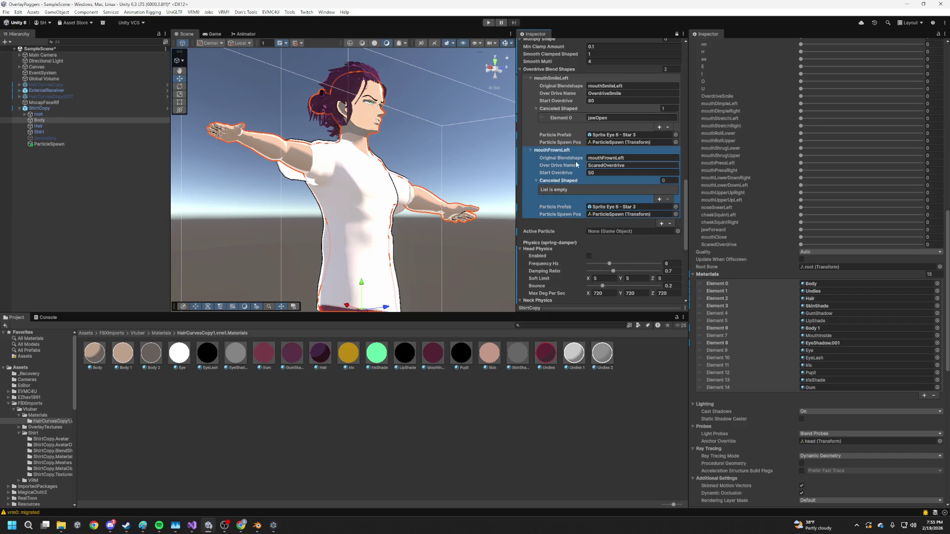
click(489, 23)
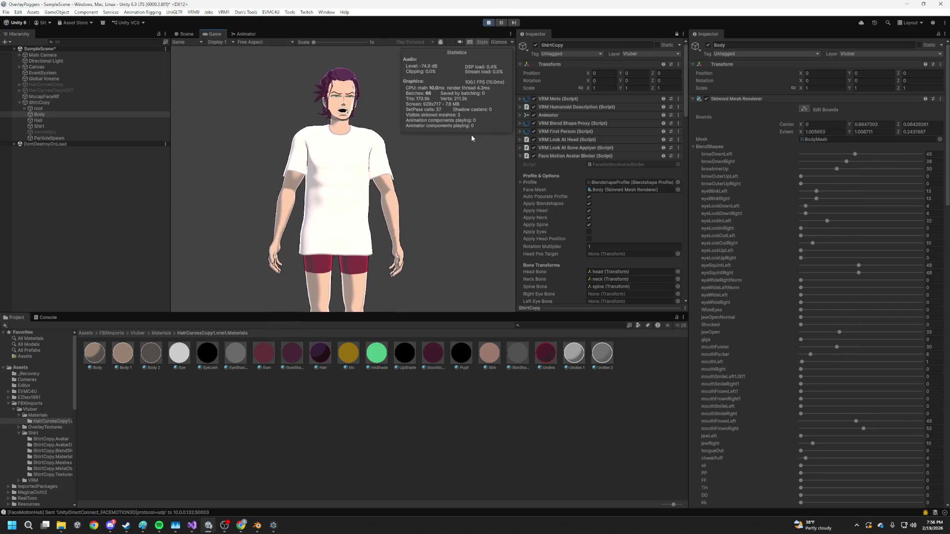
- Lower mouthFrownLeft's Start Overdrive from 50 to 40 while playing
scroll(574, 189, down, 4)
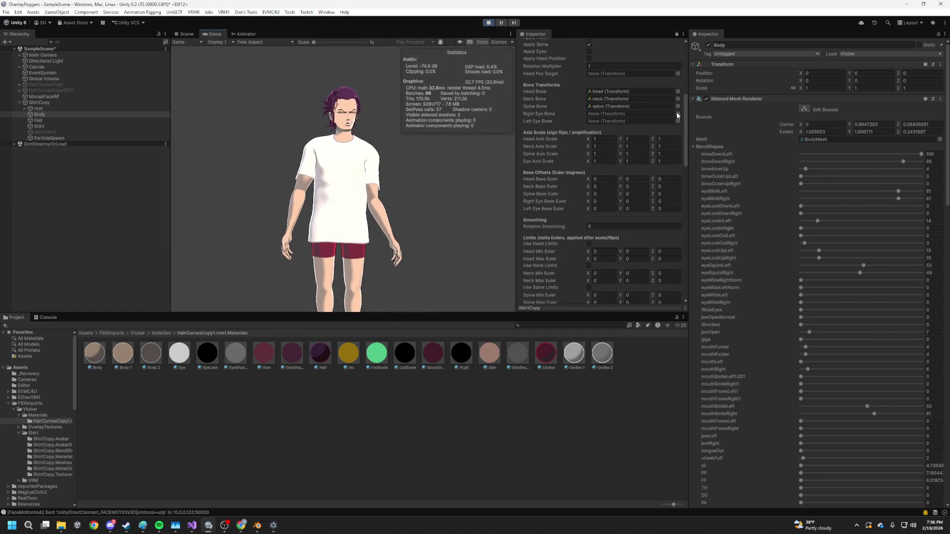
drag(685, 113, 677, 187)
click(596, 203)
text(40)
key(Return)
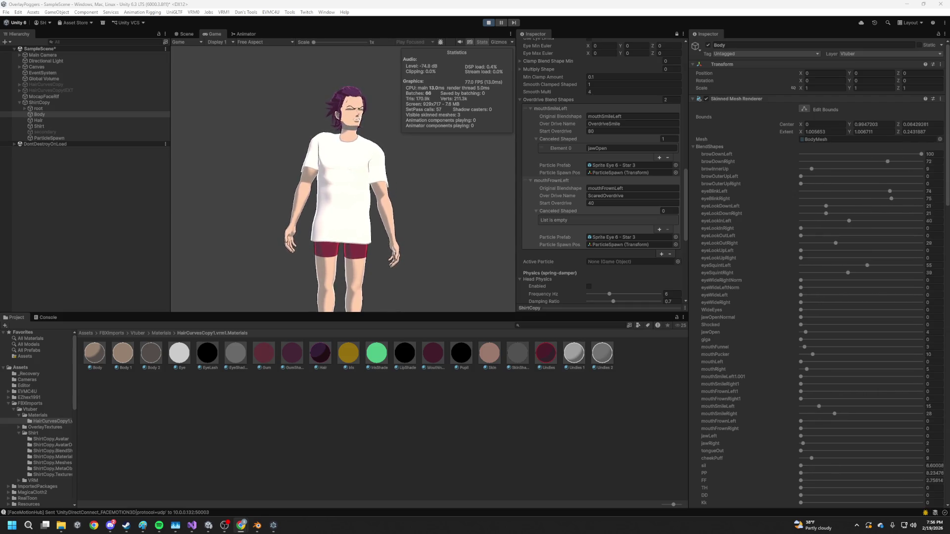
- Watch the live avatar in the Scene view with Gizmos turned off
click(541, 220)
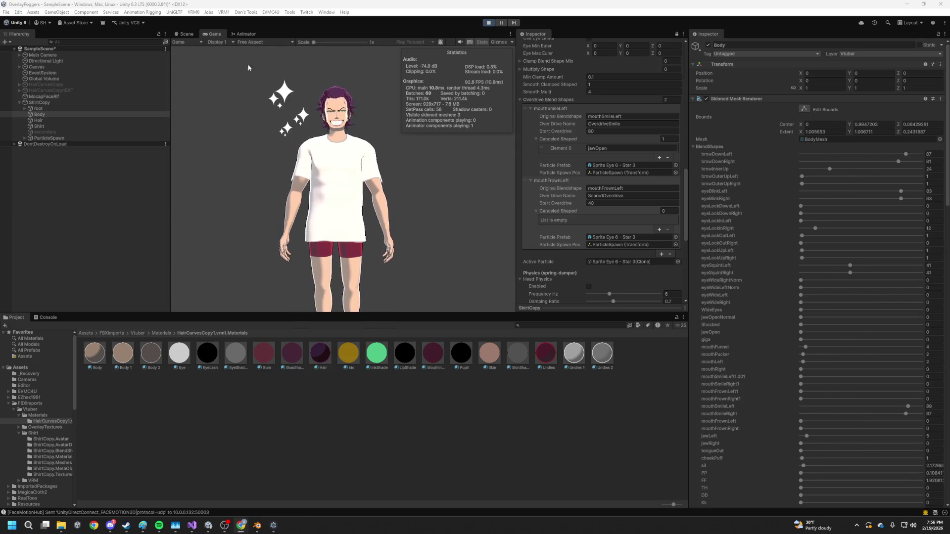
click(186, 35)
click(503, 44)
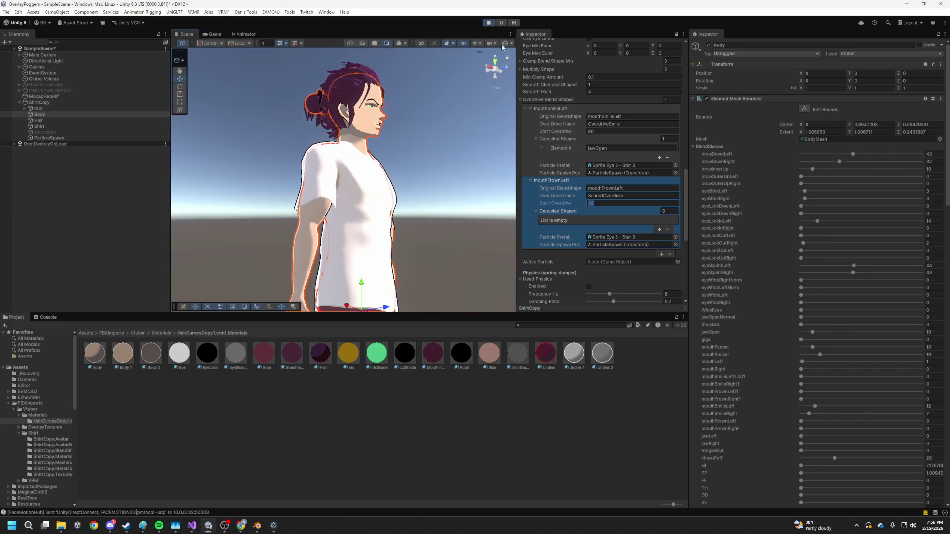
- Deselect the Body mesh so the avatar's face shows cleanly in the Scene view
click(462, 92)
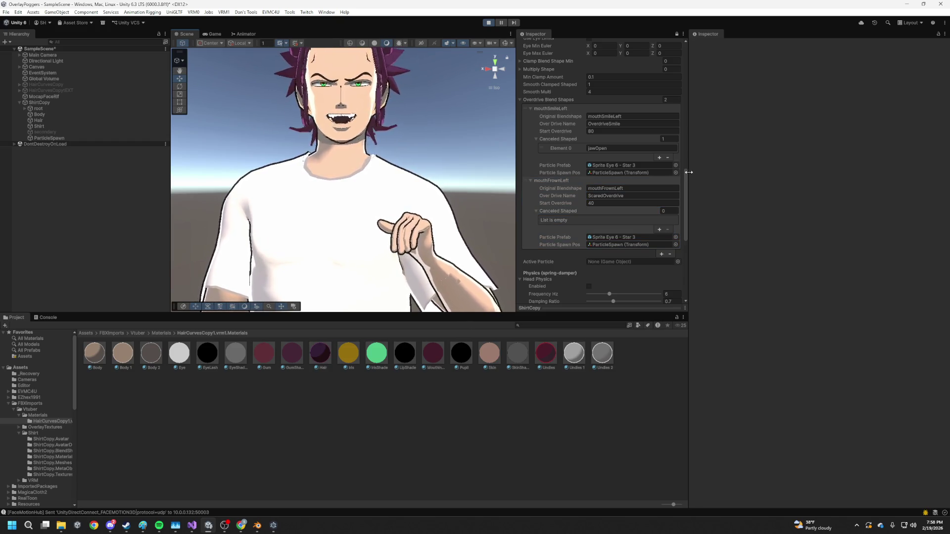
- Widen the Scene view panel, then exit Play mode so Start Overdrive reverts to 50
drag(692, 171, 814, 172)
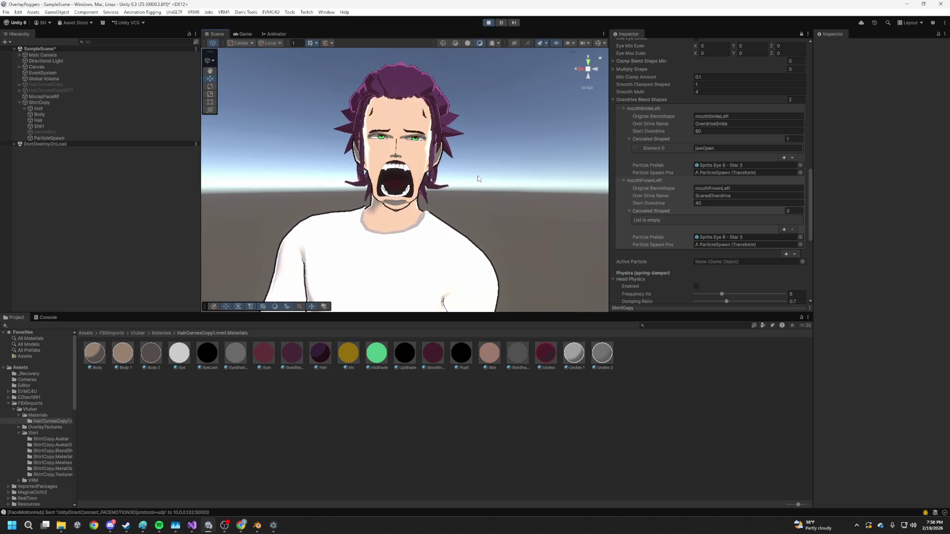
click(635, 216)
click(535, 99)
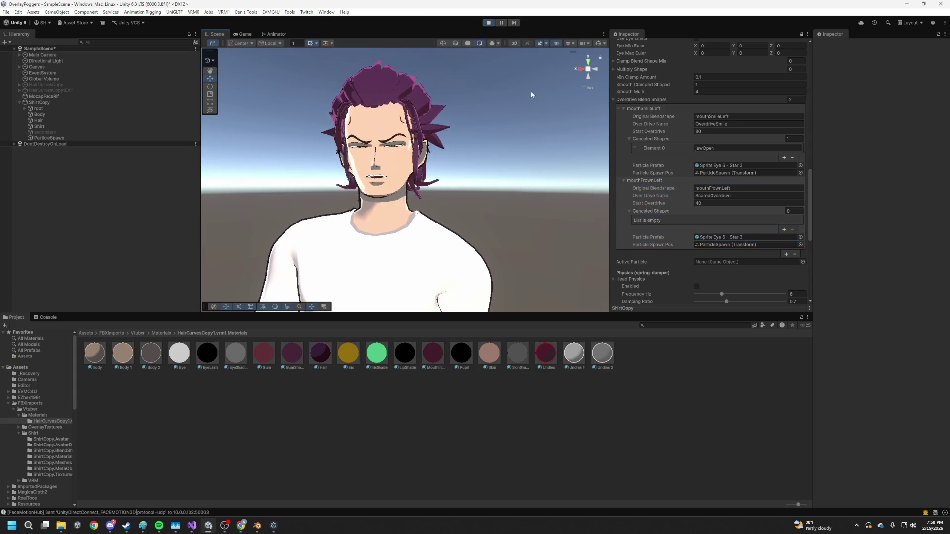
click(489, 23)
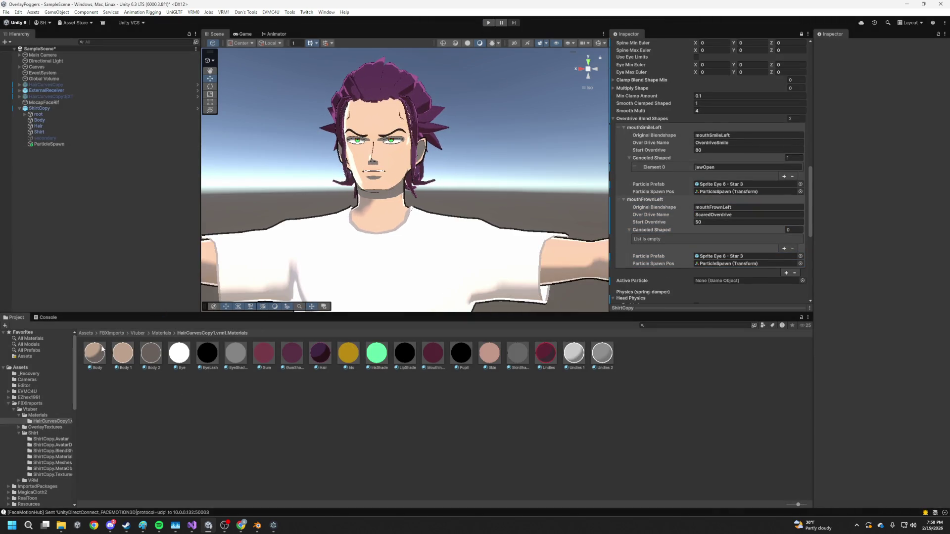
- Open the Editor folder in the Project window and re-enter Play mode
click(39, 403)
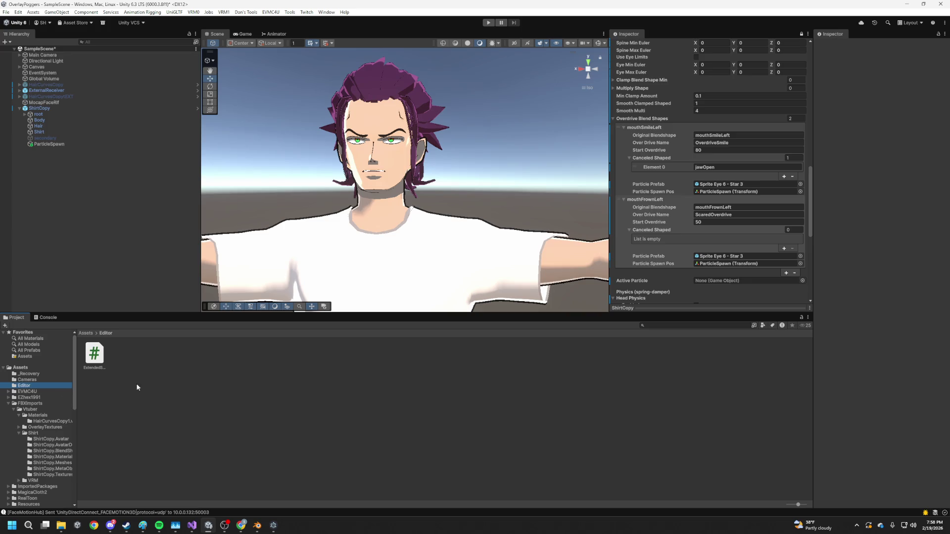
click(489, 23)
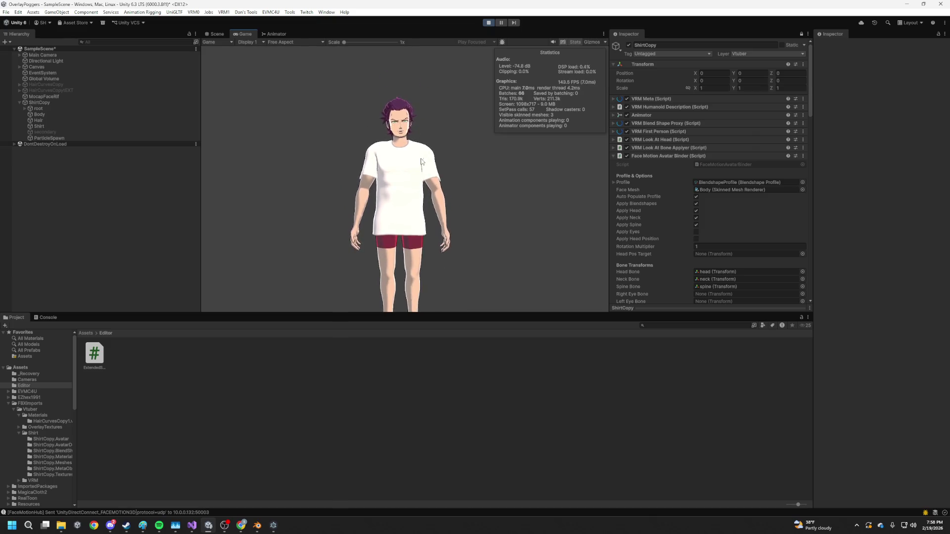
- Bring forward the Chrome window showing 'one piece expressions' image results
scroll(425, 191, up, 5)
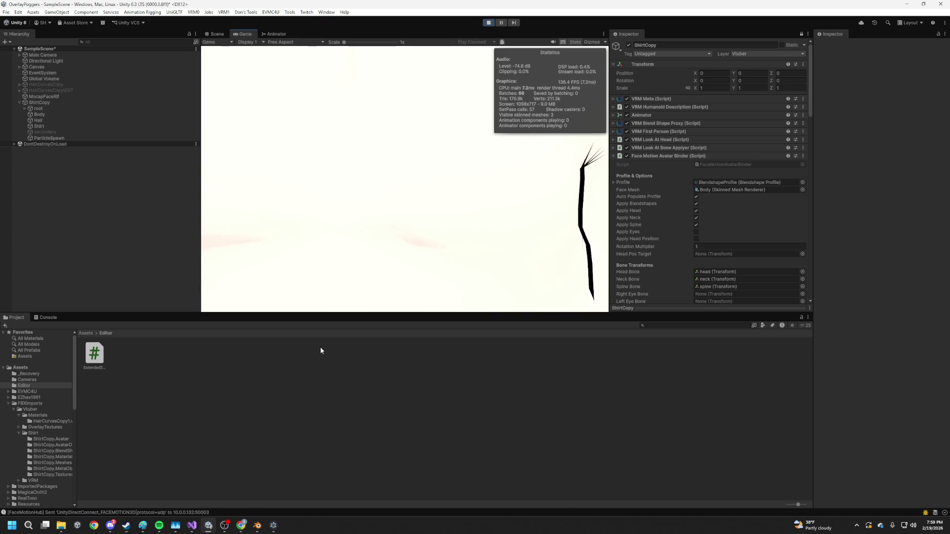
mouse_move(241, 526)
click(369, 495)
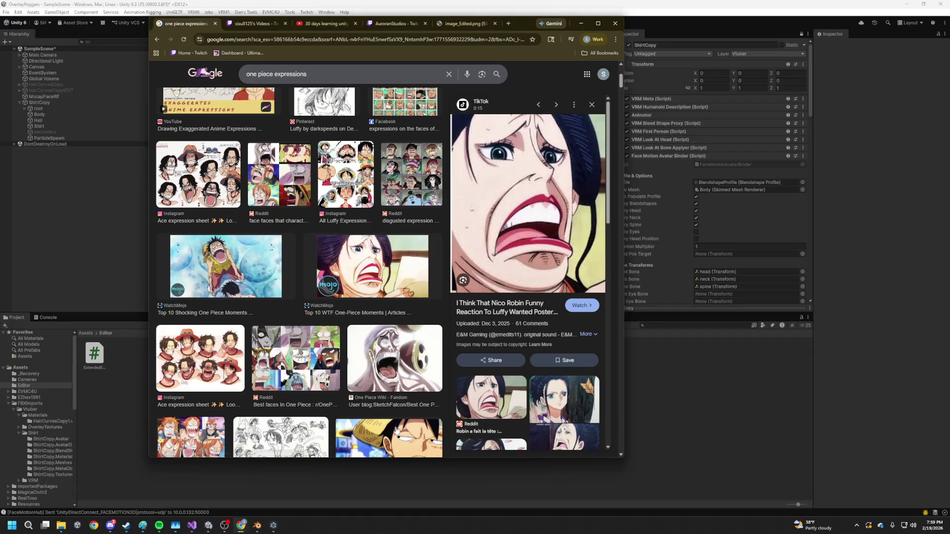
- View the One Piece Wiki expression image, then return to Unity and stop Play mode
click(396, 364)
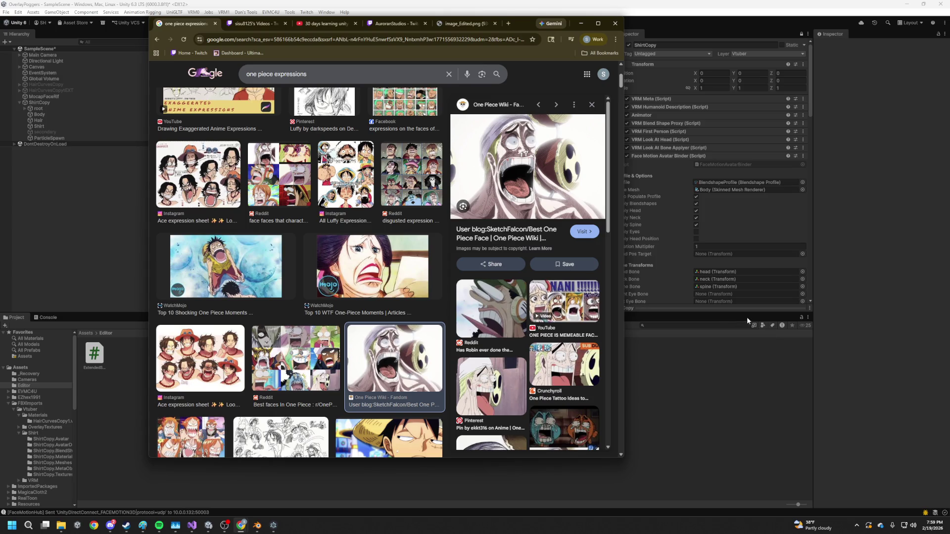
click(678, 374)
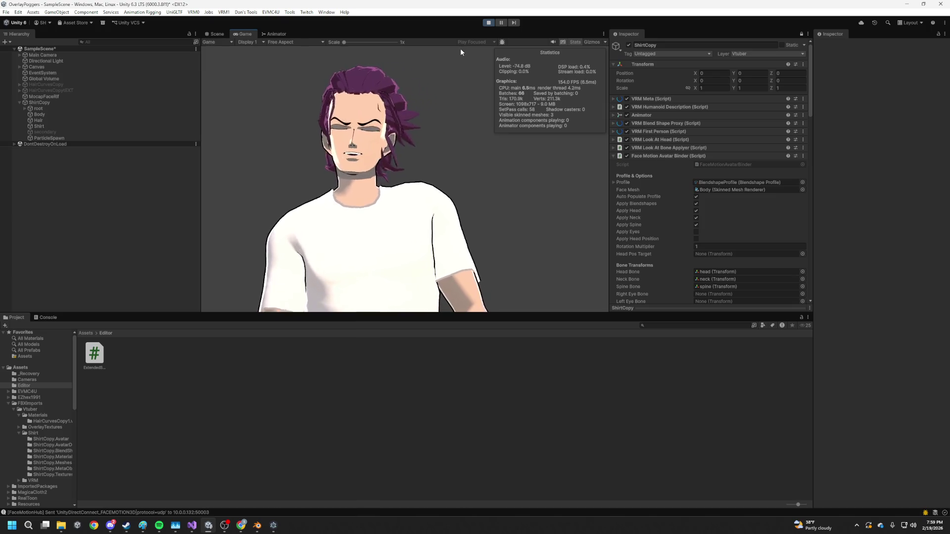
click(488, 23)
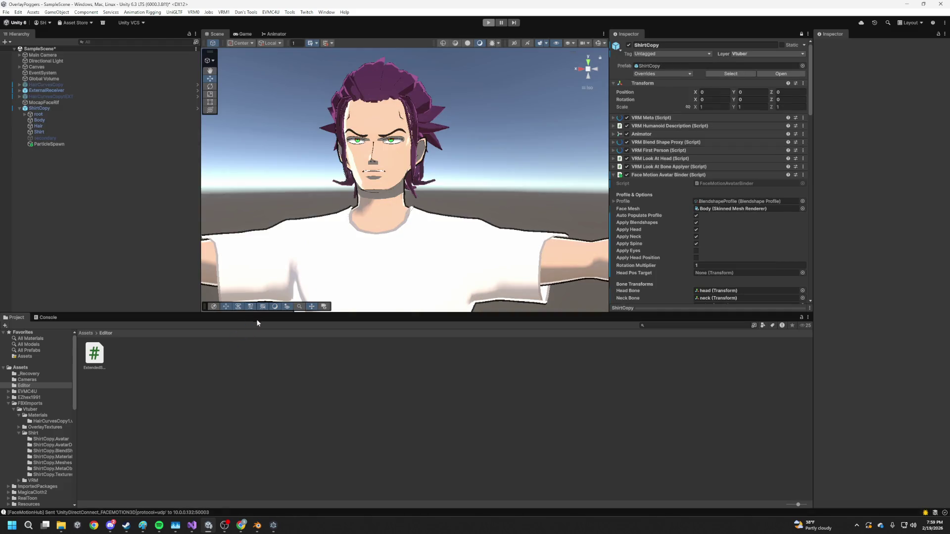
- Inspect the Body mesh's blendshapes, widen the Hierarchy, and check the secondary spring bone settings
click(57, 120)
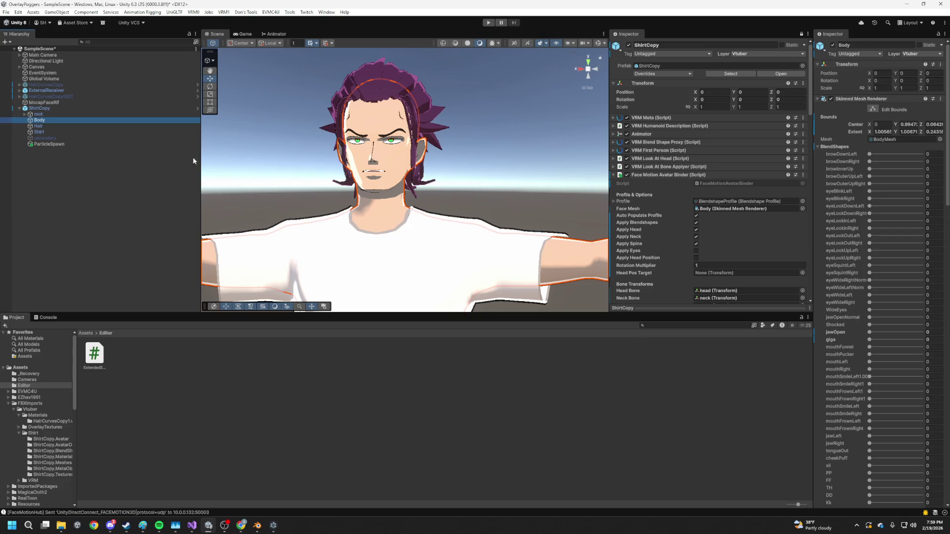
mouse_move(202, 161)
mouse_down()
mouse_move(272, 161)
mouse_move(214, 162)
mouse_up()
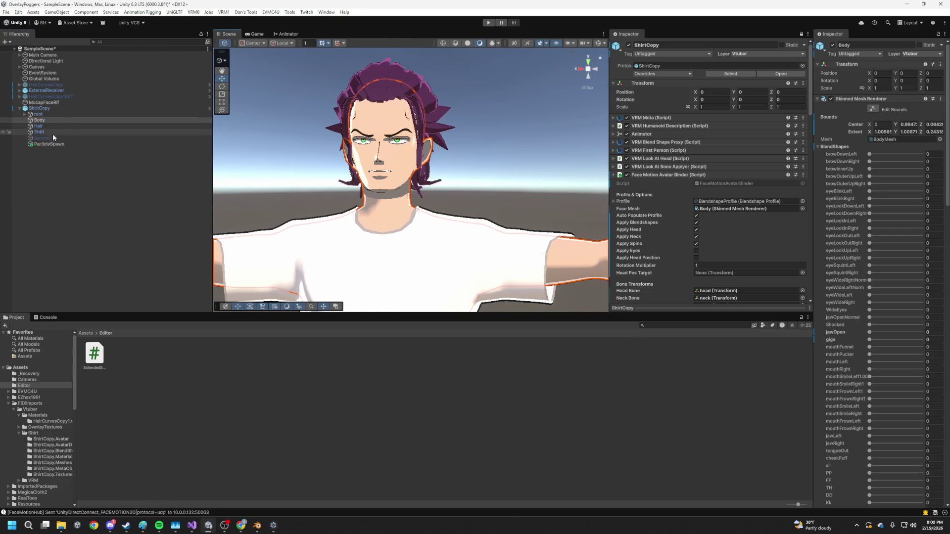
click(68, 139)
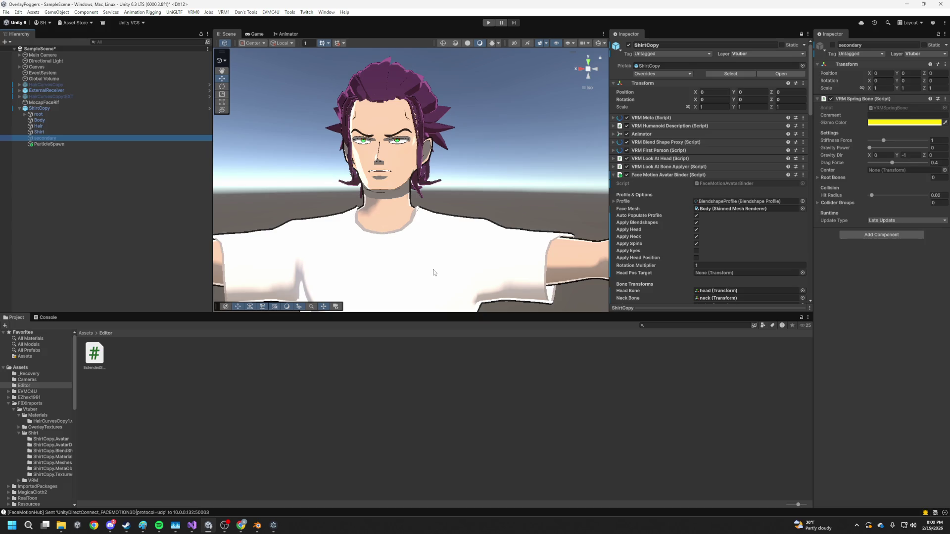
mouse_move(237, 528)
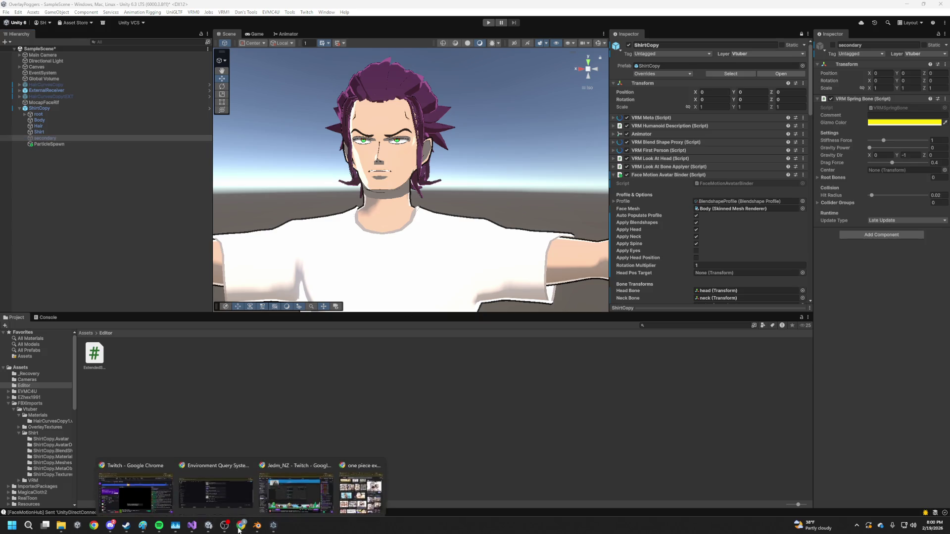
mouse_move(365, 494)
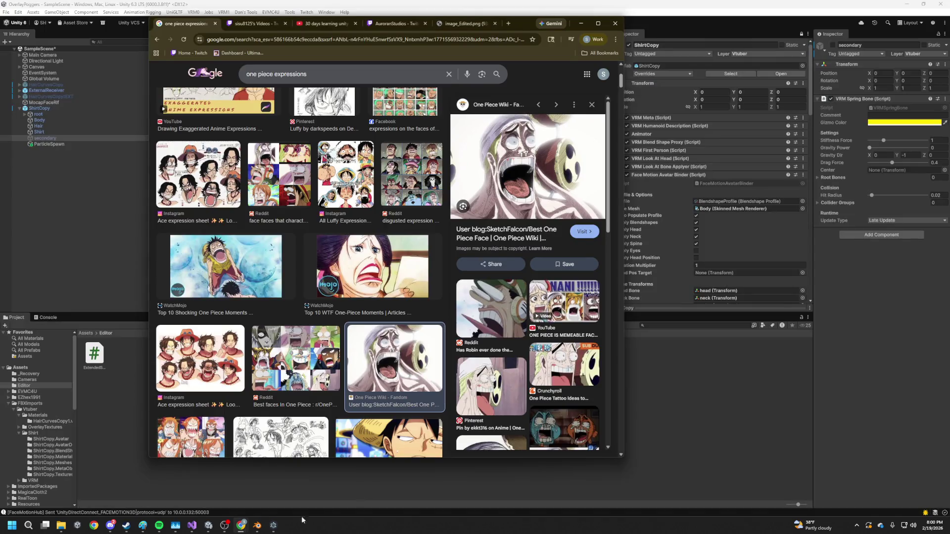
- In Blender, review the armature Root and neck bone properties and the neck bone's constraints
click(258, 528)
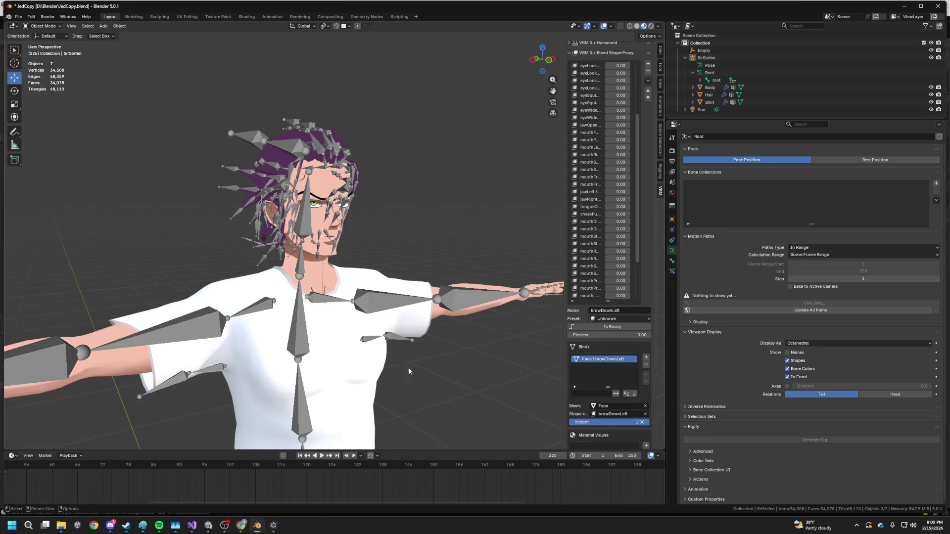
click(673, 262)
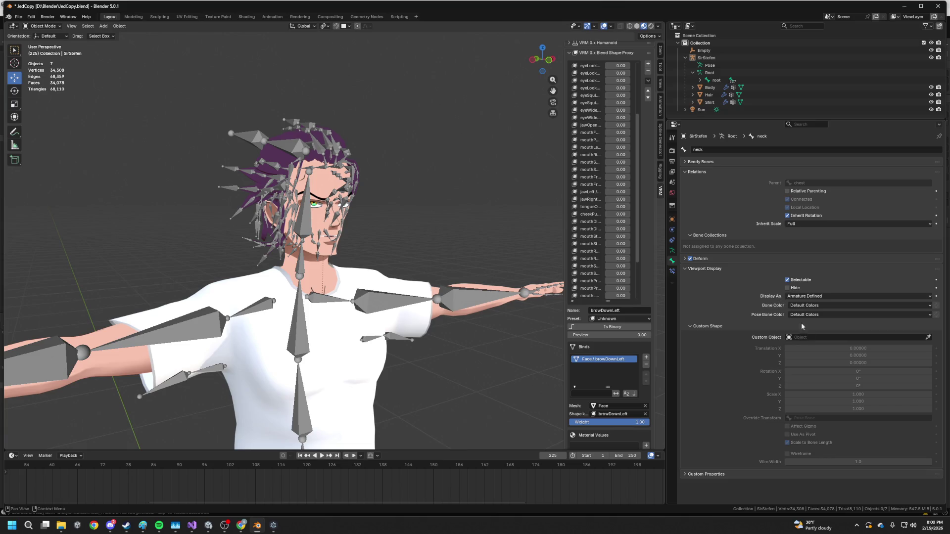
click(672, 251)
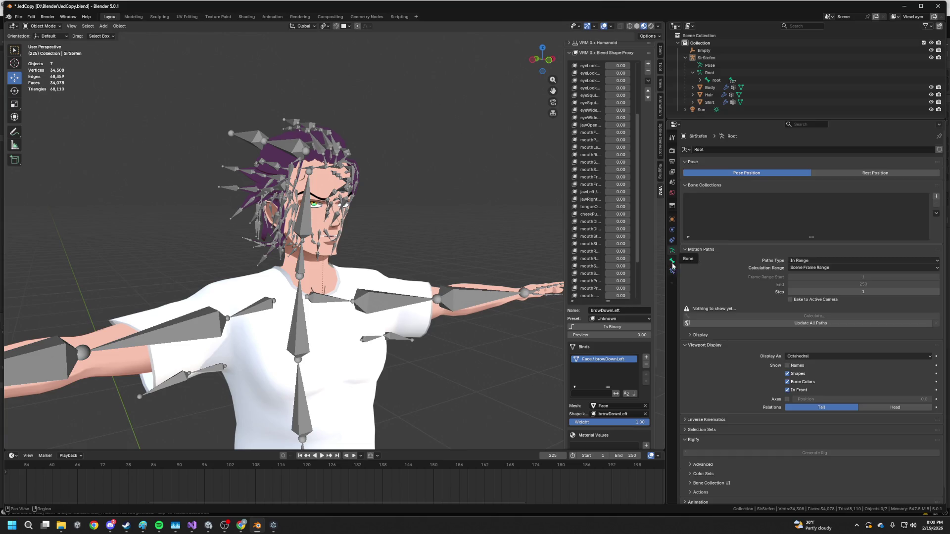
click(673, 262)
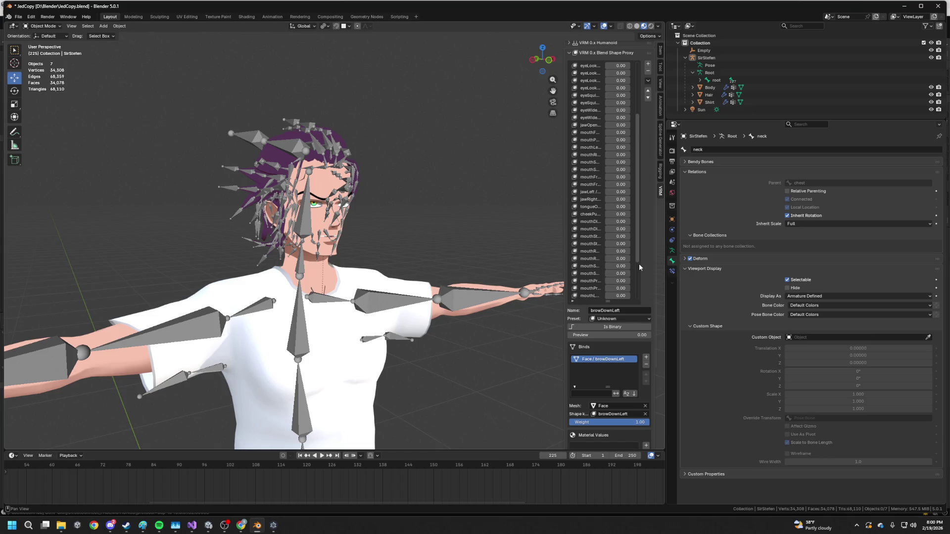
click(672, 251)
click(672, 271)
click(673, 261)
click(672, 251)
click(672, 272)
click(672, 251)
click(673, 261)
click(672, 271)
- Set the Body mesh's ScaredOverdrive shape key value to 1 to preview it
click(333, 263)
click(461, 278)
click(672, 271)
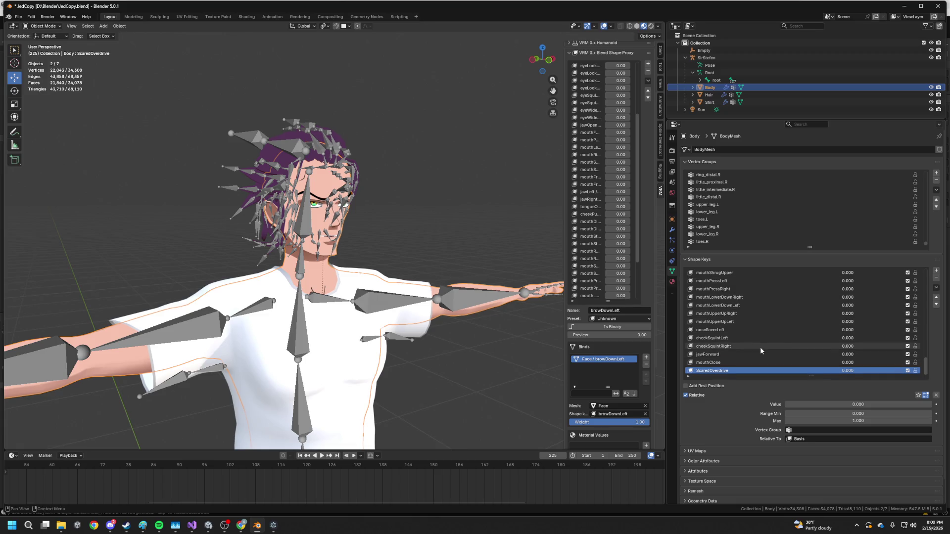
drag(844, 404, 932, 405)
scroll(405, 278, up, 5)
drag(400, 276, 467, 291)
scroll(728, 311, up, 4)
scroll(728, 310, up, 10)
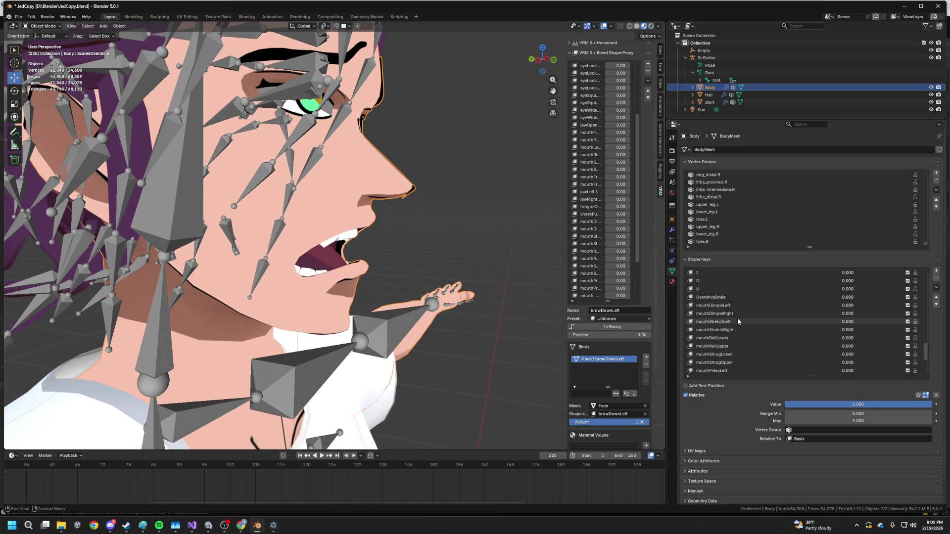
scroll(728, 322, up, 10)
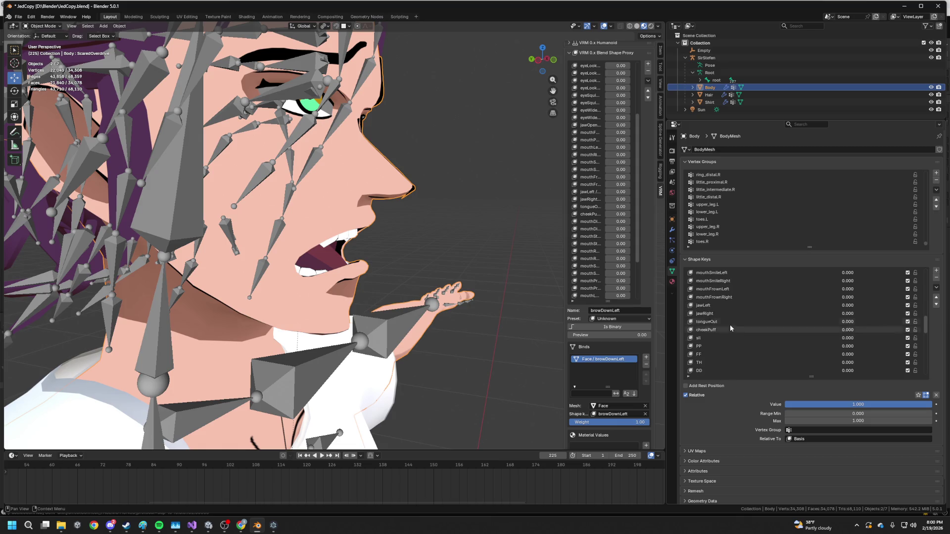
scroll(728, 283, up, 4)
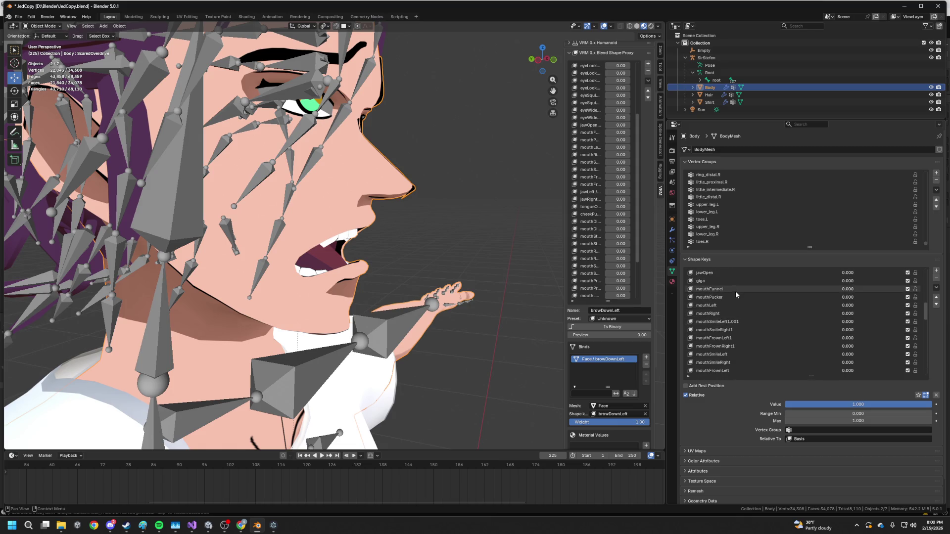
- Raise jawOpen and return it to 0, then switch to the One Piece expression references
click(730, 273)
drag(544, 274, 473, 275)
mouse_move(812, 404)
mouse_down()
mouse_move(898, 405)
mouse_move(792, 404)
mouse_up()
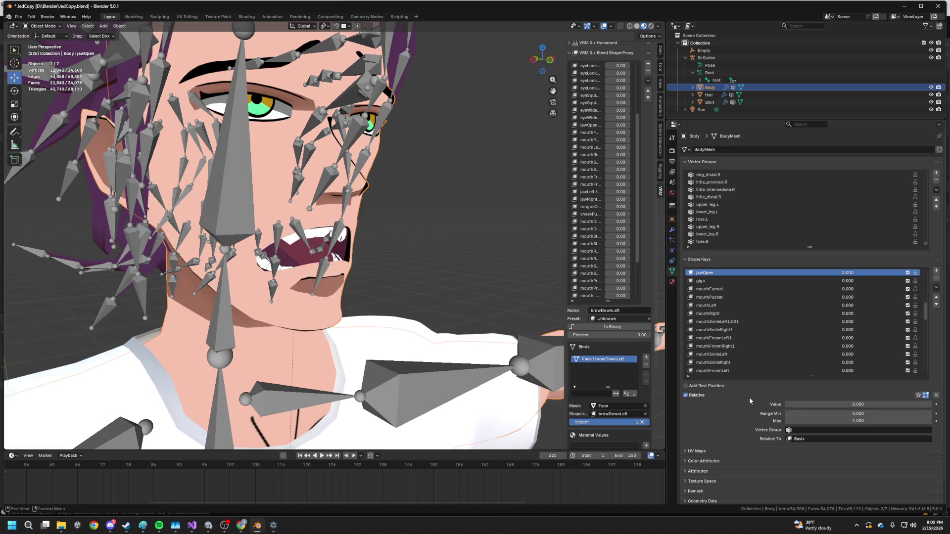
mouse_move(326, 312)
mouse_down()
mouse_move(371, 312)
mouse_move(392, 287)
mouse_move(373, 256)
mouse_move(401, 283)
mouse_up()
key(alt+Tab)
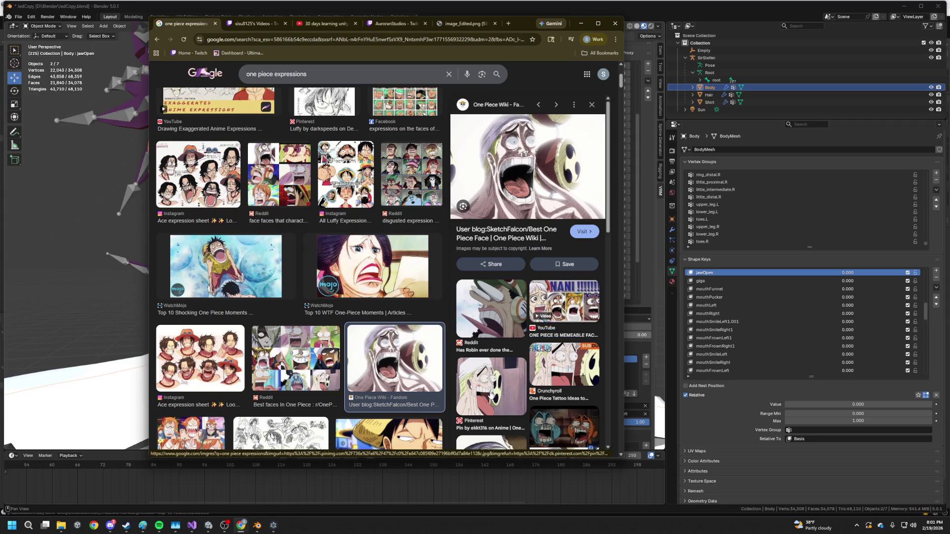
scroll(490, 393, down, 5)
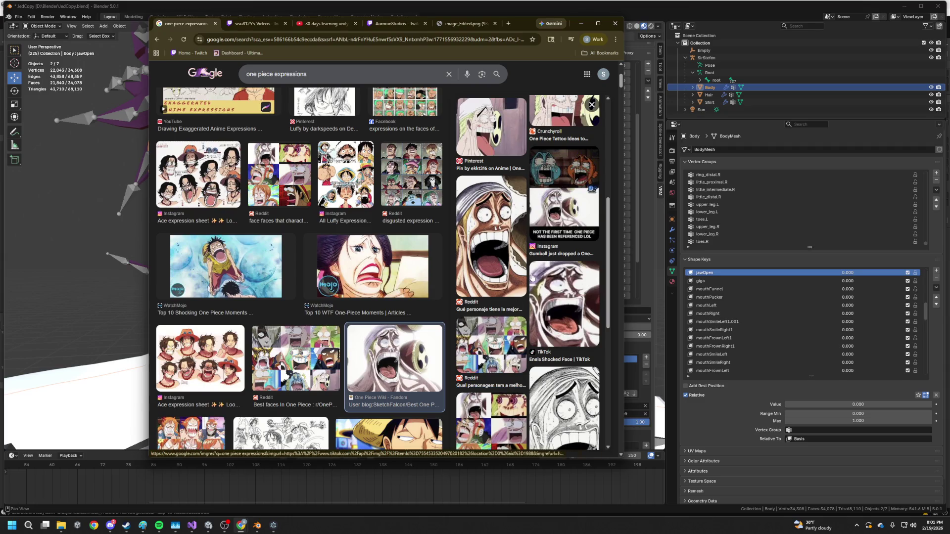
key(alt+Tab)
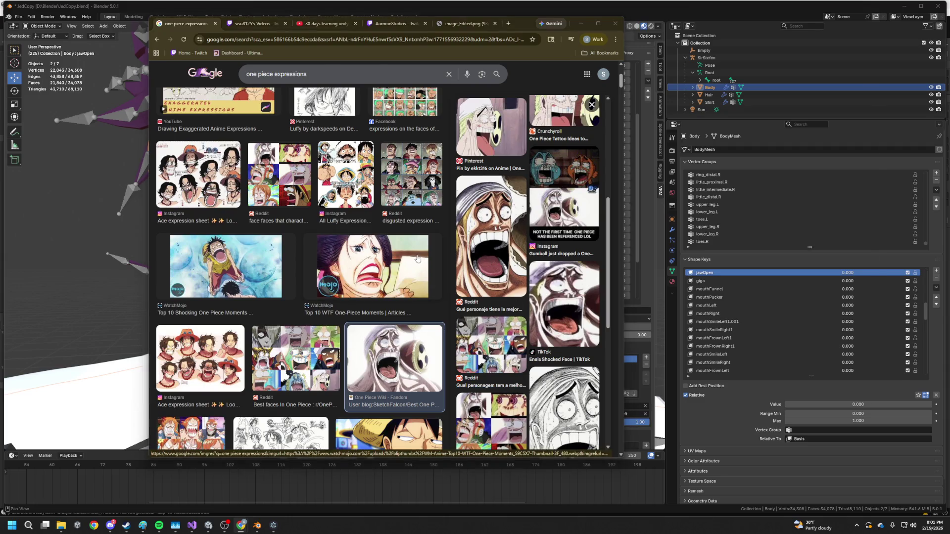
drag(415, 254, 435, 257)
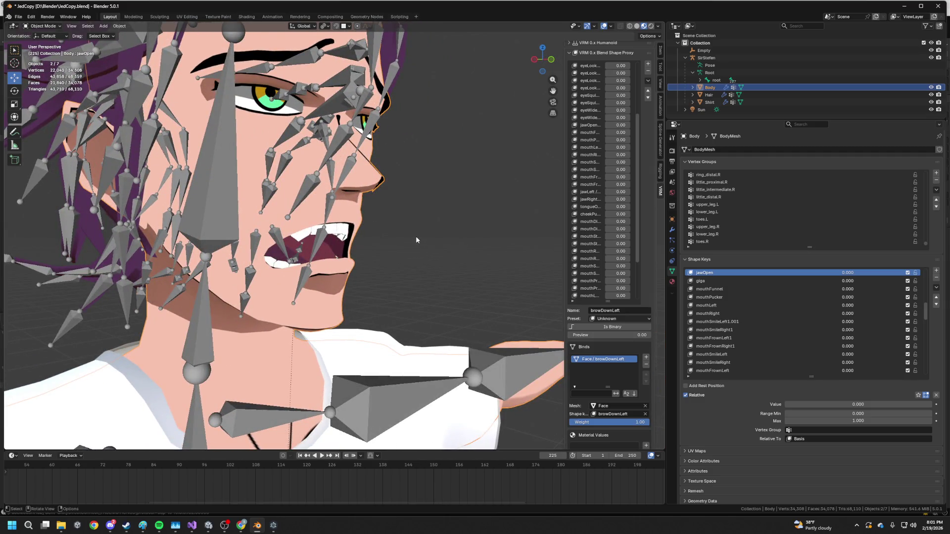
key(alt+Tab)
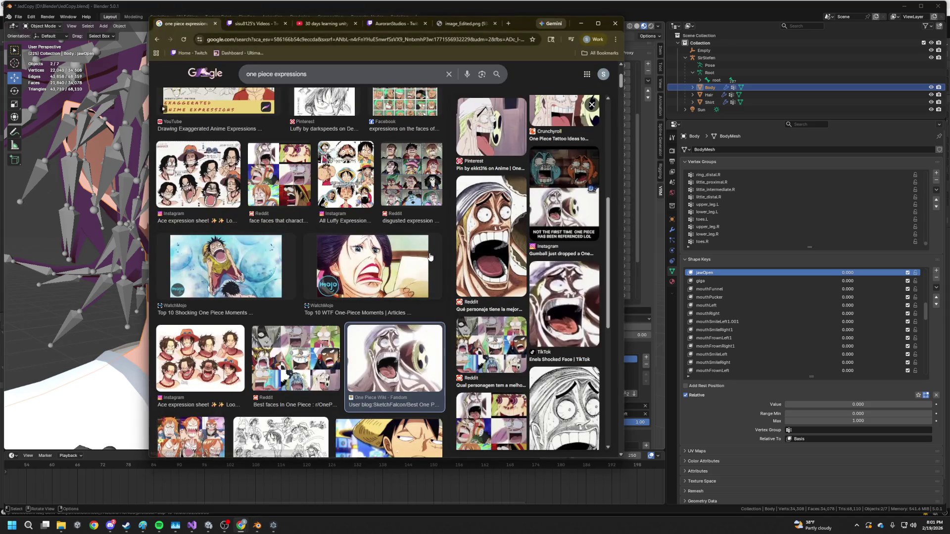
key(alt+Tab)
mouse_move(428, 253)
mouse_down()
mouse_move(379, 250)
mouse_move(362, 259)
mouse_up()
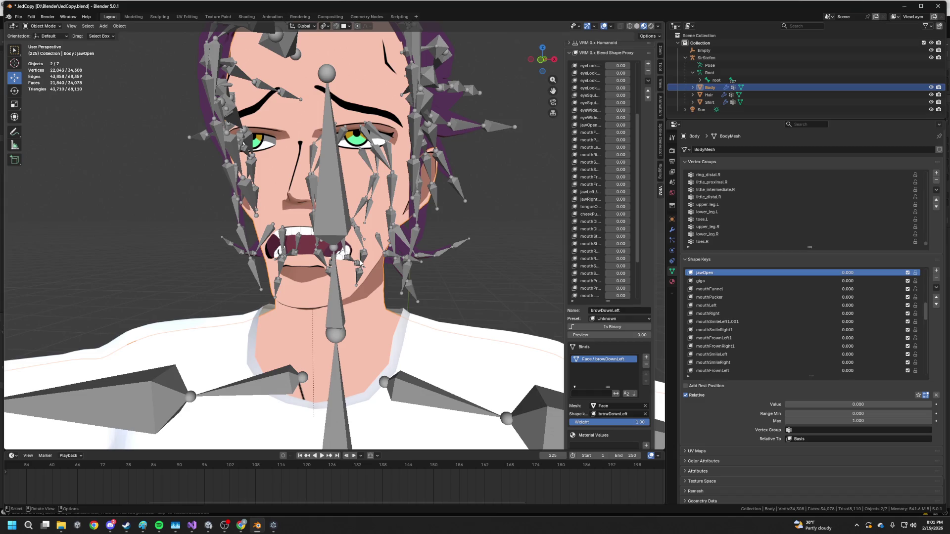
- Test jawOpen at full strength, at zero, and at a partial opening
mouse_move(360, 264)
mouse_down()
mouse_move(394, 263)
mouse_move(649, 328)
mouse_up()
mouse_move(858, 405)
mouse_down()
mouse_move(915, 404)
mouse_move(812, 405)
mouse_move(930, 404)
mouse_up()
mouse_move(356, 297)
mouse_down()
mouse_move(325, 301)
mouse_move(466, 292)
mouse_move(337, 254)
mouse_up()
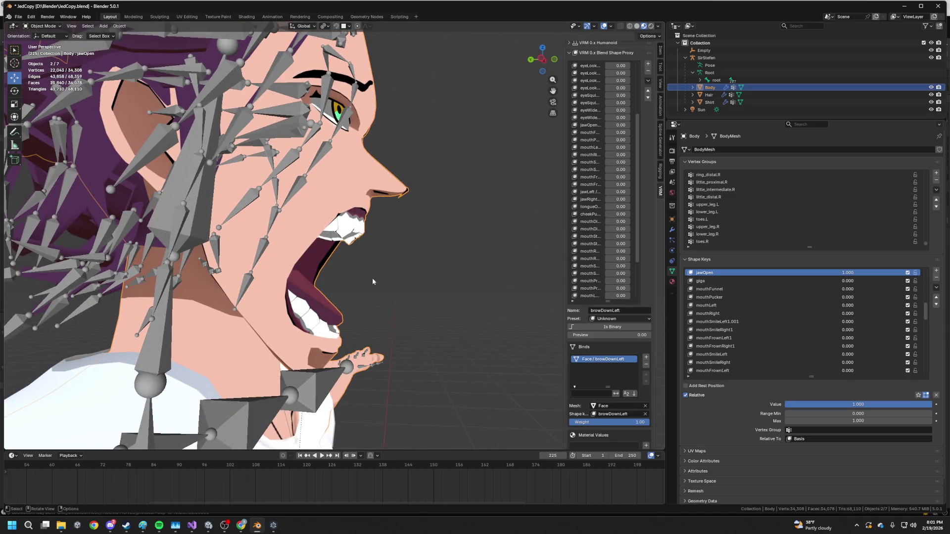
drag(913, 404, 782, 404)
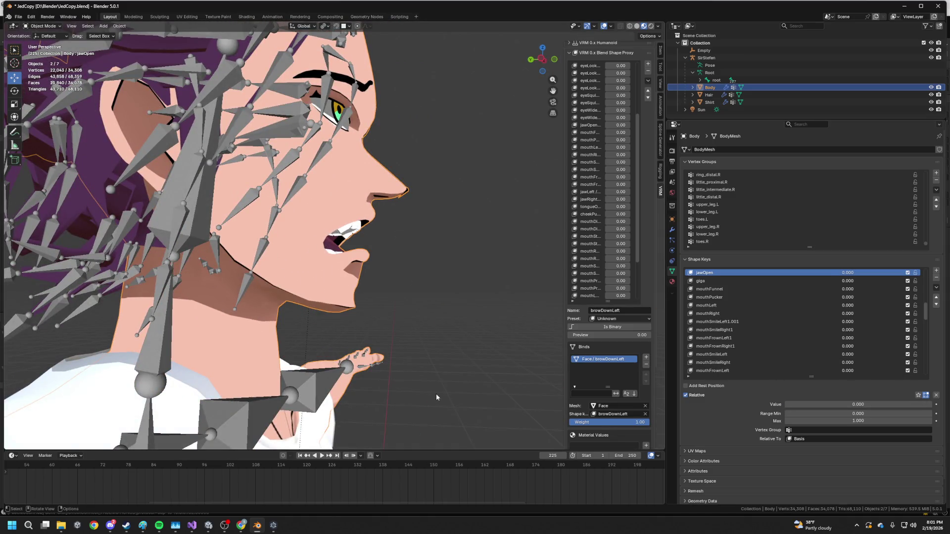
mouse_move(859, 404)
mouse_down()
mouse_move(924, 405)
mouse_move(864, 405)
mouse_up()
mouse_move(297, 307)
mouse_down()
mouse_move(377, 309)
mouse_move(352, 316)
mouse_up()
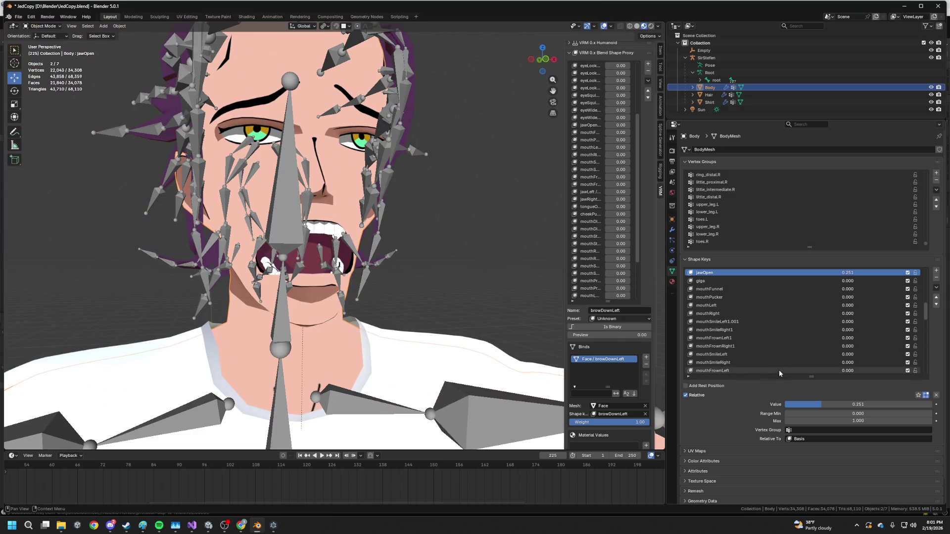
drag(832, 400, 787, 404)
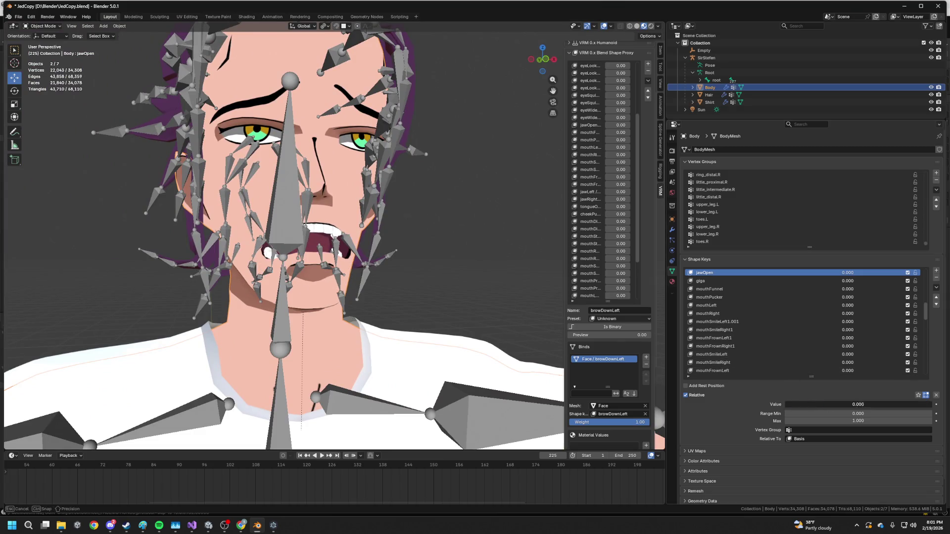
scroll(783, 319, up, 3)
- Raise jawOpenNormal to fully open the mouth, then lower it again
click(718, 281)
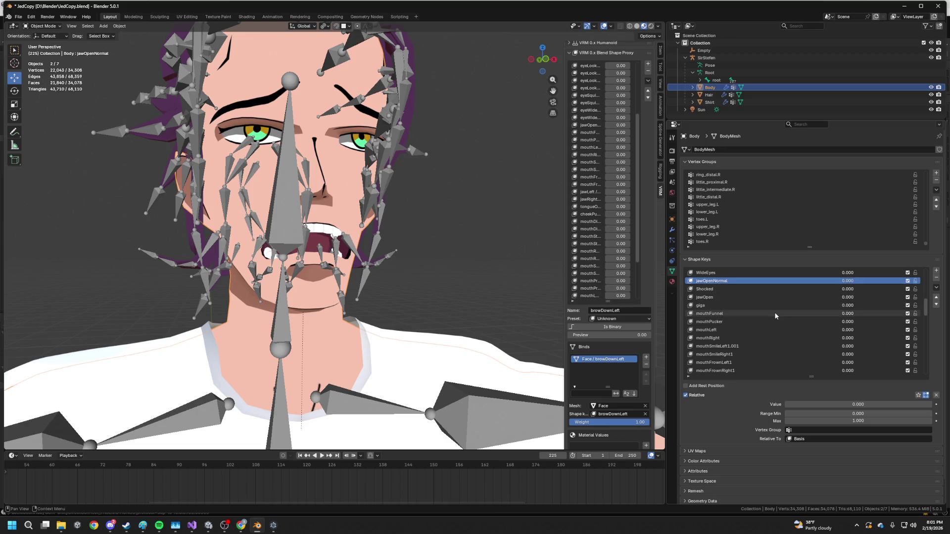
drag(841, 404, 933, 405)
drag(539, 317, 471, 280)
drag(883, 405, 787, 404)
scroll(787, 343, up, 2)
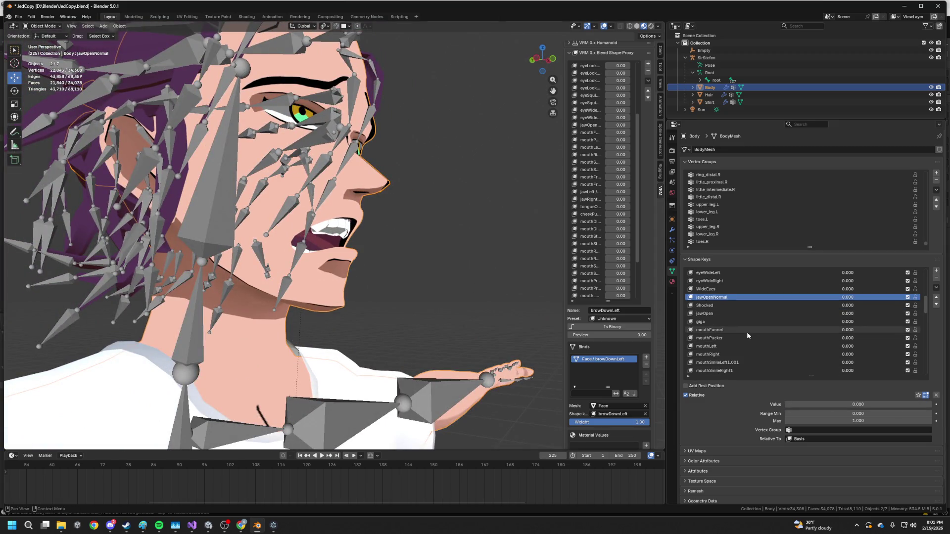
scroll(747, 332, down, 8)
scroll(736, 335, up, 5)
- Test mouthFunnel and mouthPucker with jawOpen, reset them to 0, and return to Unity
click(729, 306)
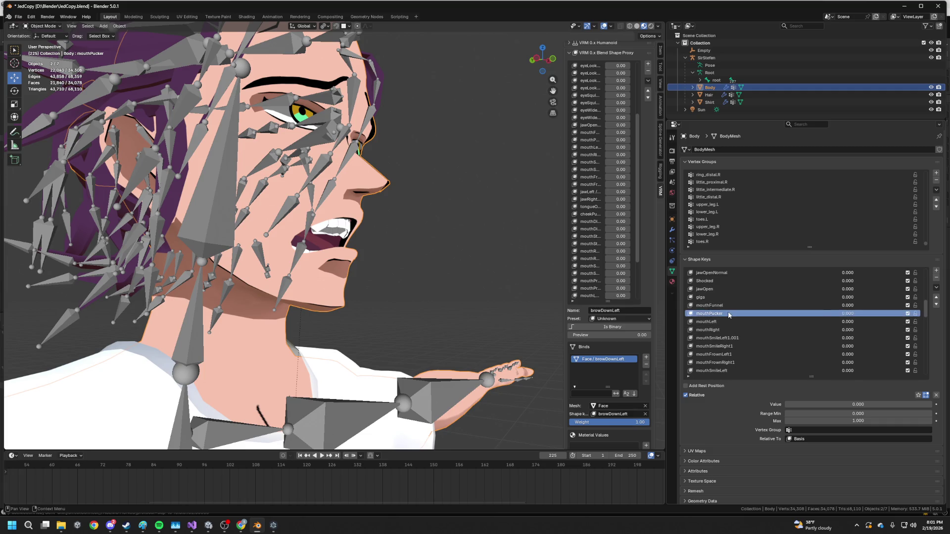
mouse_move(886, 410)
mouse_down()
mouse_move(931, 405)
mouse_move(787, 405)
mouse_move(906, 404)
mouse_up()
click(708, 289)
click(709, 313)
mouse_move(378, 280)
mouse_down()
mouse_move(297, 277)
mouse_move(376, 280)
mouse_up()
key(BackSpace)
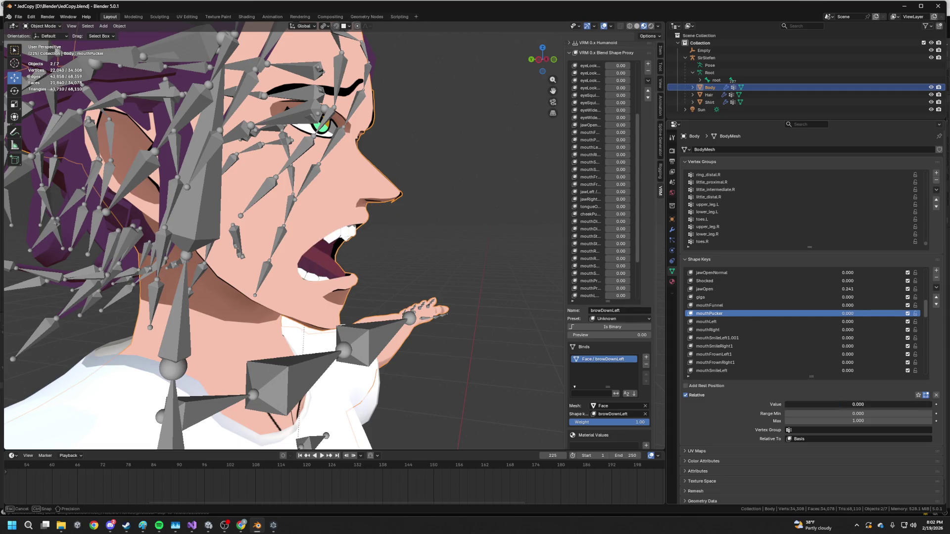
click(735, 297)
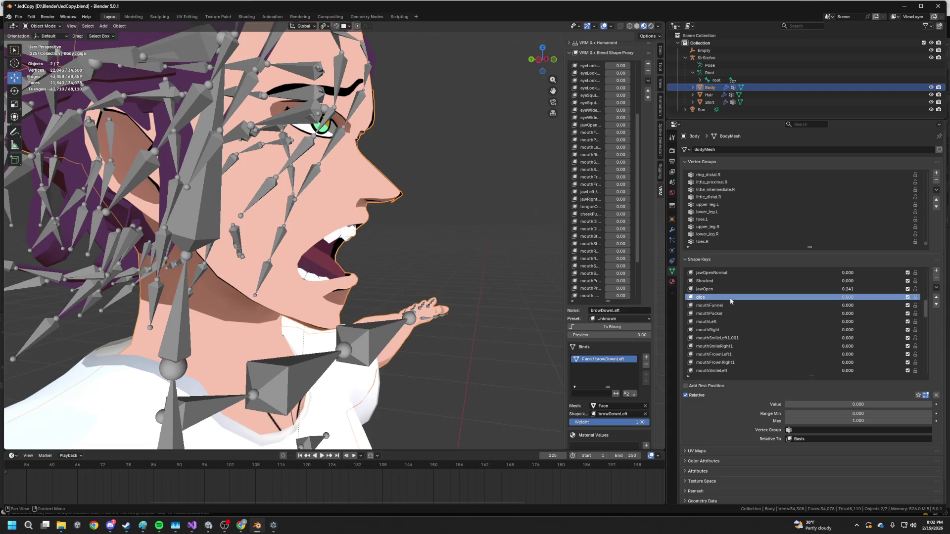
click(786, 289)
key(BackSpace)
click(204, 527)
click(206, 526)
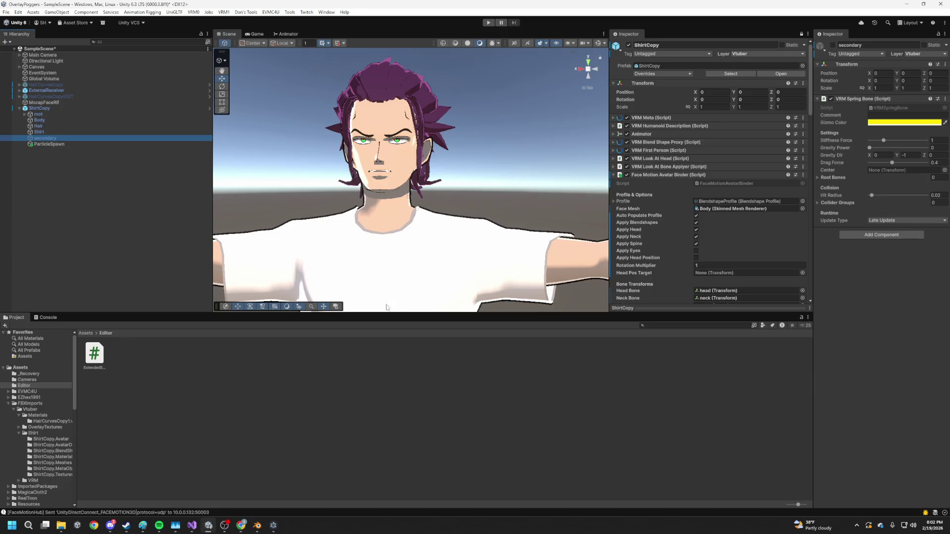
- Add jawOpen, mouthSmileLeft and mouthSmileRight as mouthFrownLeft's canceled shapes, then enter Play mode
scroll(689, 230, down, 10)
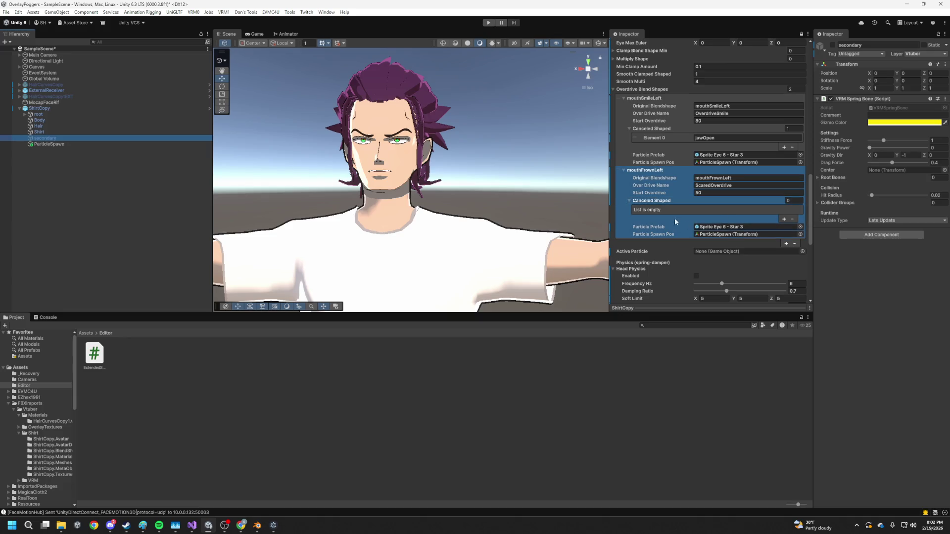
click(785, 219)
text(jawOpen)
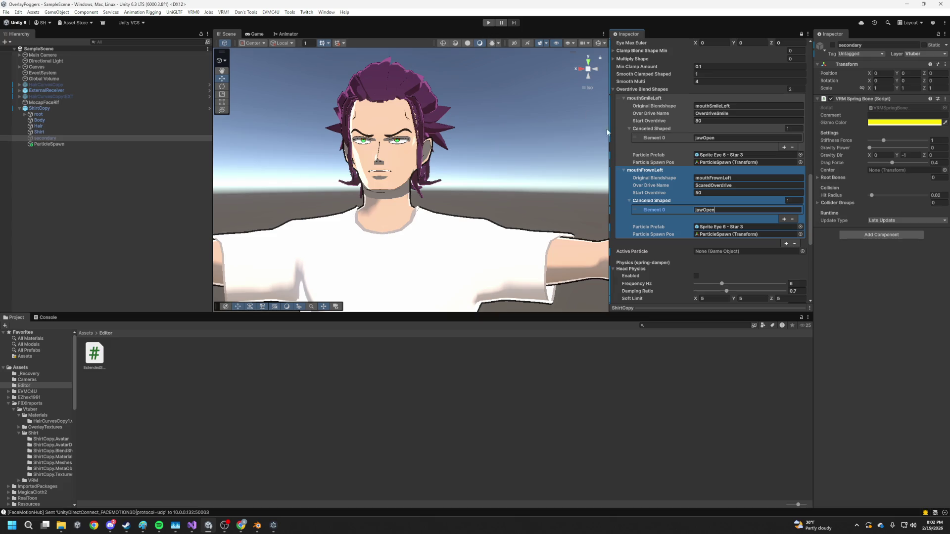
click(784, 219)
text(mouthSmileLeft)
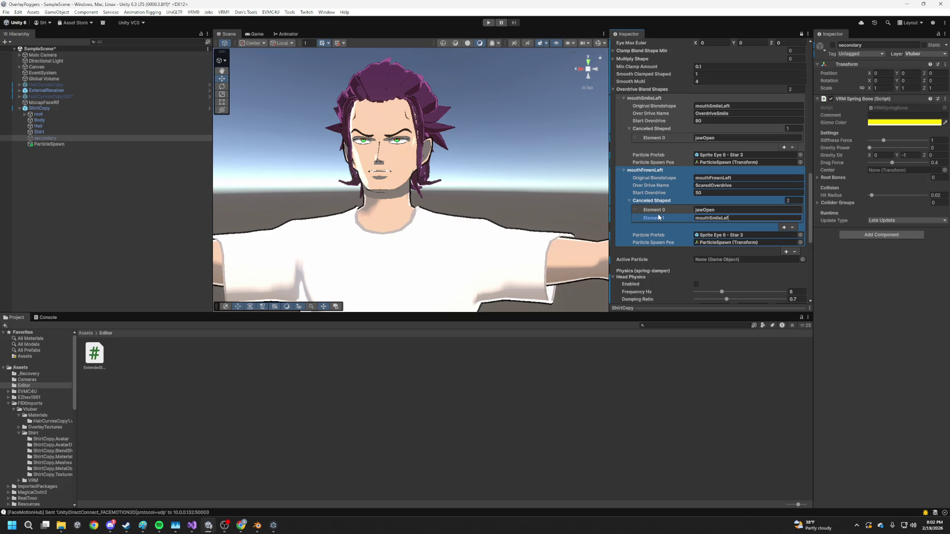
click(780, 227)
text(mouthSmileRight)
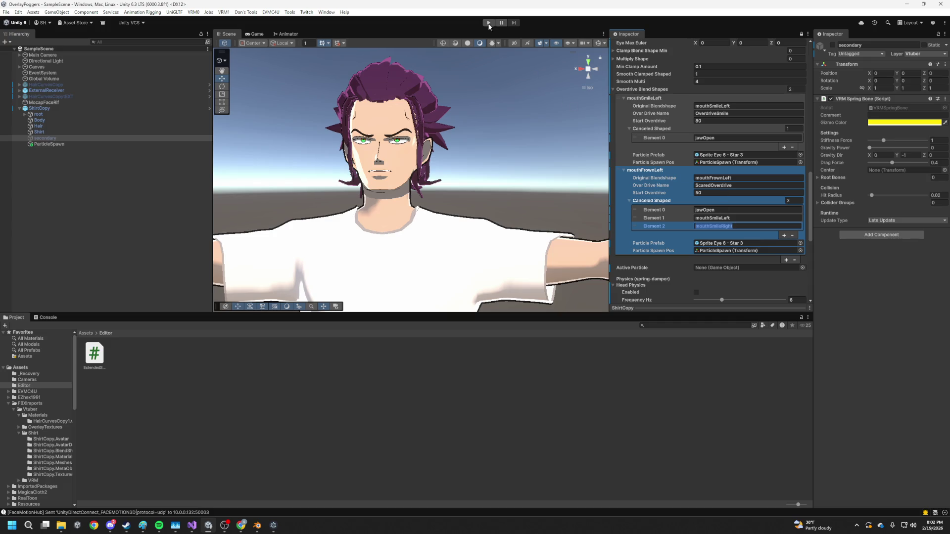
click(488, 23)
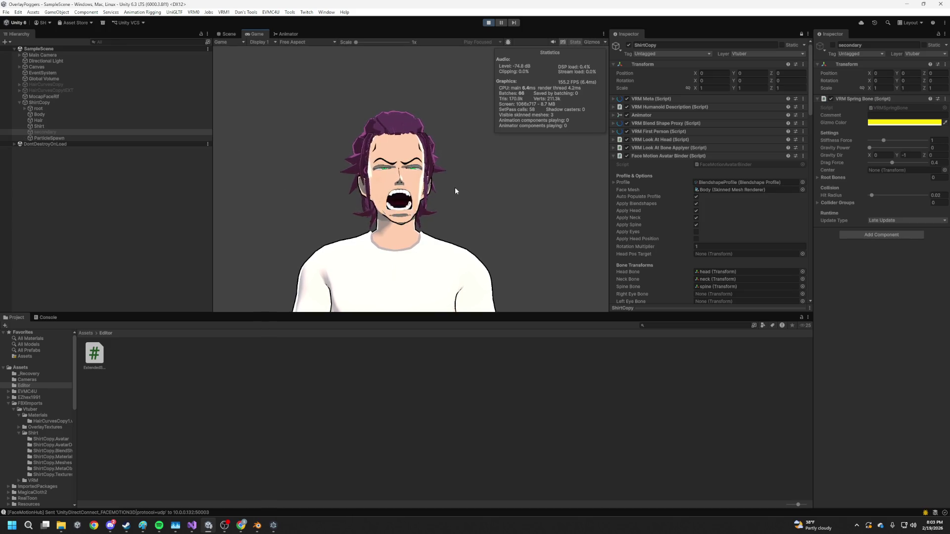
- Watch the Body mesh's BlendShapes values react to tracking in a widened Inspector, then stop Play
scroll(715, 239, down, 2)
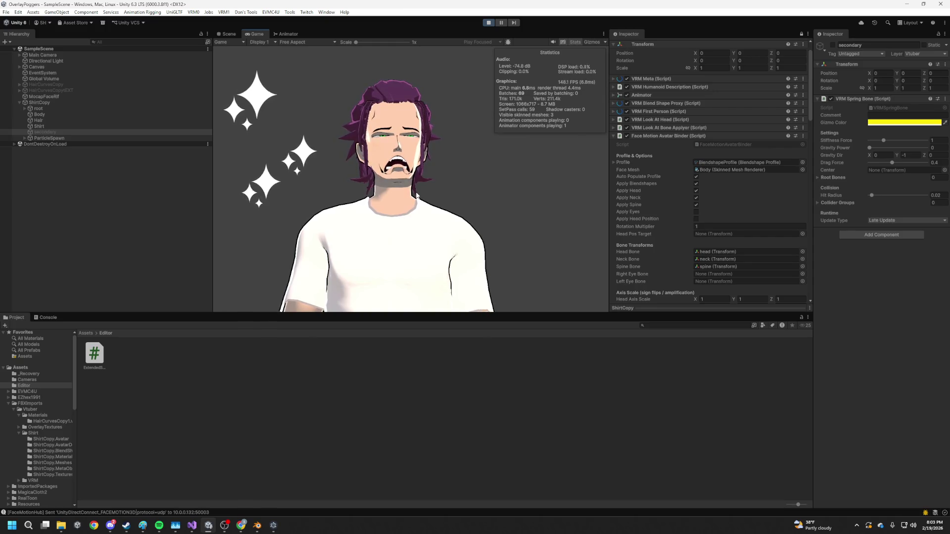
click(56, 114)
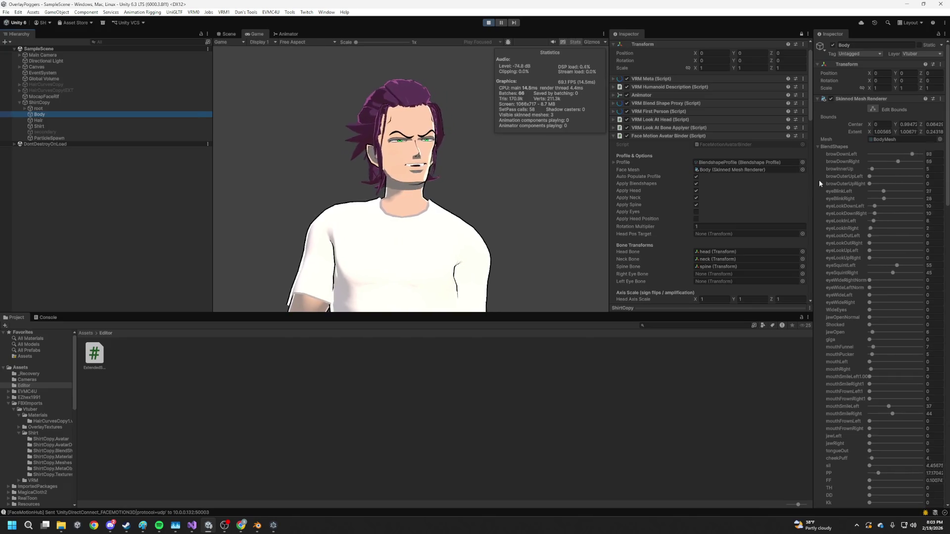
click(814, 175)
drag(813, 176, 646, 176)
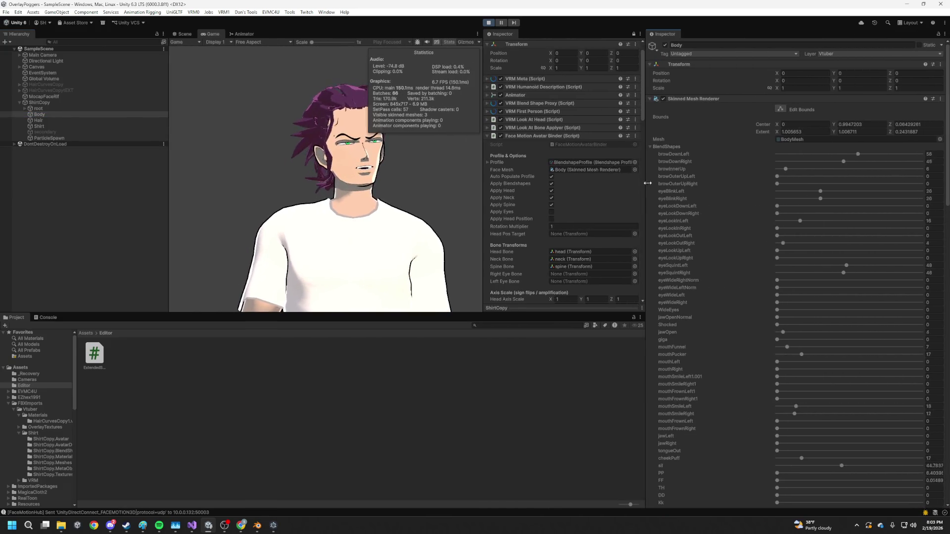
scroll(801, 213, down, 3)
scroll(787, 194, down, 3)
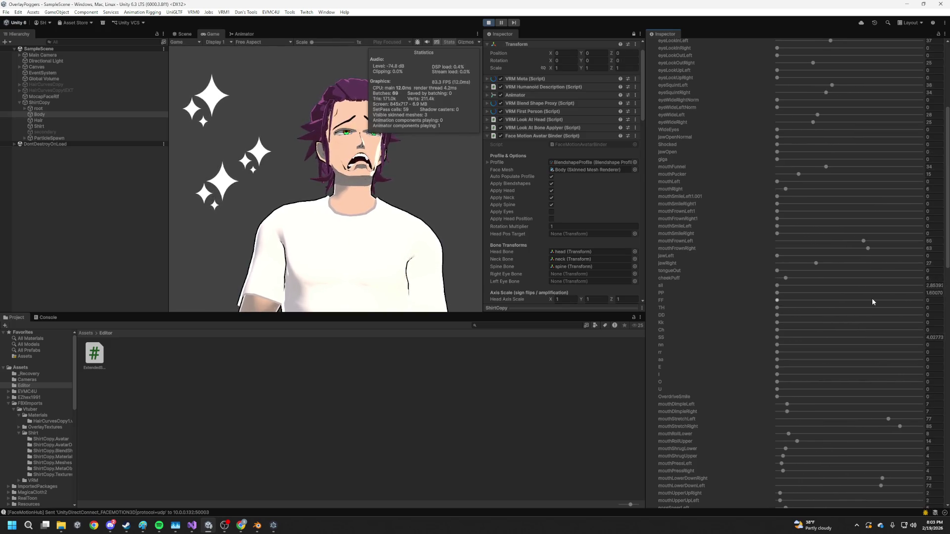
key(ctrl+p)
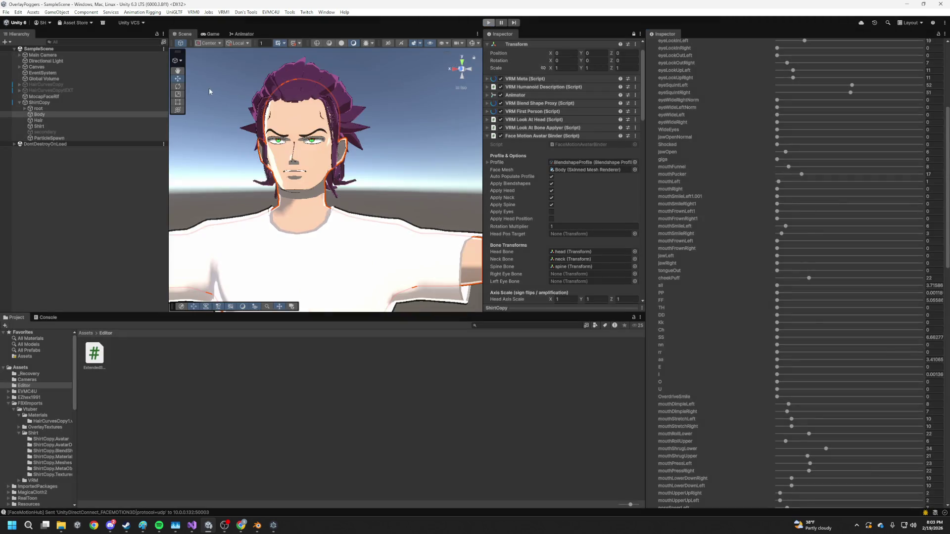
- Add mouthFrownLeft and mouthFrownRight as canceled Elements 3 and 4, then enter Play mode
scroll(583, 225, down, 15)
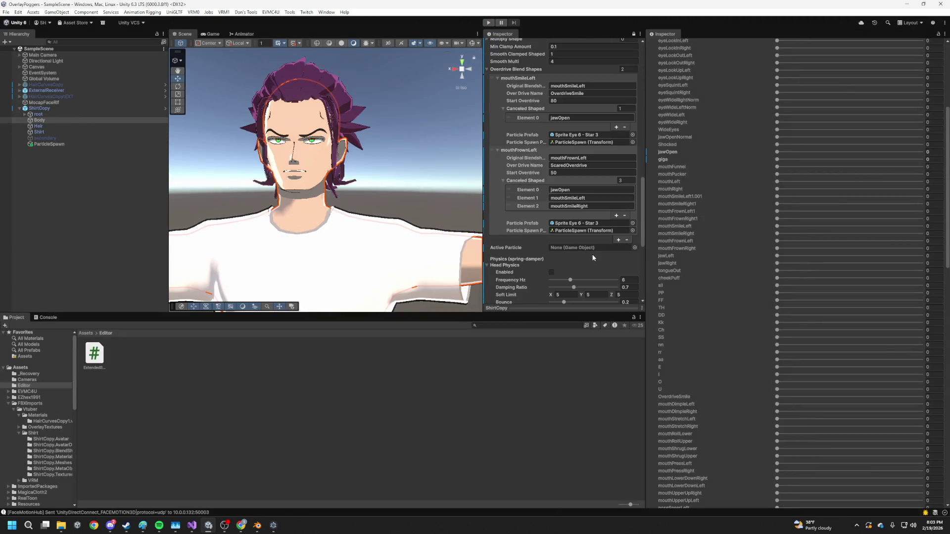
scroll(582, 260, down, 2)
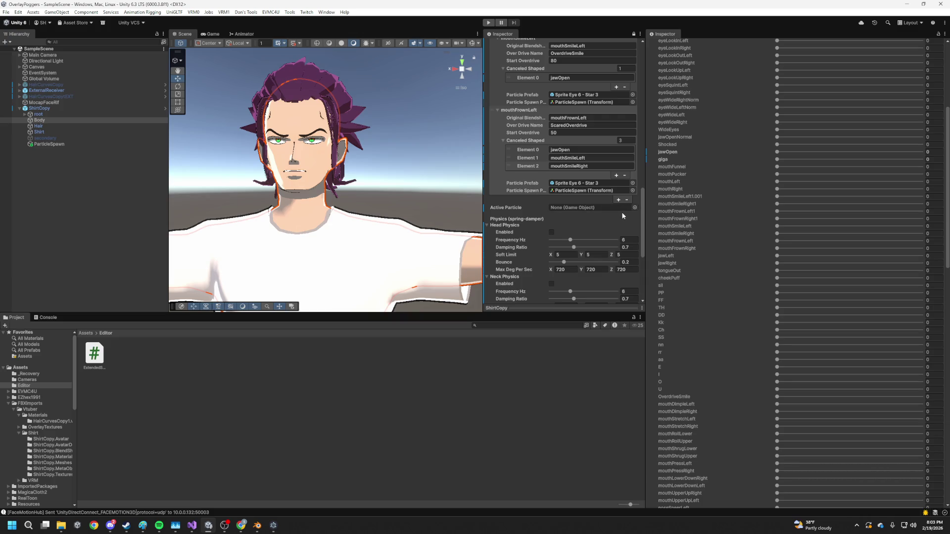
scroll(613, 213, down, 1)
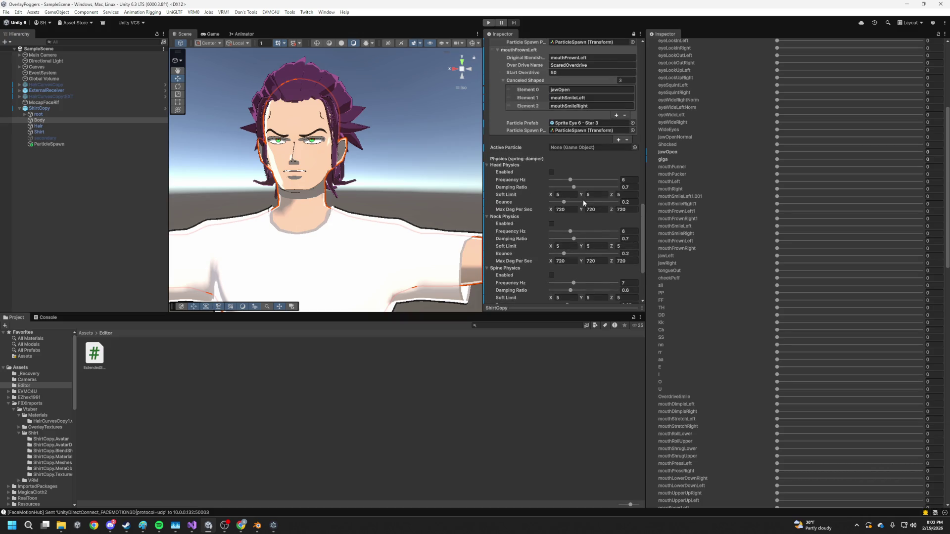
click(617, 155)
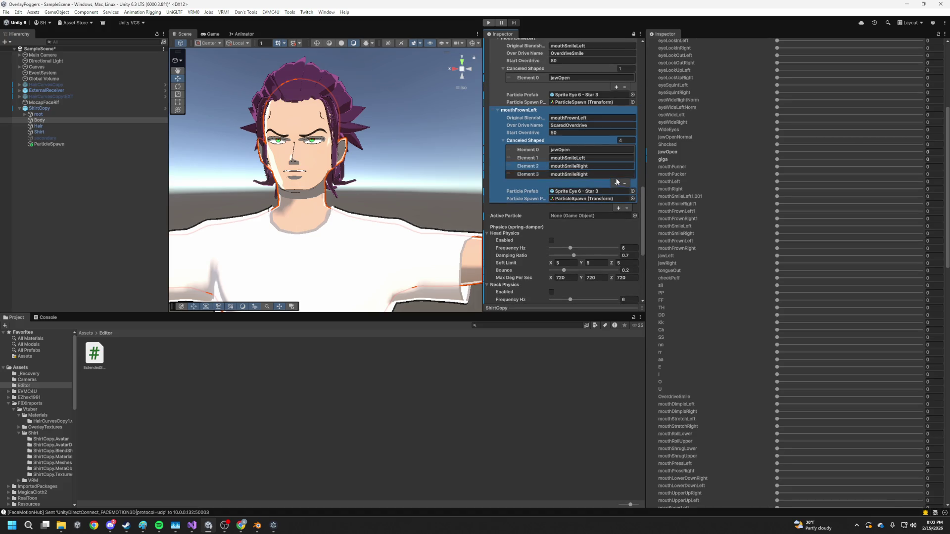
click(616, 183)
text(mouthFrownLeft)
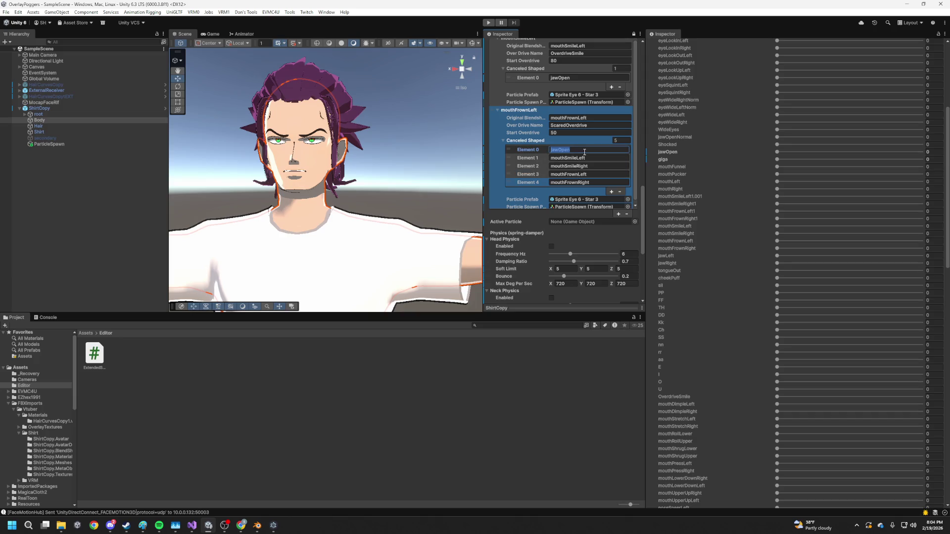
click(489, 22)
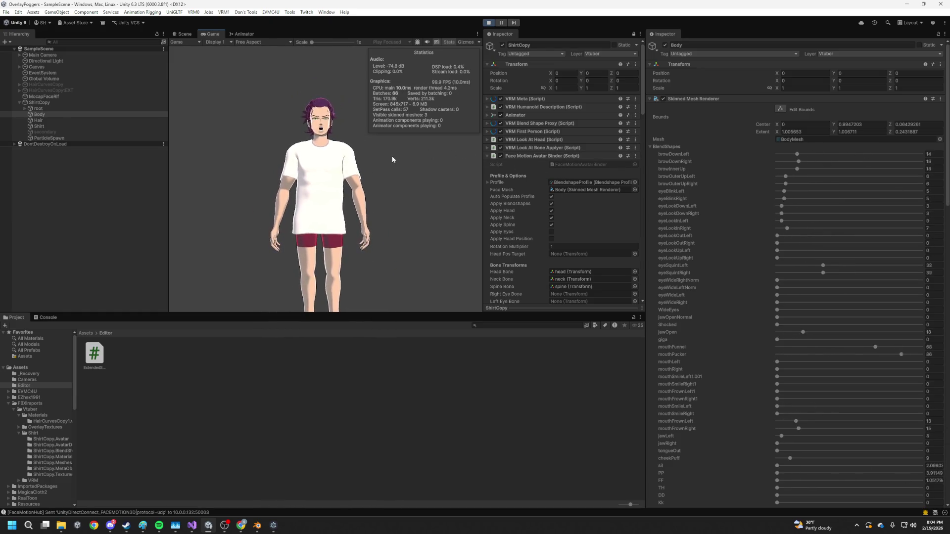
- Switch to the Scene view close-up of the avatar and deselect the Body mesh
click(189, 34)
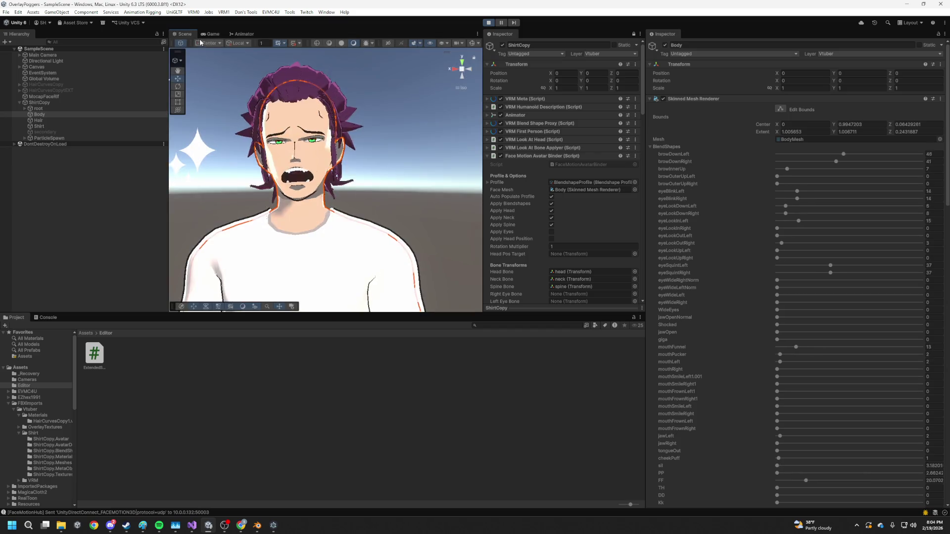
click(393, 130)
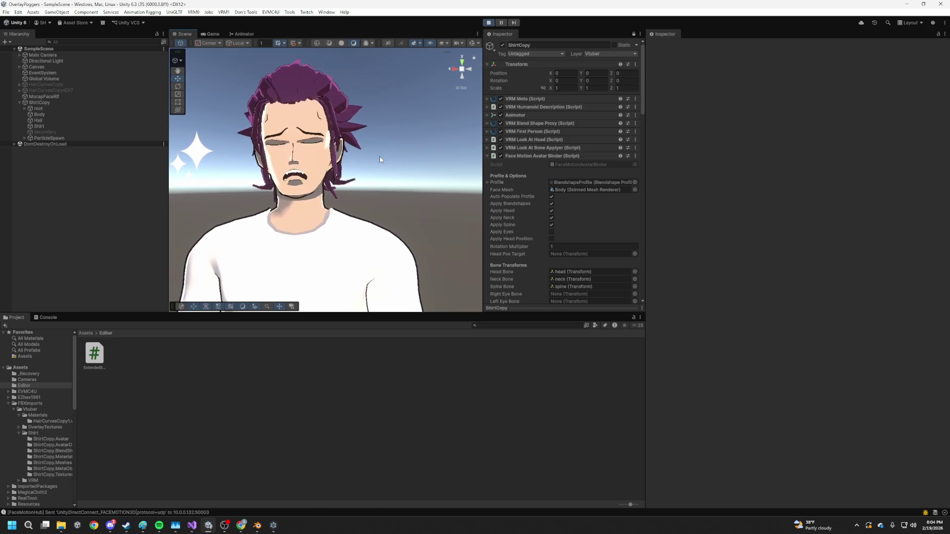
scroll(574, 237, down, 8)
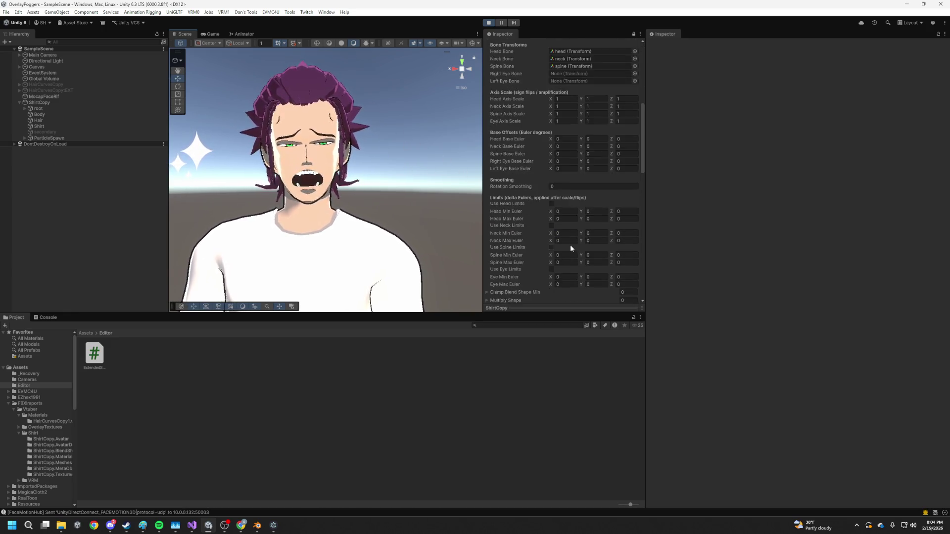
scroll(571, 248, down, 6)
scroll(532, 204, down, 2)
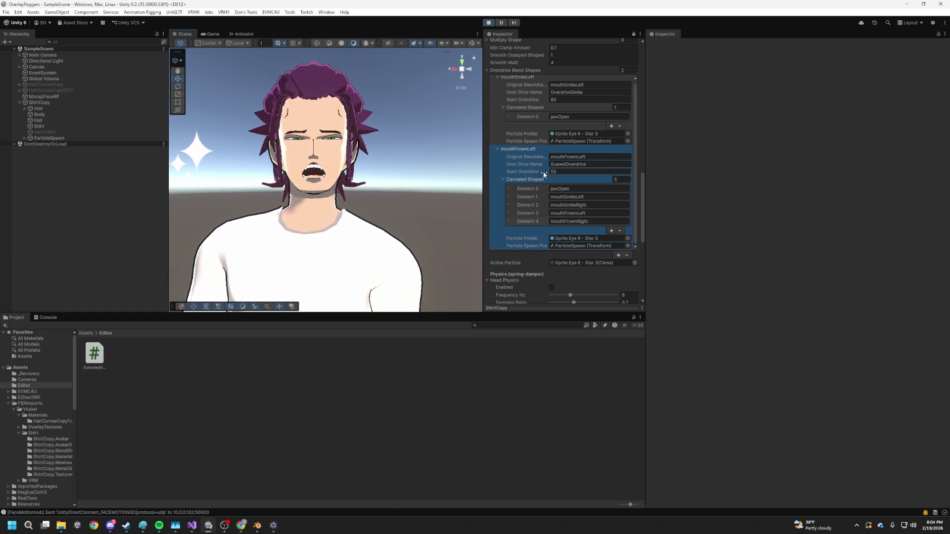
- Try a higher mouthFrownLeft Start Overdrive and undo it, clear the jawOpen entry, then stop Play
drag(544, 174, 602, 163)
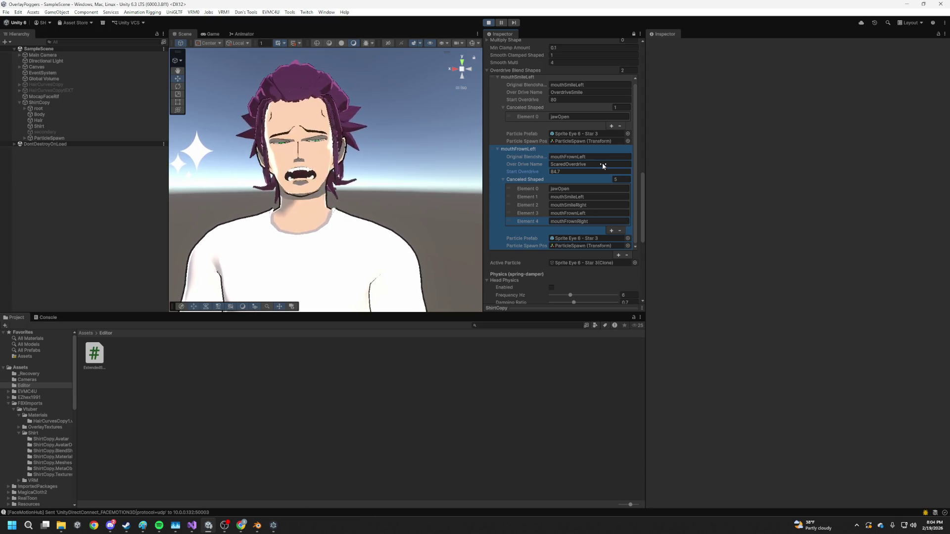
key(ctrl+z)
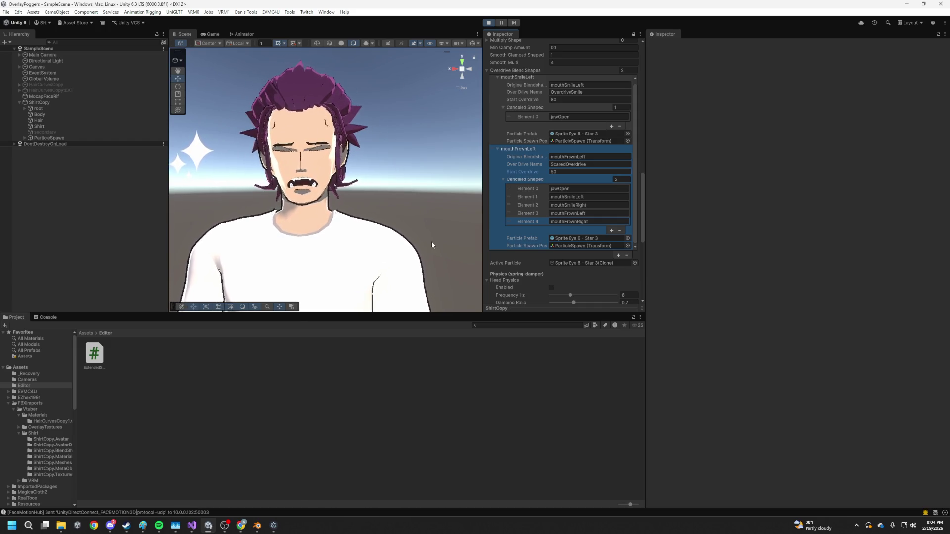
click(571, 190)
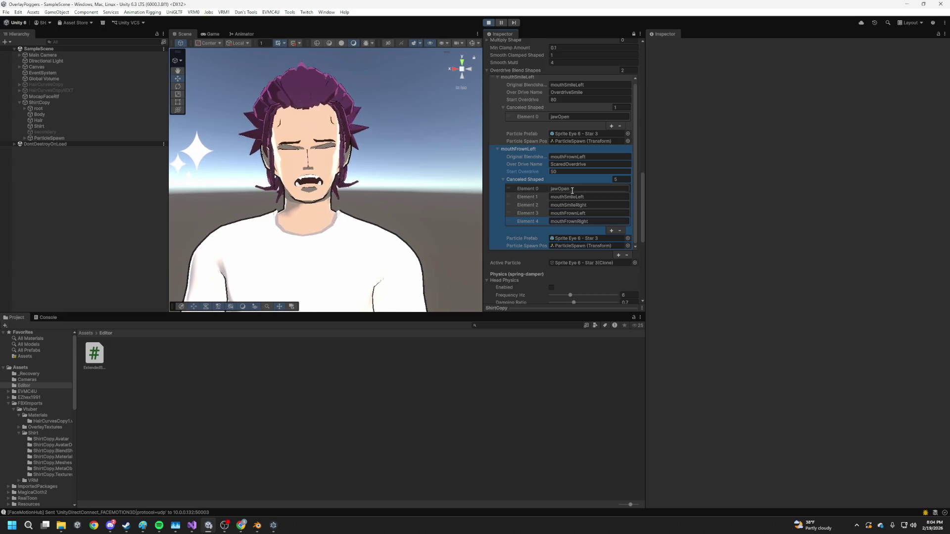
key(BackSpace)
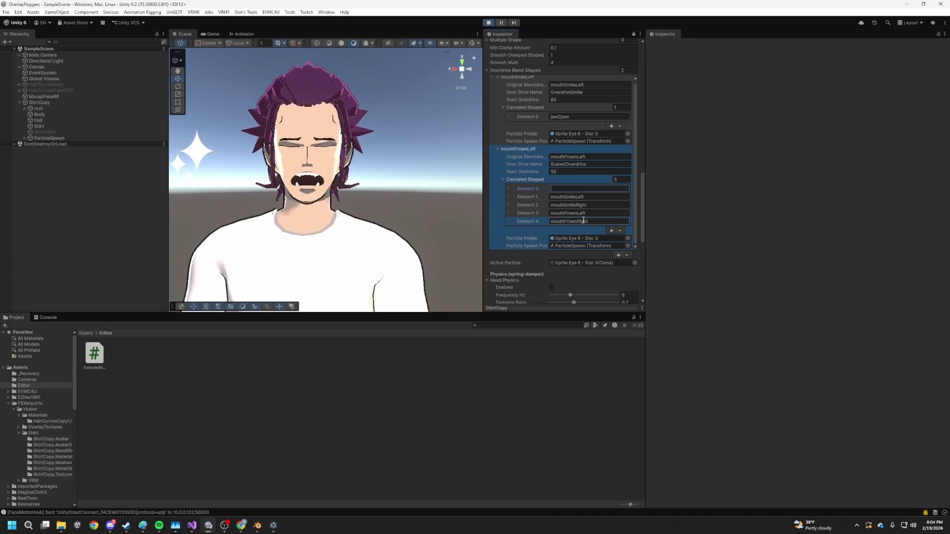
key(Tab)
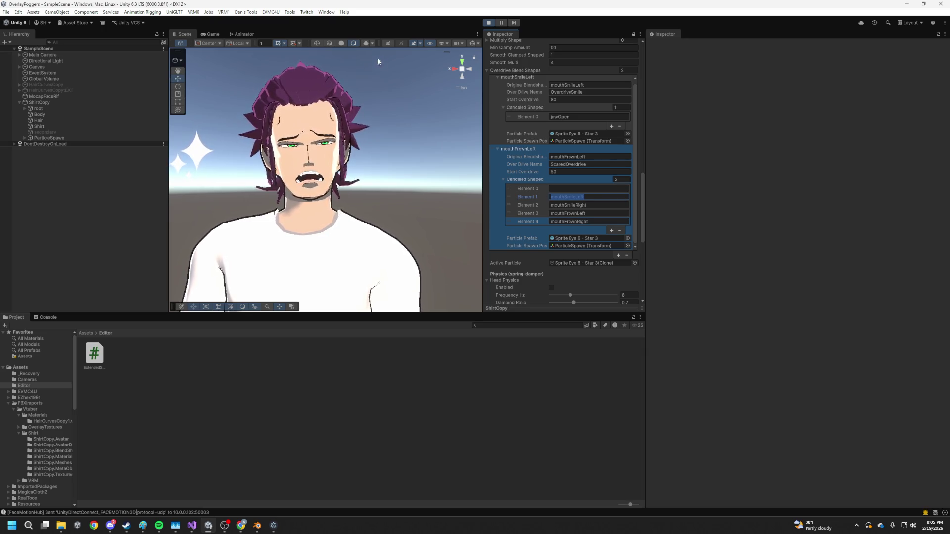
click(489, 23)
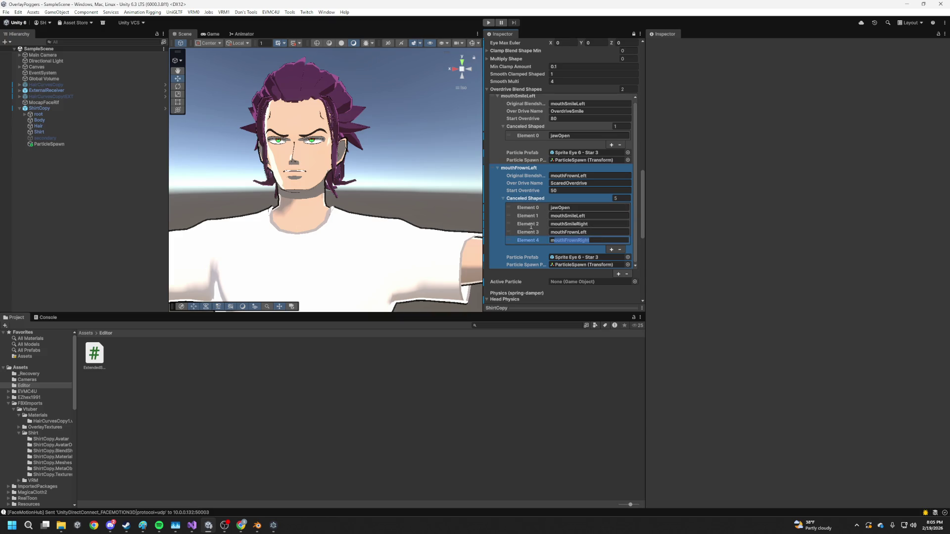
- Move jawOpen to the end of the canceled shapes, remove it, and enter Play mode
click(582, 207)
drag(524, 208, 526, 234)
click(618, 250)
key(ctrl+p)
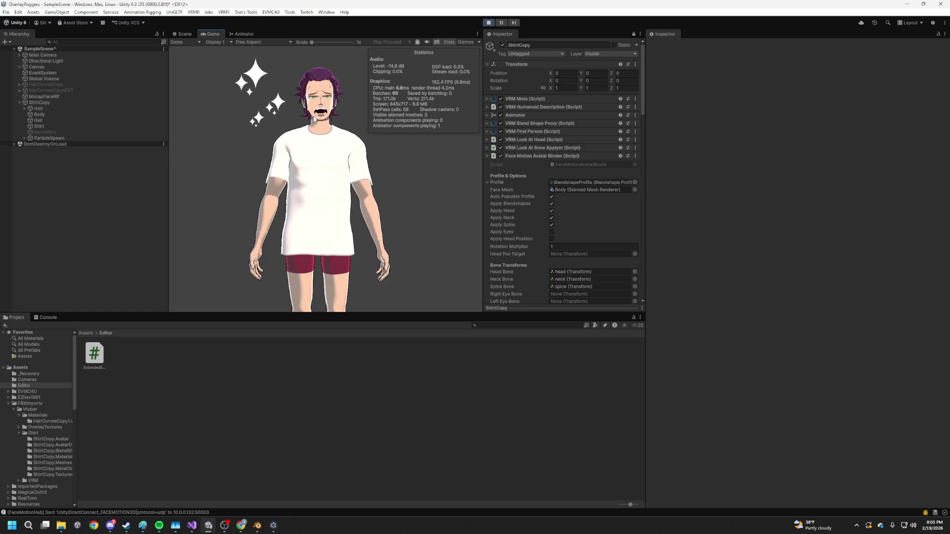
- Raise mouthFrownLeft's Start Overdrive to about 80.7 in the Scene close-up, then stop Play mode
scroll(569, 212, down, 5)
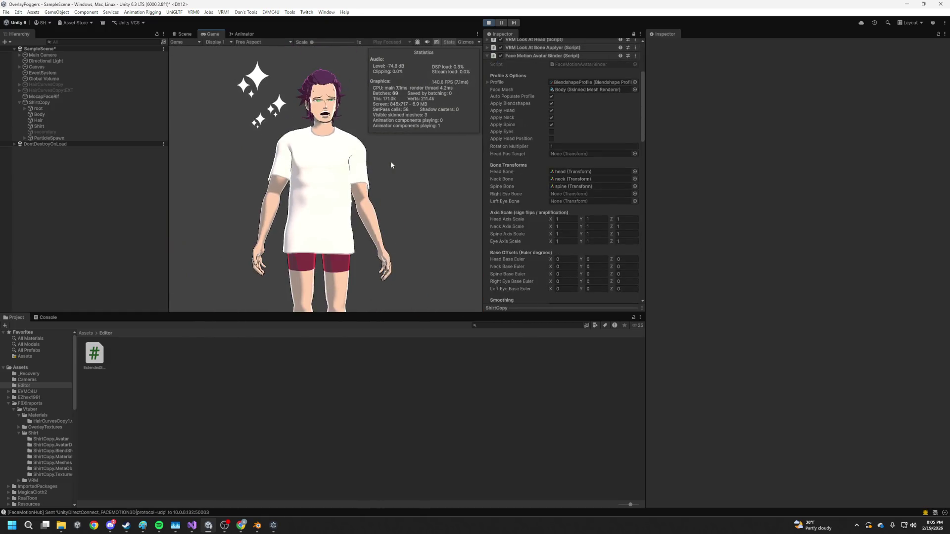
click(181, 34)
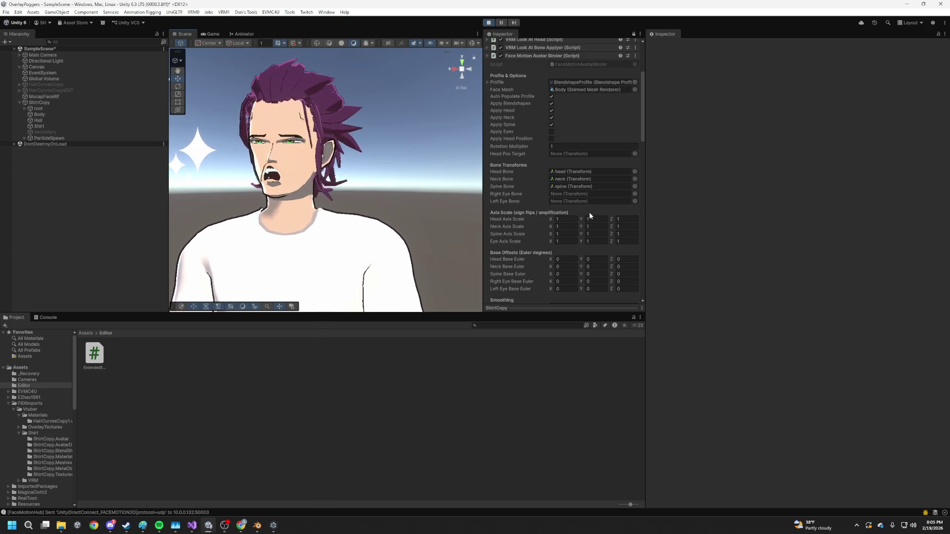
scroll(589, 213, down, 3)
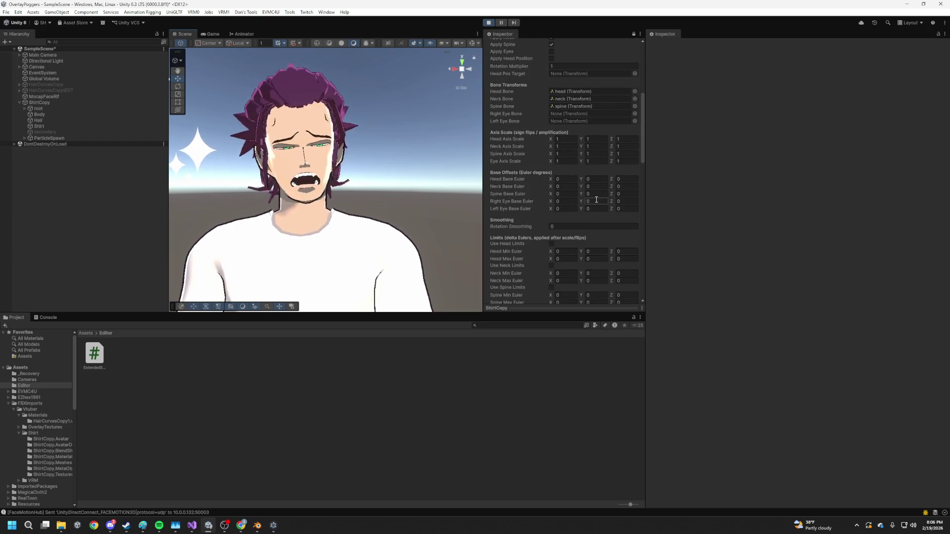
scroll(587, 222, down, 10)
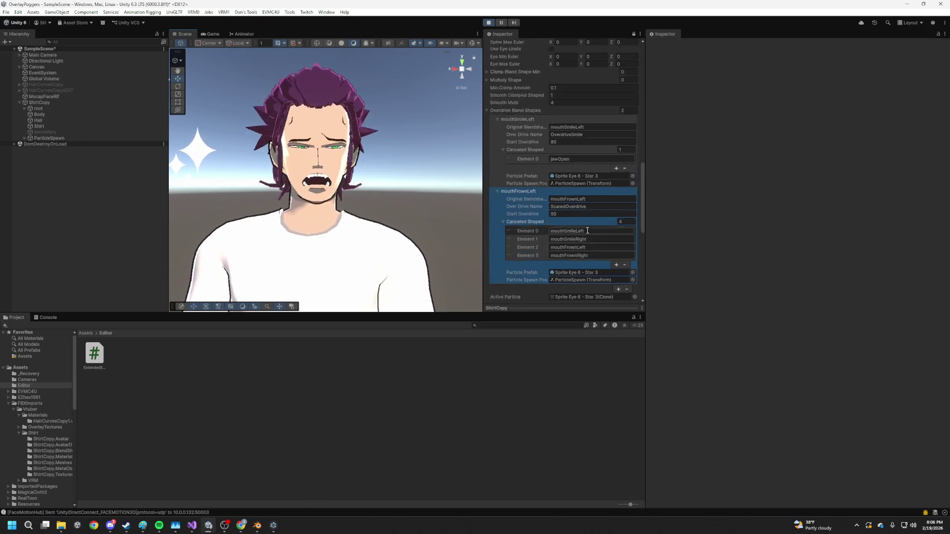
click(599, 214)
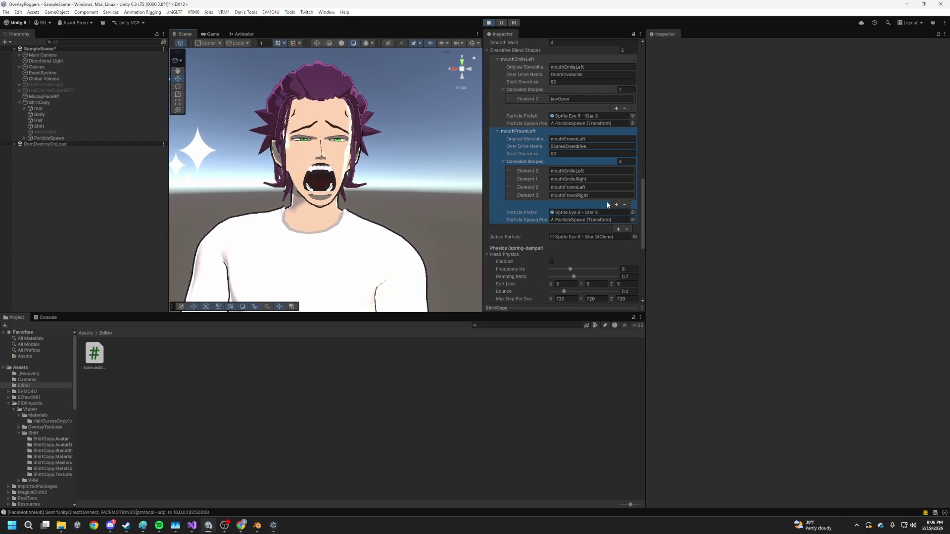
drag(525, 154, 611, 153)
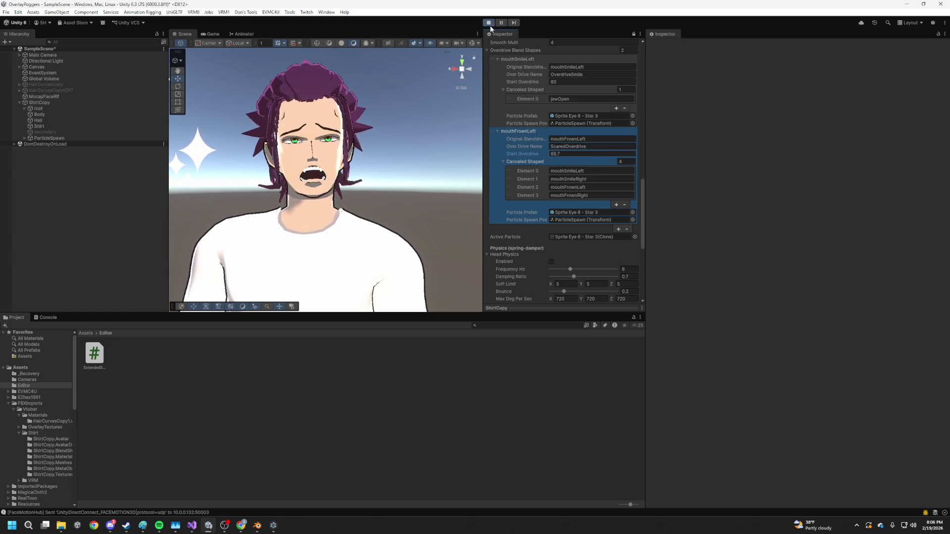
click(490, 23)
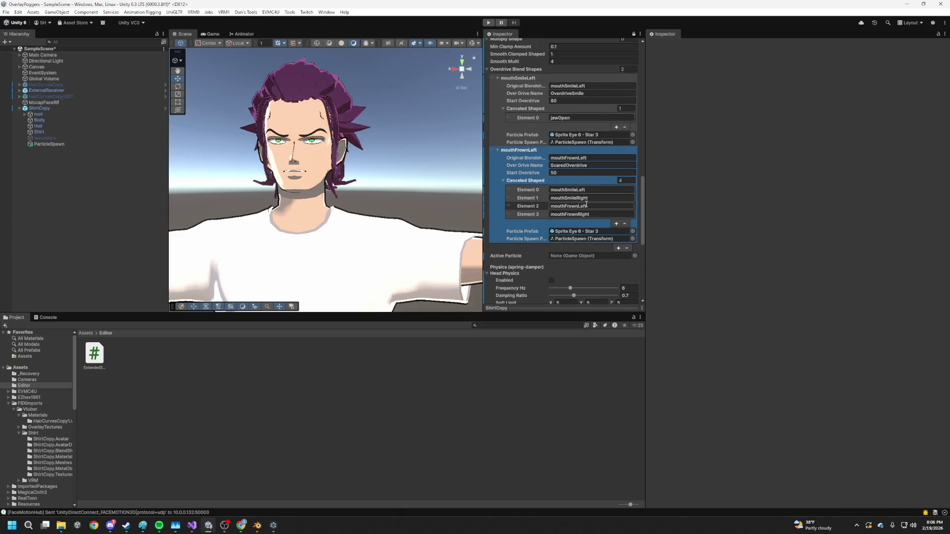
- Open FaceMotionAvatarBinder.cs in Visual Studio from the Inspector's script field
click(566, 123)
scroll(583, 151, up, 7)
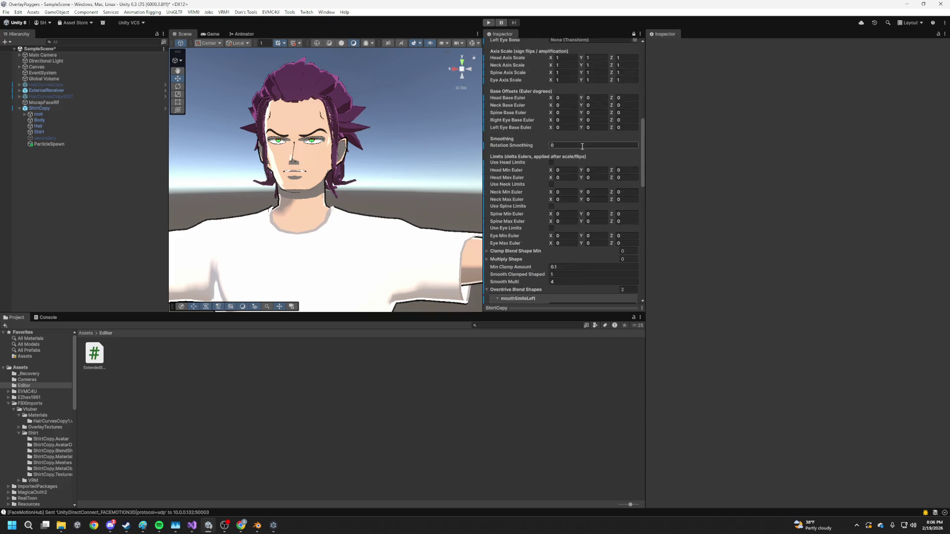
scroll(582, 155, up, 15)
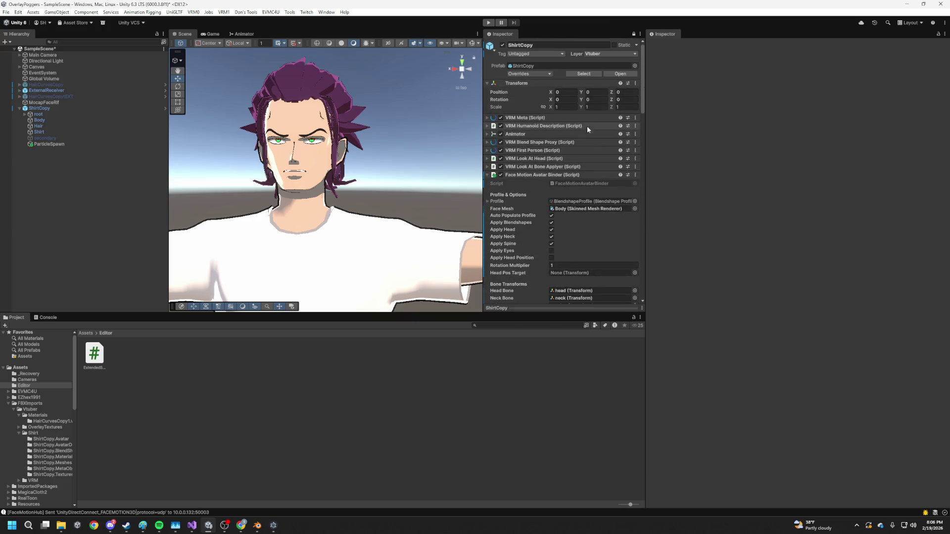
scroll(605, 238, down, 3)
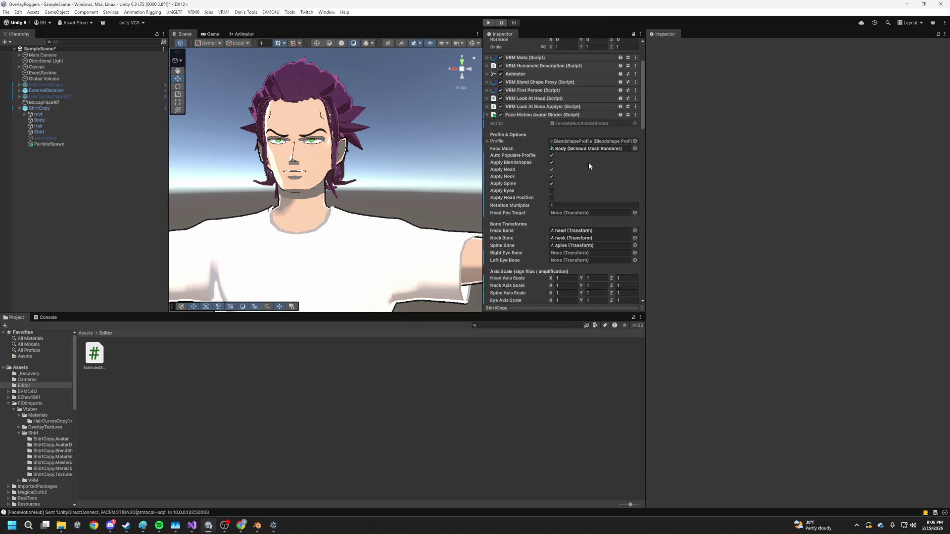
double_click(587, 123)
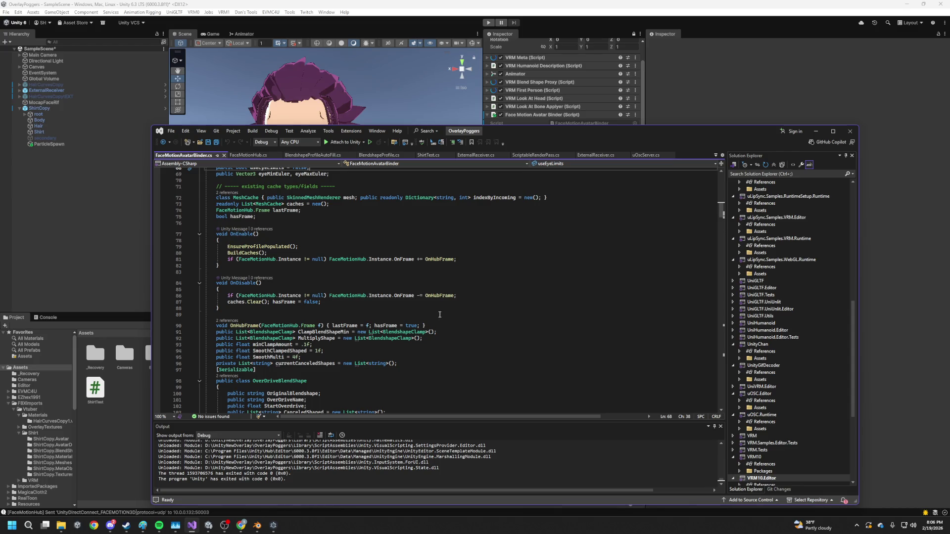
scroll(440, 314, down, 10)
scroll(437, 314, down, 16)
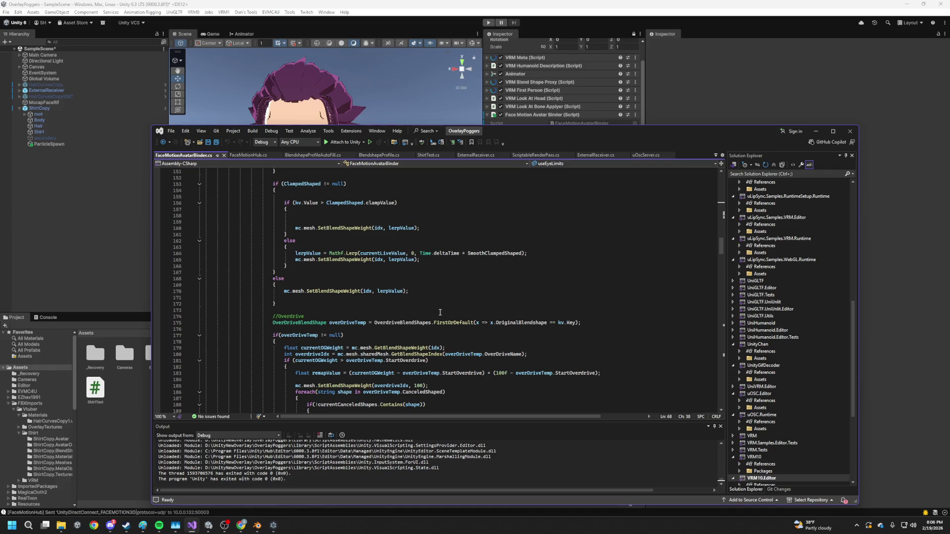
scroll(439, 313, down, 13)
scroll(439, 313, up, 20)
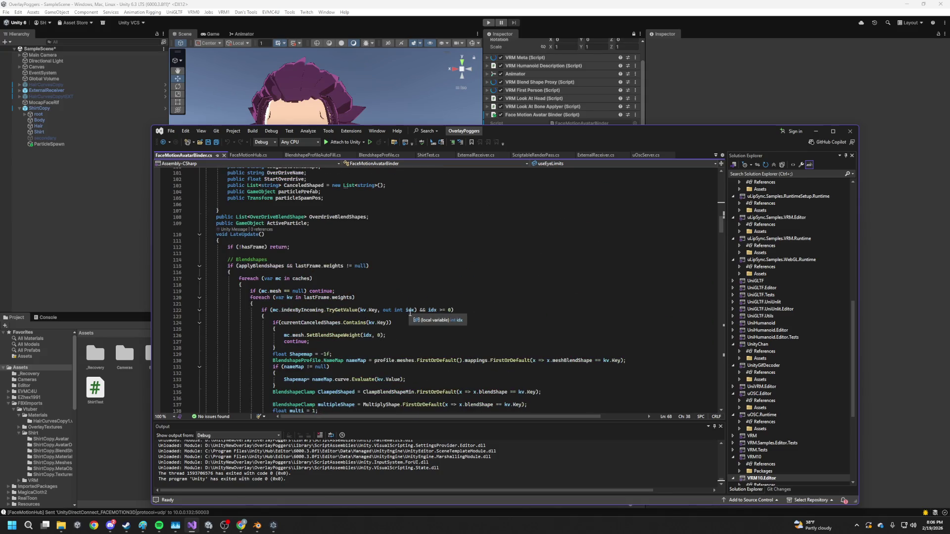
scroll(416, 313, down, 7)
scroll(417, 322, down, 5)
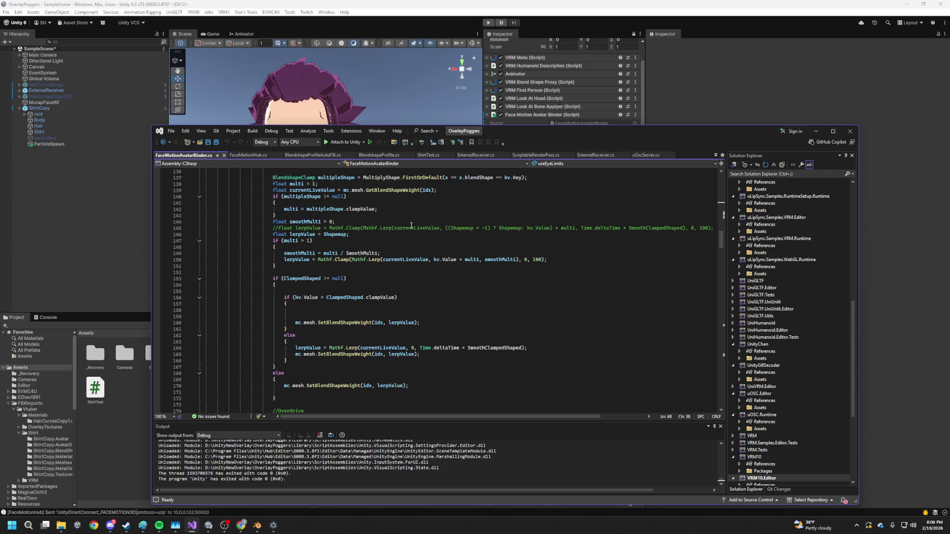
scroll(431, 256, down, 3)
scroll(431, 256, up, 20)
drag(570, 132, 534, 71)
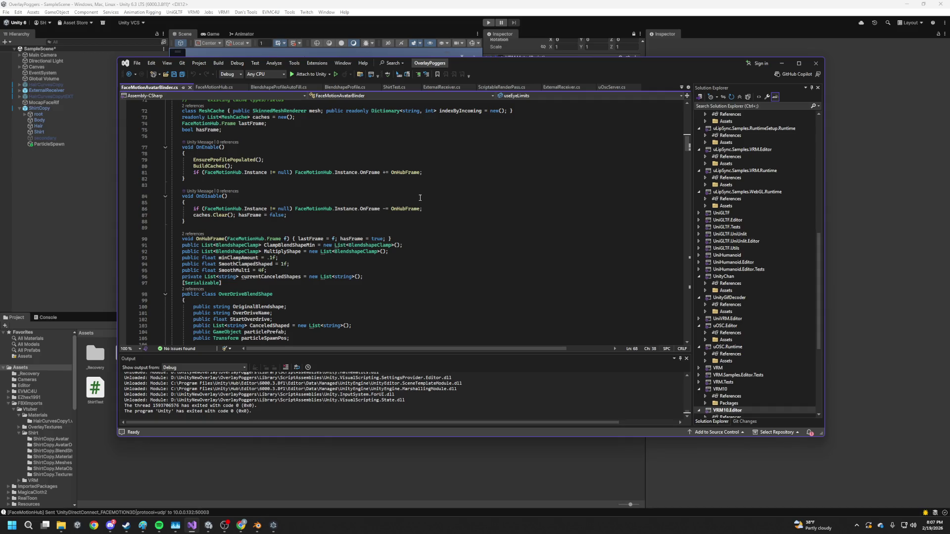
scroll(431, 206, down, 10)
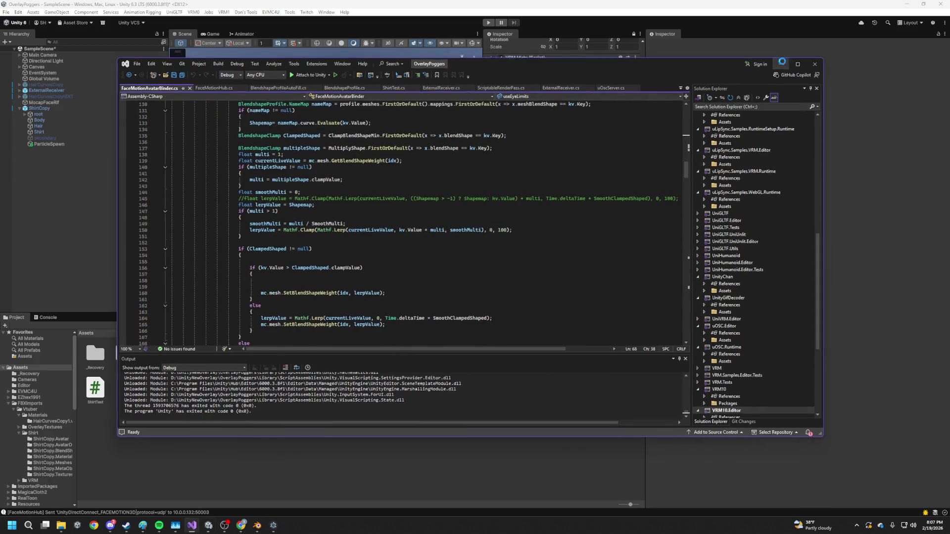
click(782, 64)
scroll(589, 148, down, 15)
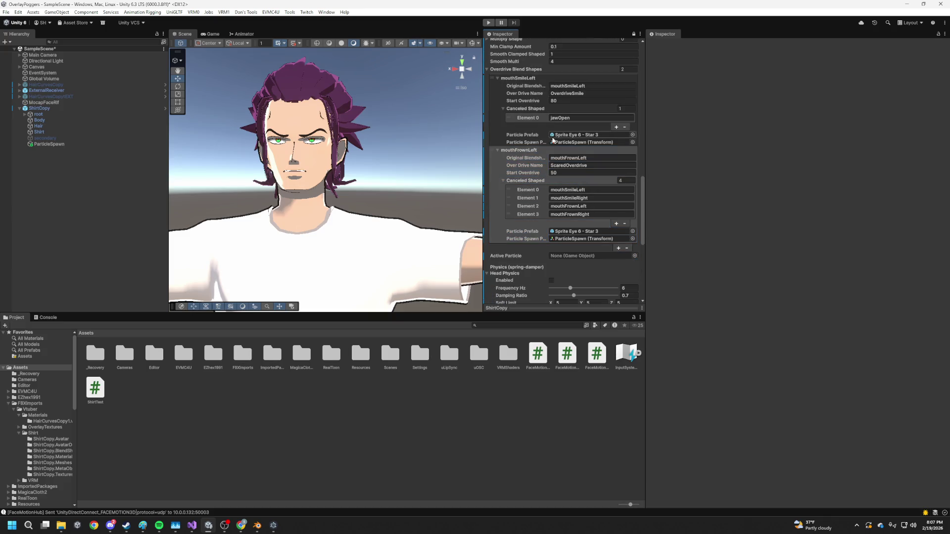
click(501, 151)
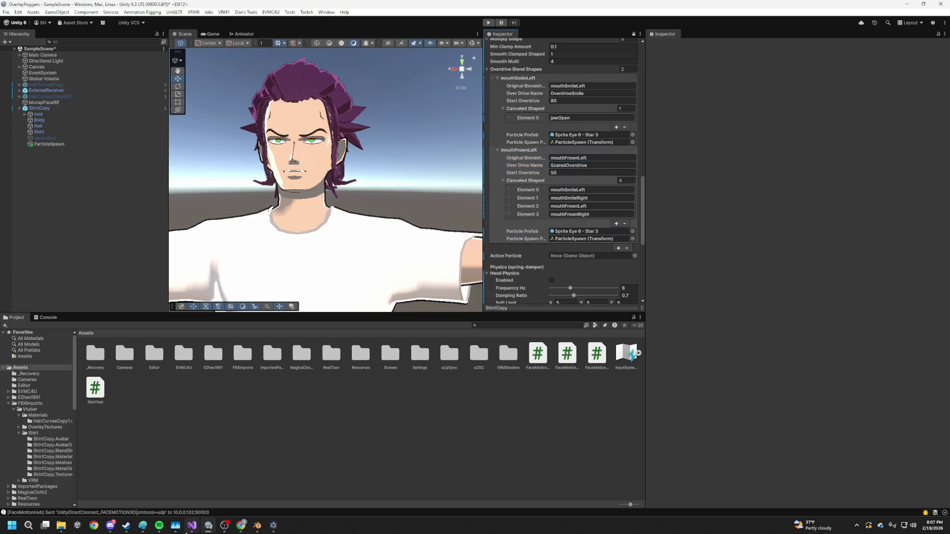
click(190, 526)
scroll(295, 282, up, 15)
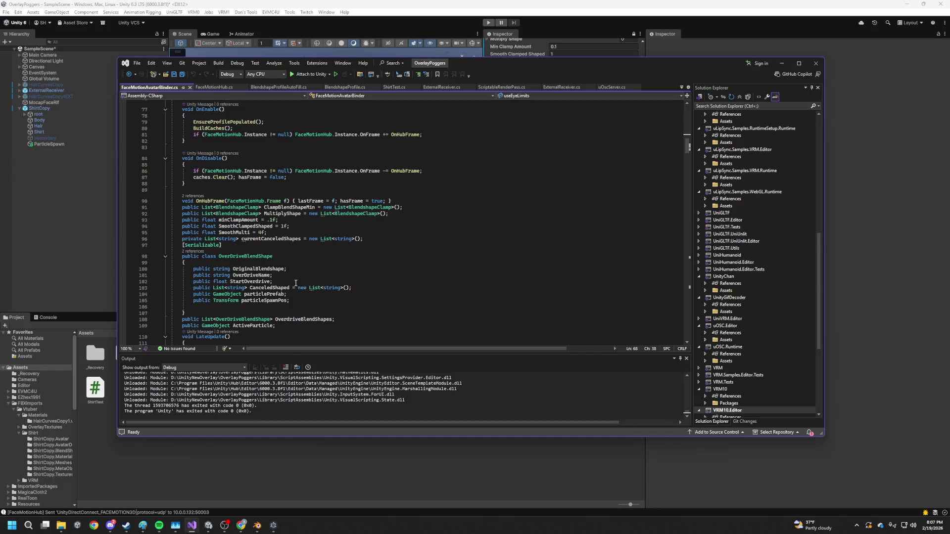
- Add 'public bool NullBaseBlendshape = false;' after OverDriveName in OverDriveBlendShape and save
scroll(295, 282, down, 4)
click(255, 182)
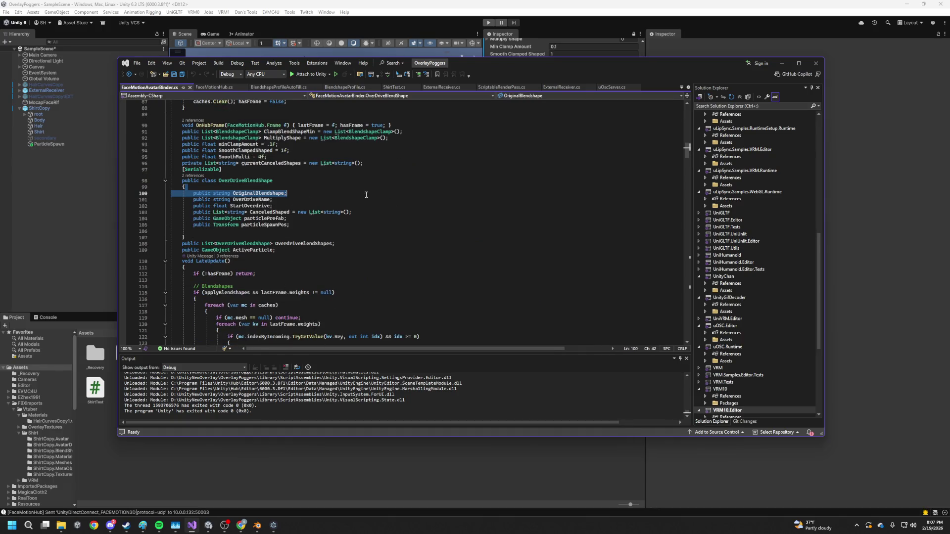
click(311, 224)
key(Up)
key(Up)
key(Up)
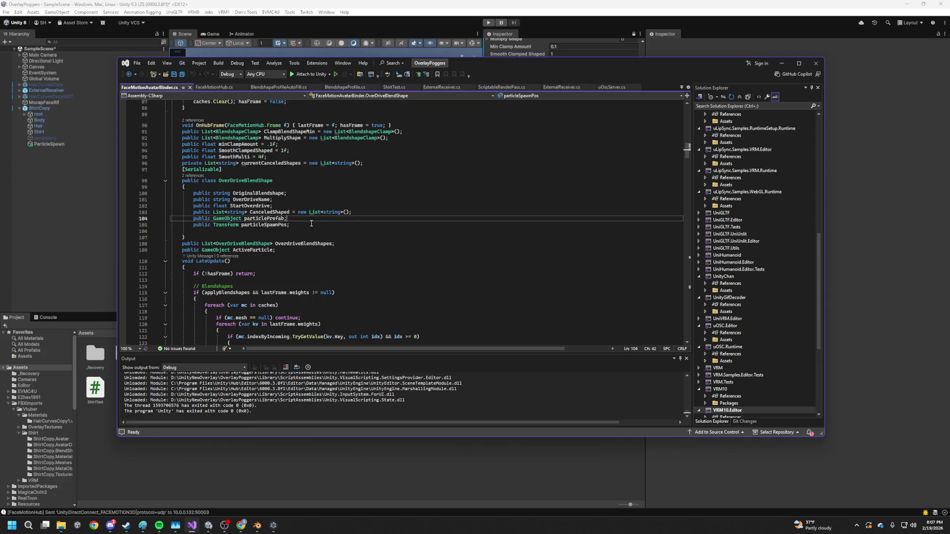
key(Return)
text(public bool Vi)
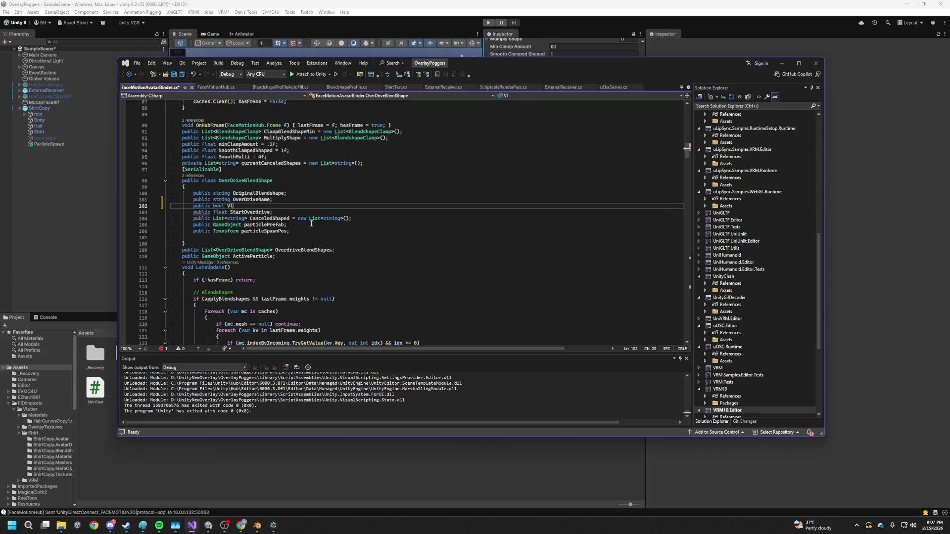
key(BackSpace)
text(NullBaseBlend)
text(shape = a)
key(BackSpace)
text(false;)
key(ctrl+s)
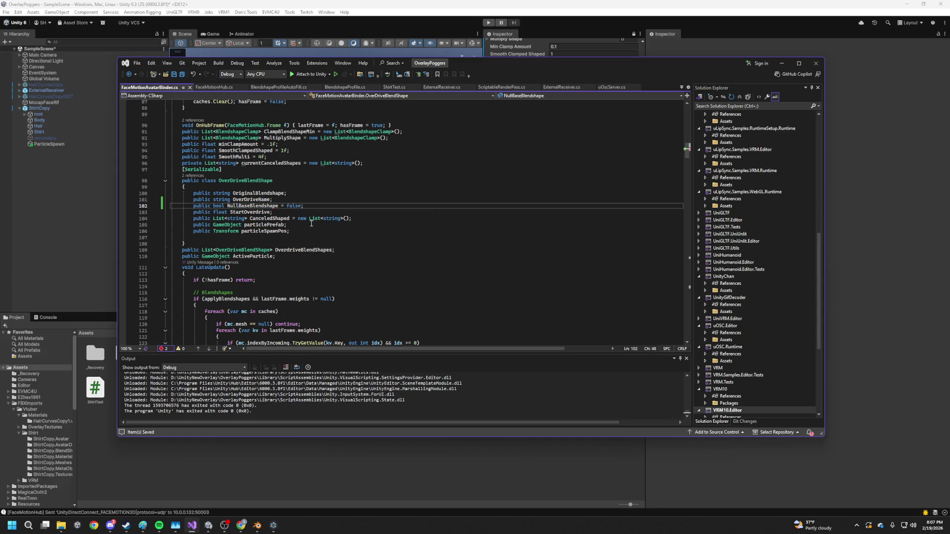
- Add 'public float currentBaseShape = 0f;' below NullBaseBlendshape and save
double_click(258, 193)
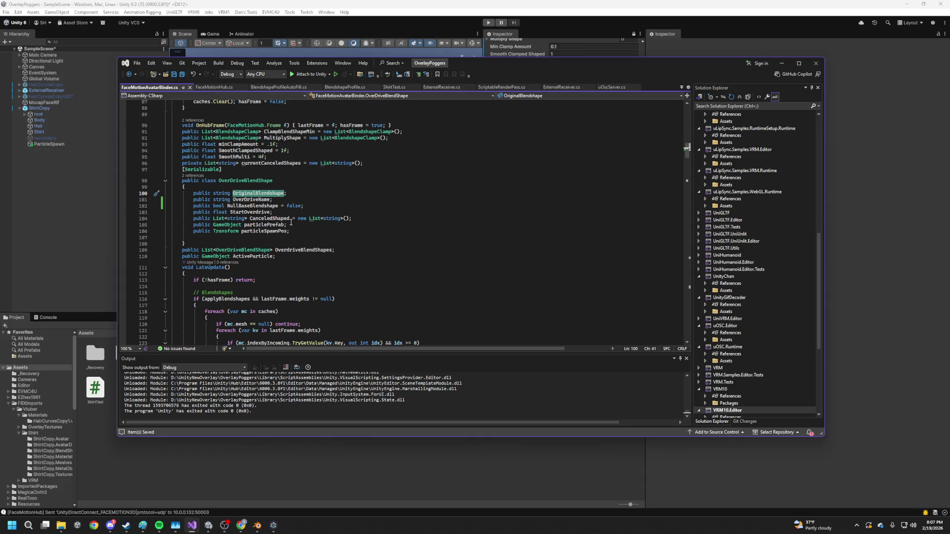
click(328, 206)
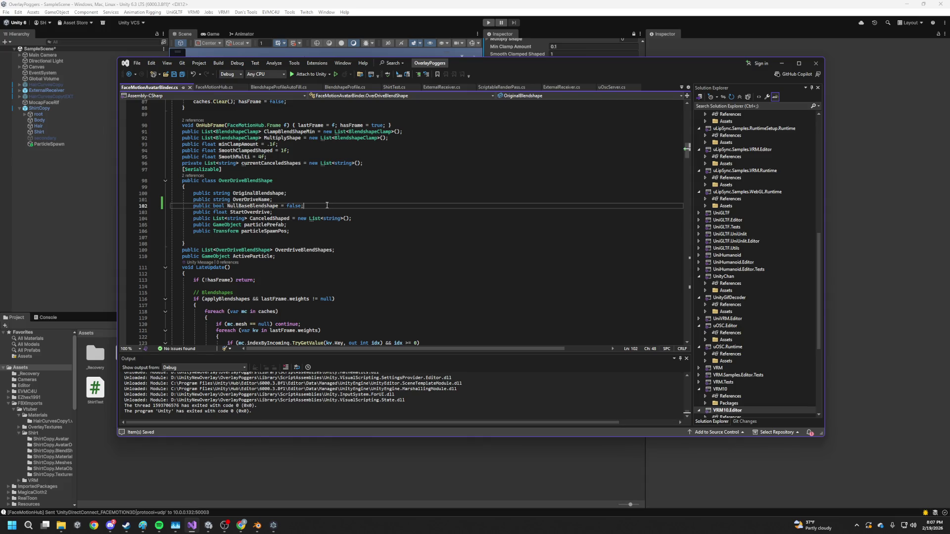
key(Return)
text(public)
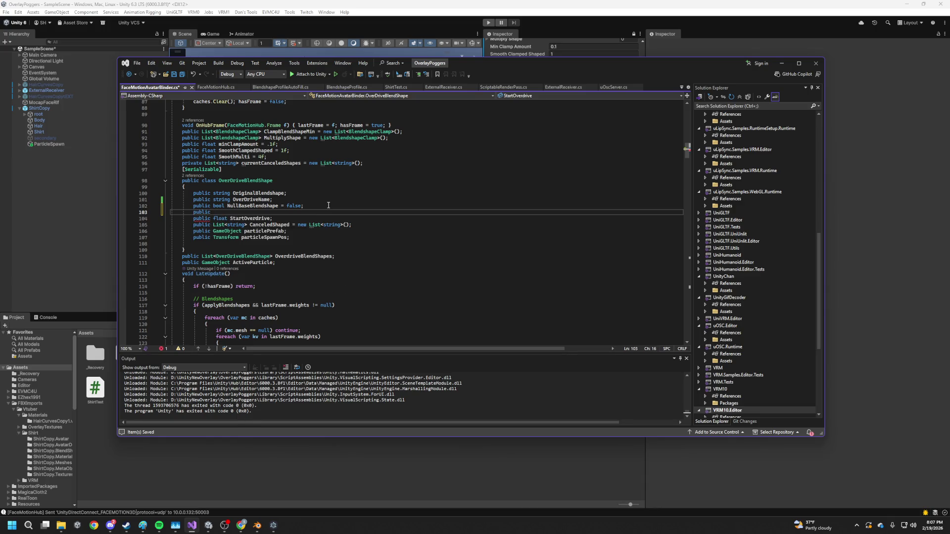
text(float )
text(currentBa)
text(se)
text(Shape =)
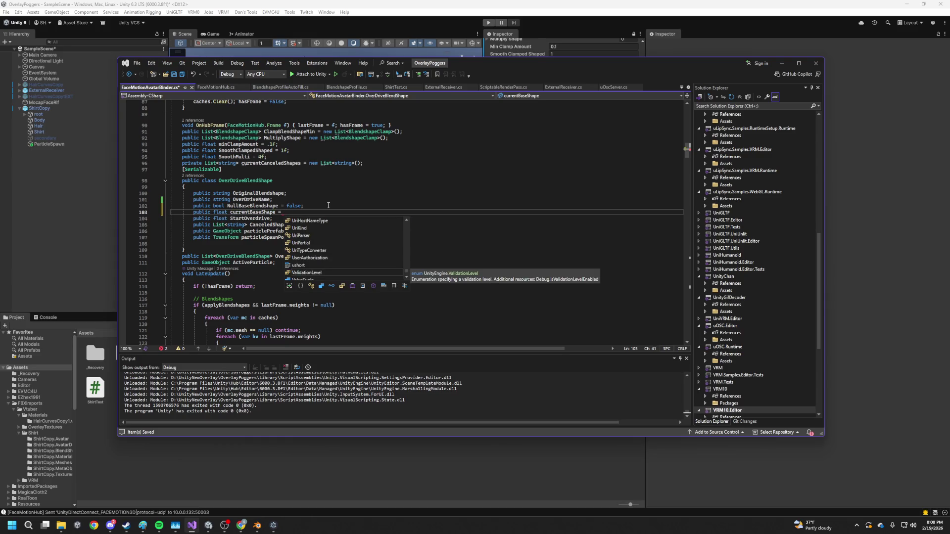
text( 09f;)
key(ctrl+s)
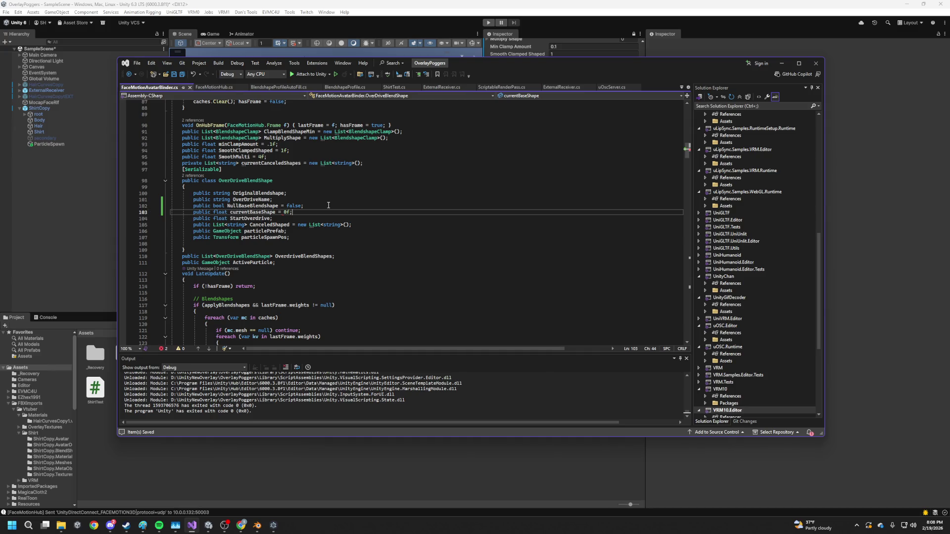
- In LateUpdate, start a new line after overDriveIdx beginning with overDriveTemp
click(284, 193)
scroll(358, 242, down, 15)
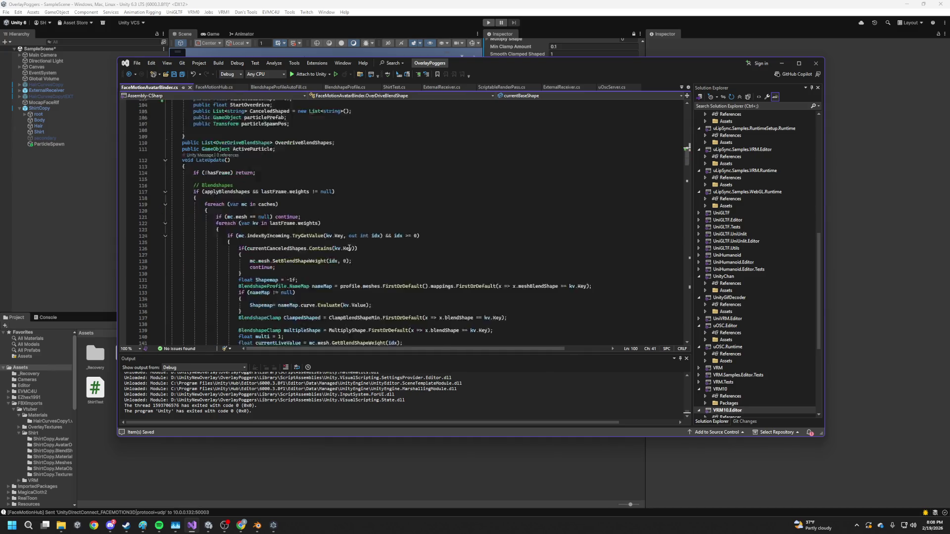
scroll(330, 177, down, 12)
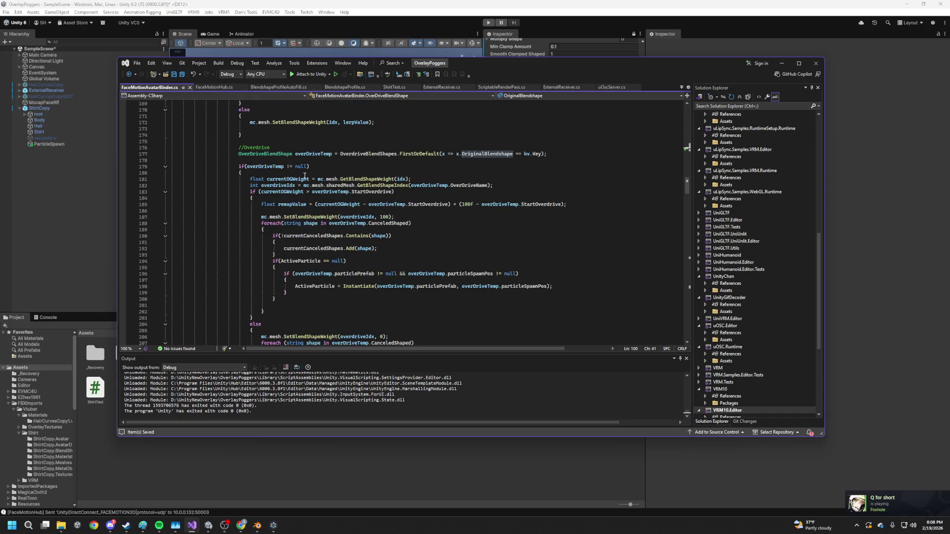
click(528, 185)
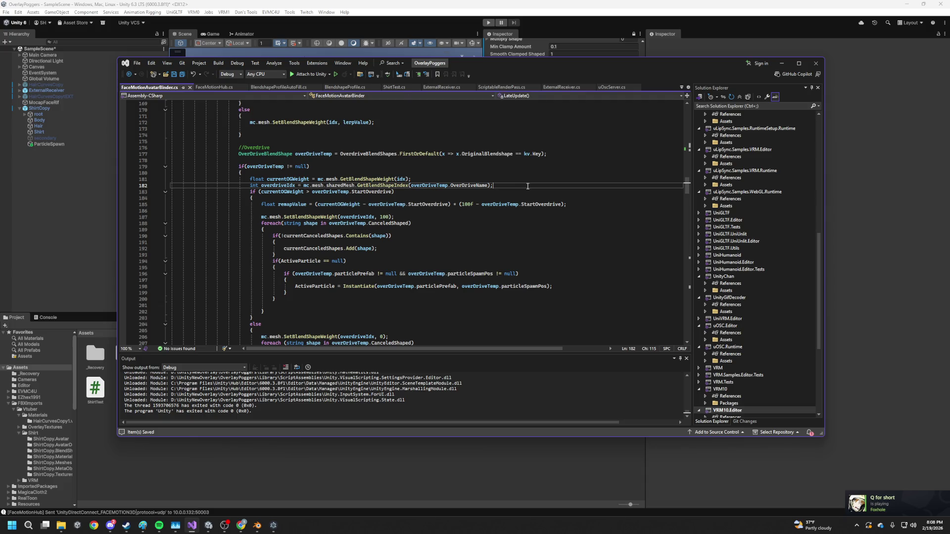
key(Return)
double_click(313, 154)
key(ctrl+c)
click(314, 191)
key(ctrl+v)
text(.currentBaseShape] )
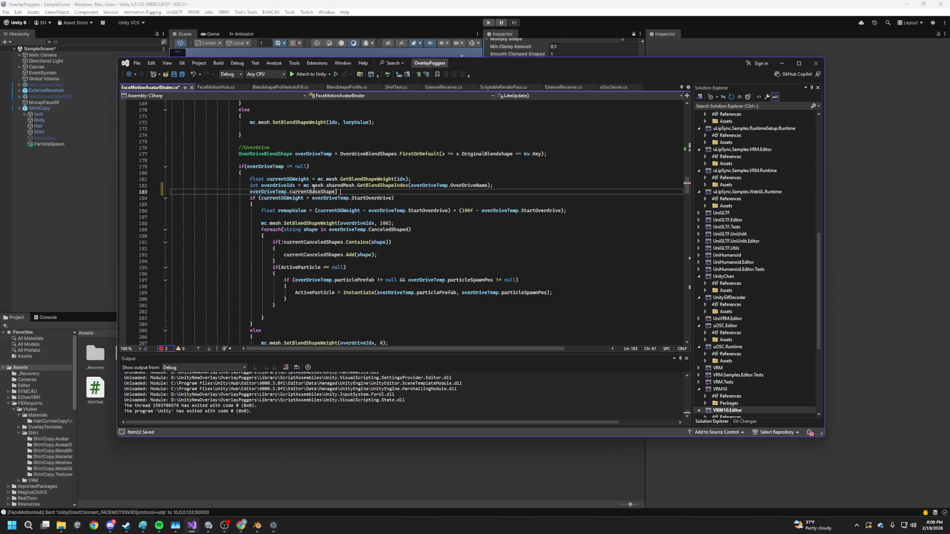
text(=)
double_click(527, 154)
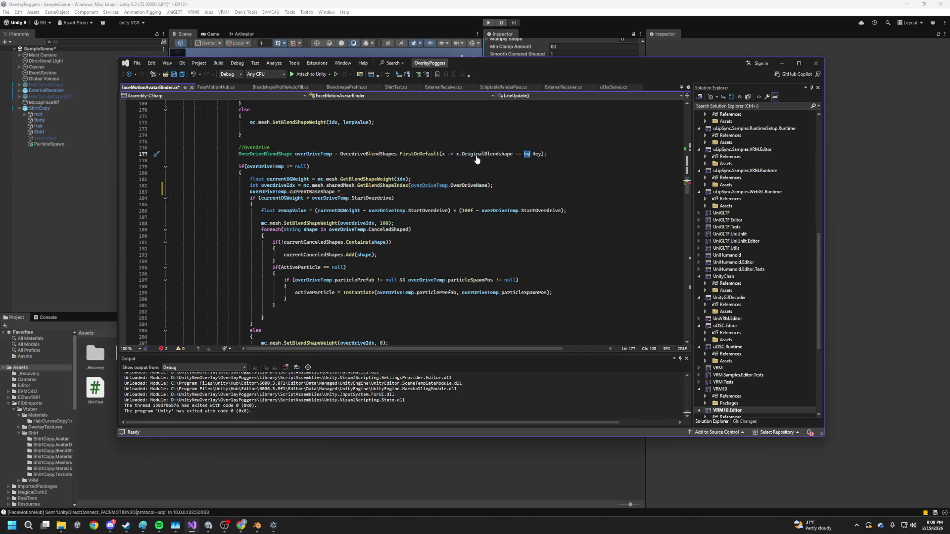
click(381, 192)
key(BackSpace)
key(ctrl+v)
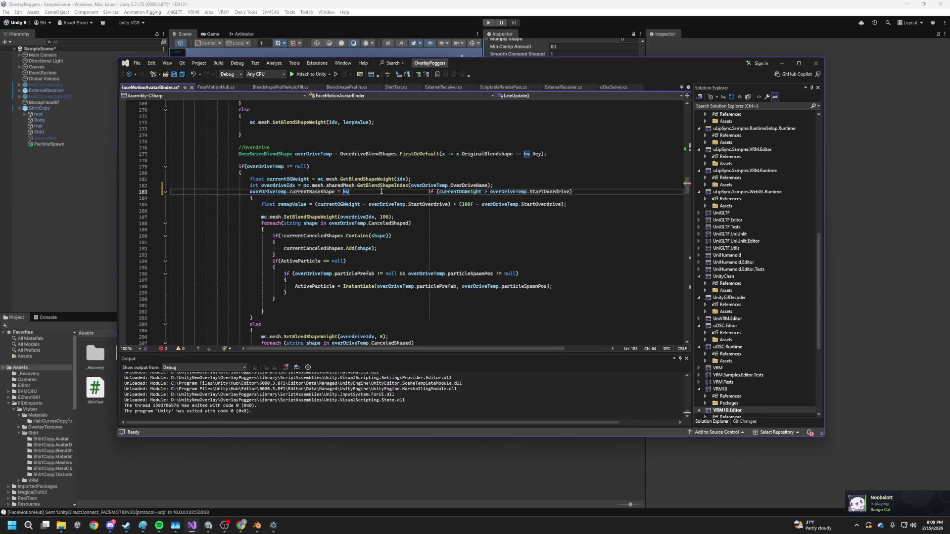
text(.Value)
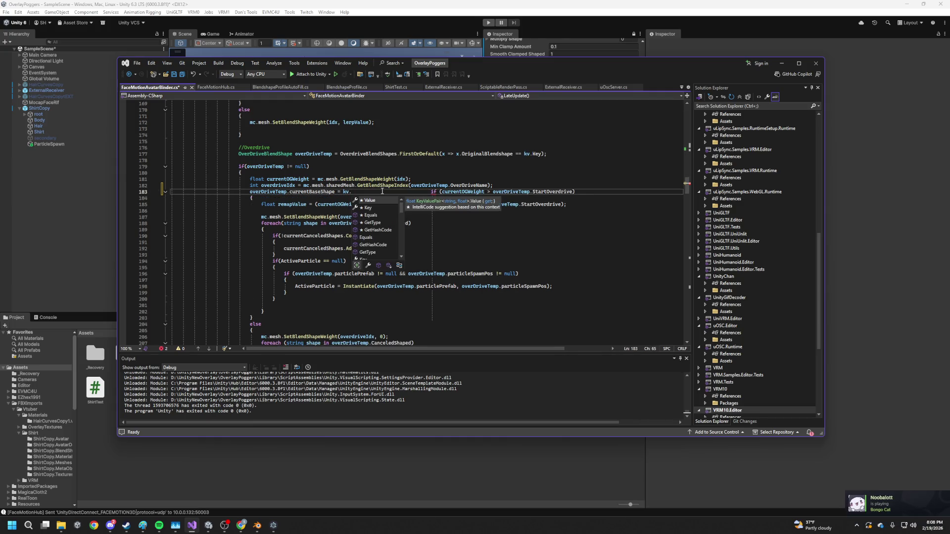
text(;)
key(Return)
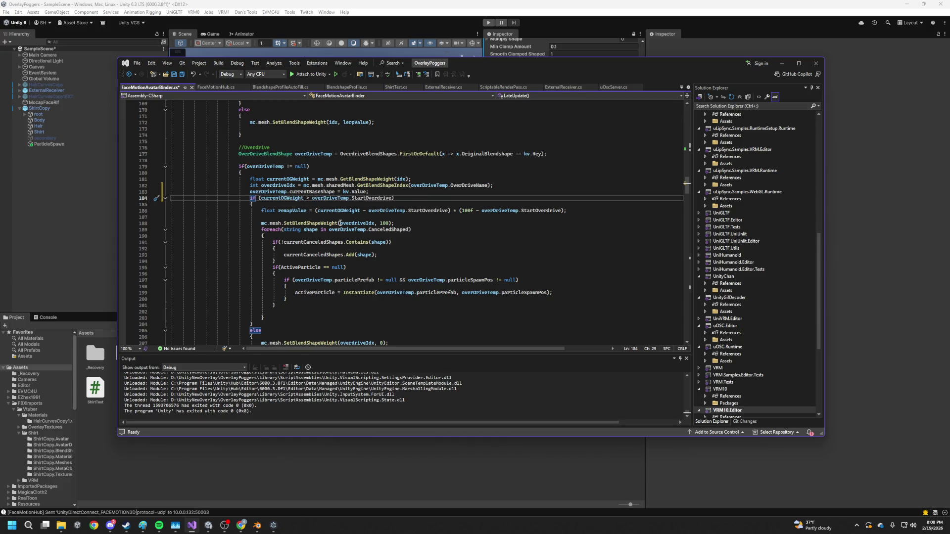
scroll(338, 265, down, 8)
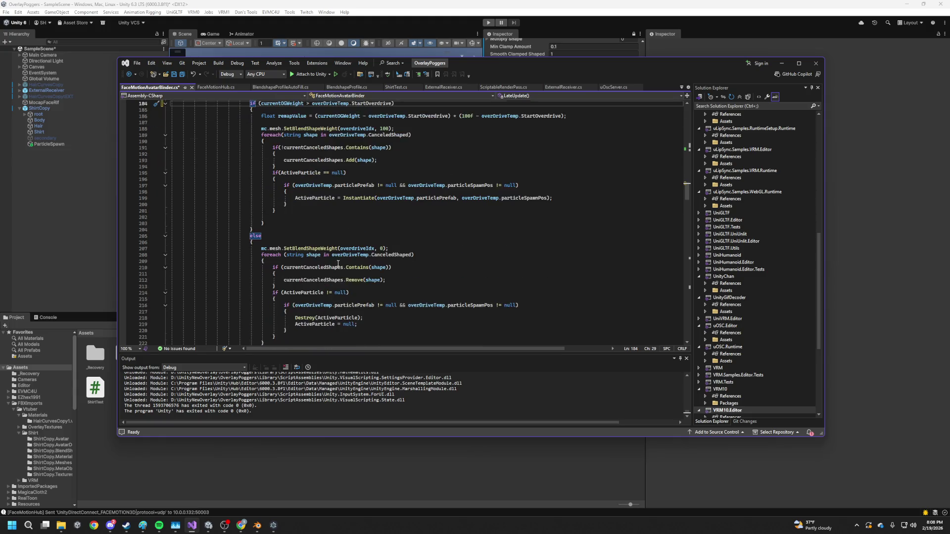
scroll(335, 269, up, 11)
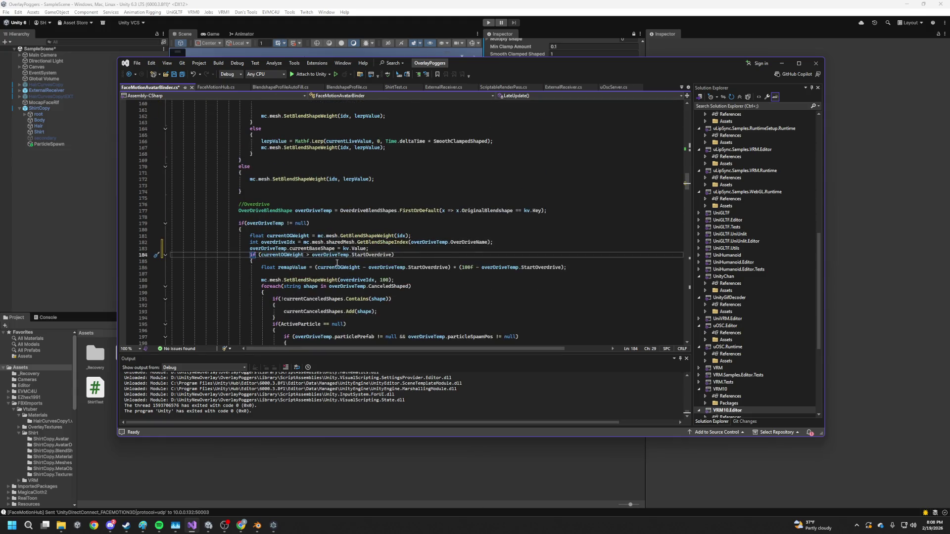
scroll(330, 258, up, 3)
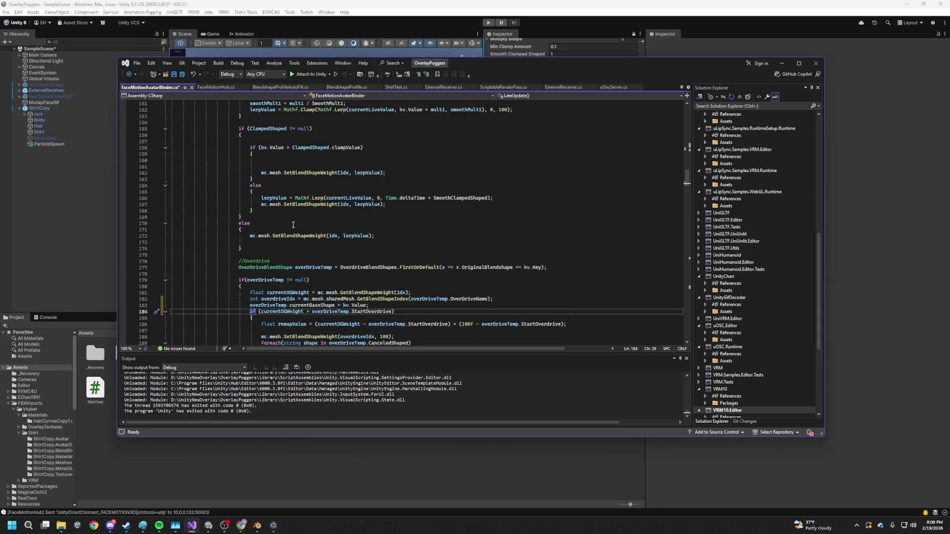
click(376, 236)
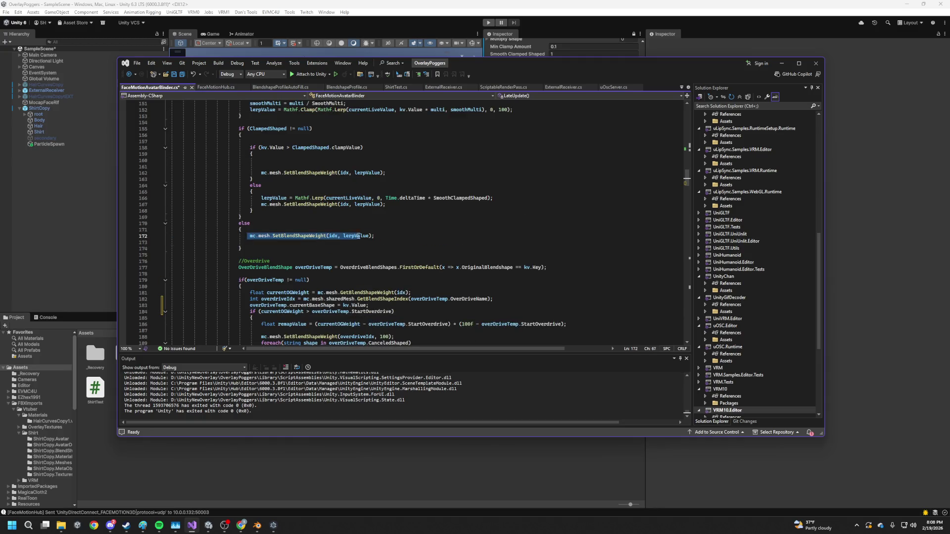
scroll(362, 242, up, 6)
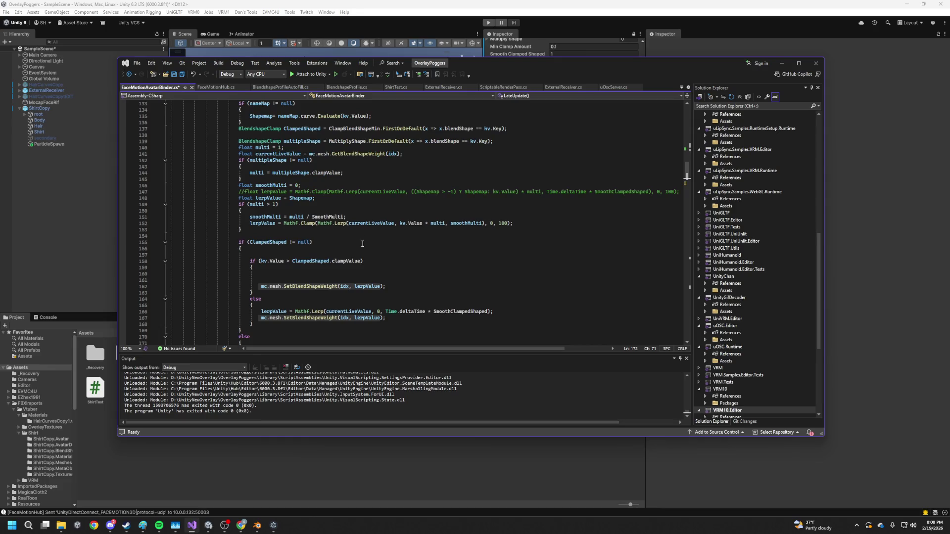
scroll(362, 243, up, 5)
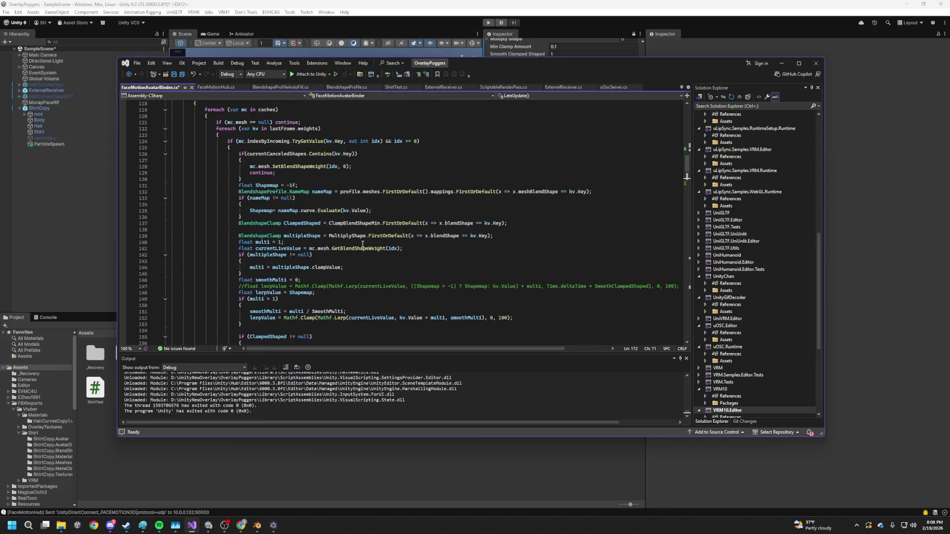
scroll(363, 244, down, 19)
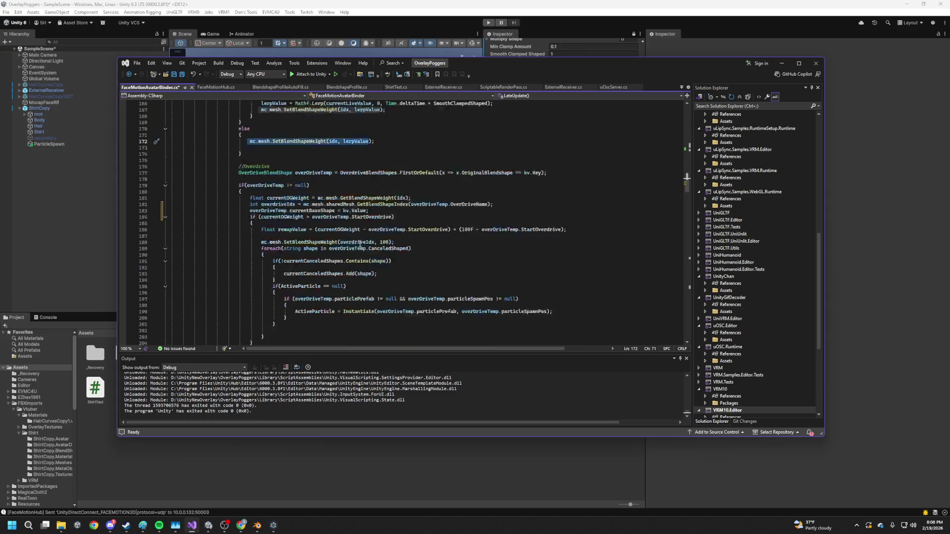
mouse_move(279, 218)
mouse_down()
mouse_move(232, 217)
mouse_move(410, 218)
mouse_up()
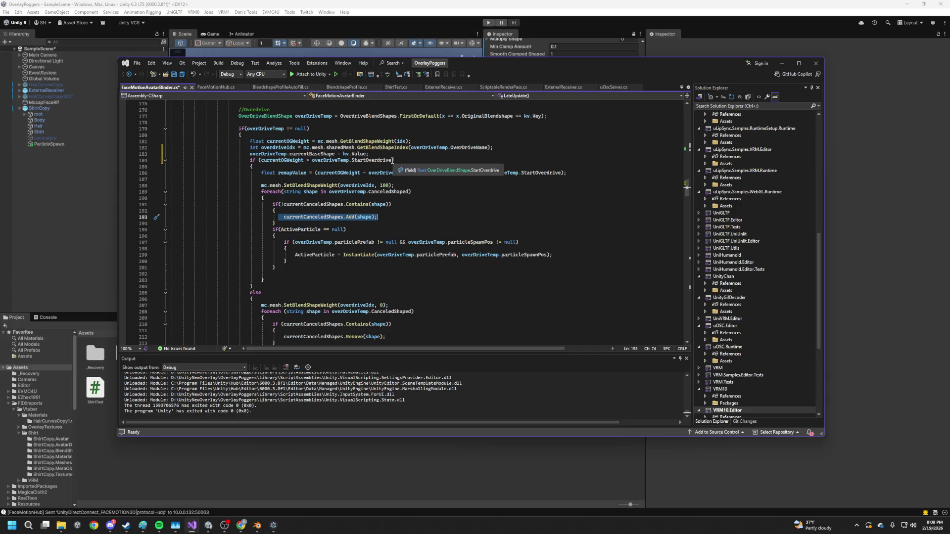
double_click(289, 161)
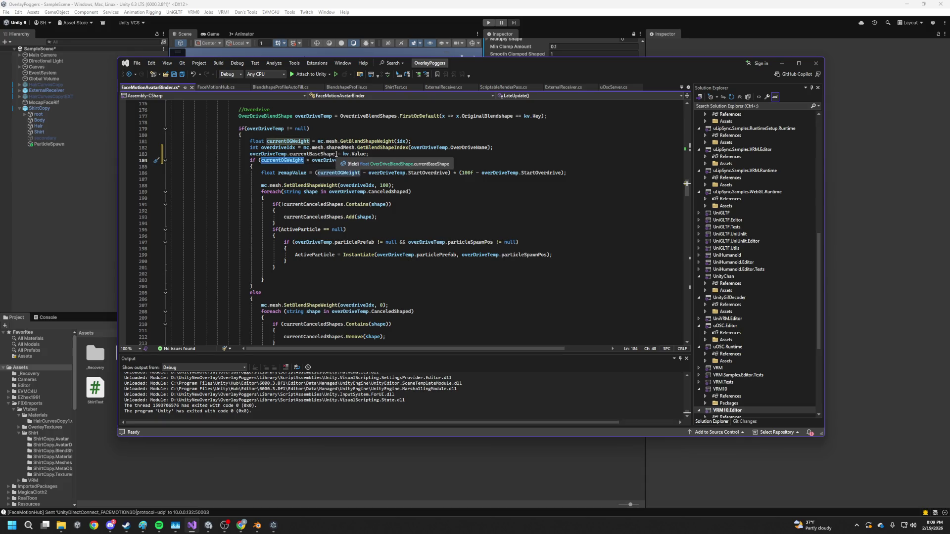
- Replace currentOGWeight in the if condition with overDriveTemp.currentBaseShape and save
drag(334, 154, 249, 154)
key(ctrl+c)
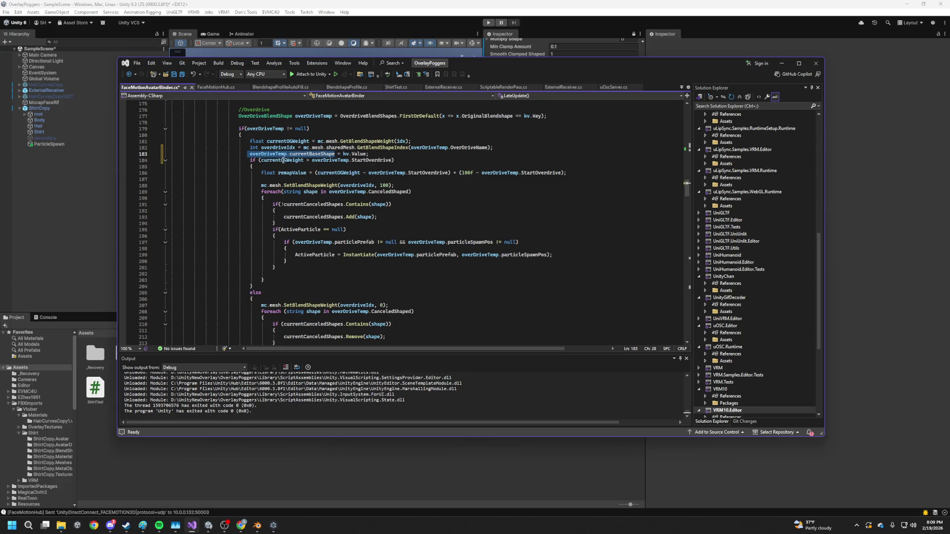
double_click(281, 160)
key(ctrl+v)
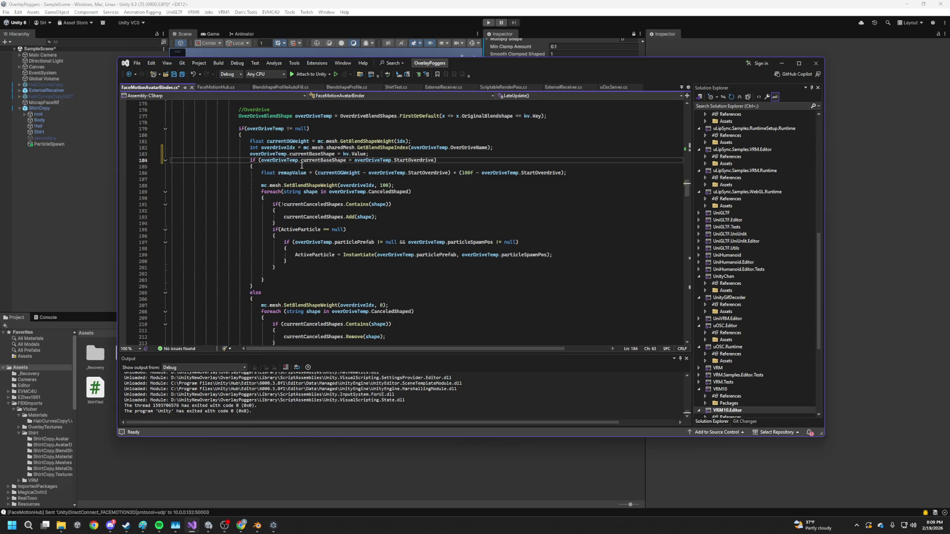
key(ctrl+s)
- Review the condition's comparison against overDriveTemp.StartOverdrive, then scroll back toward the class fields
double_click(427, 161)
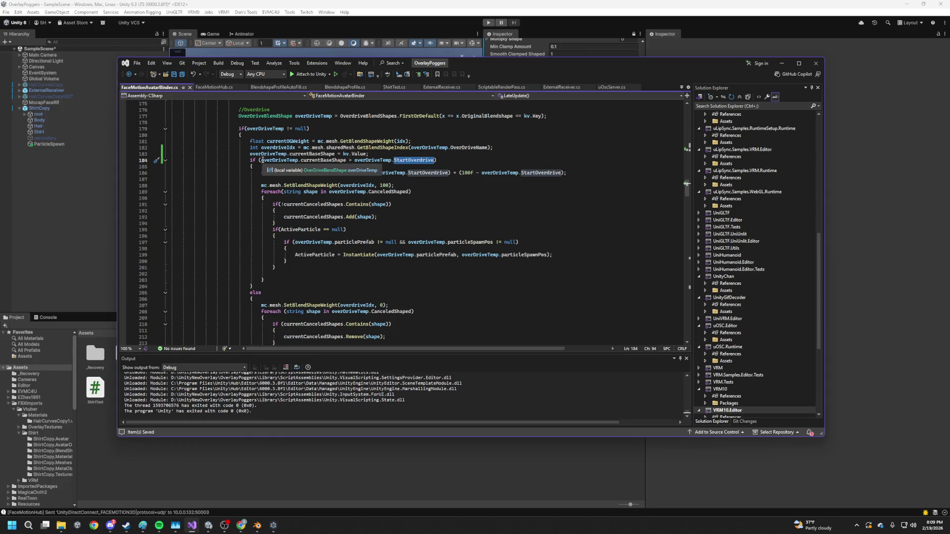
drag(258, 160, 321, 155)
click(347, 160)
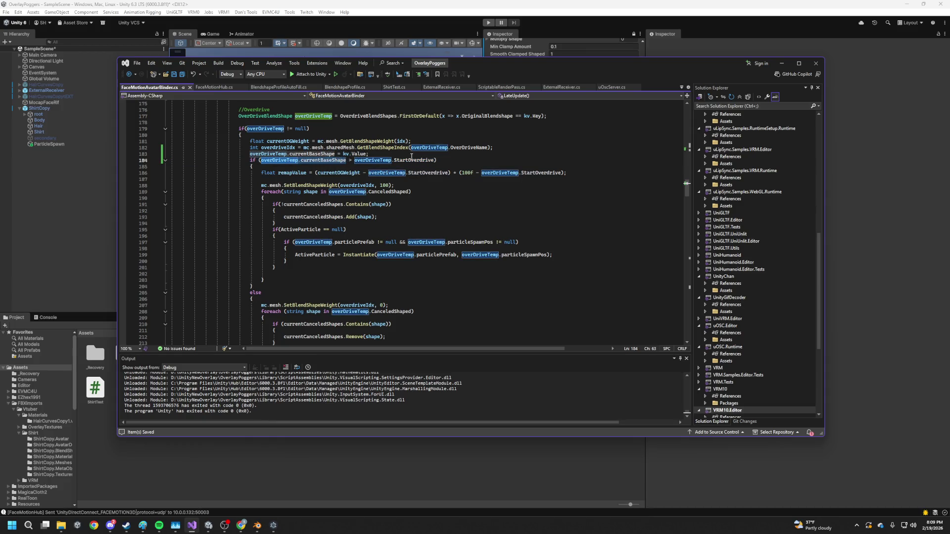
drag(435, 160, 358, 162)
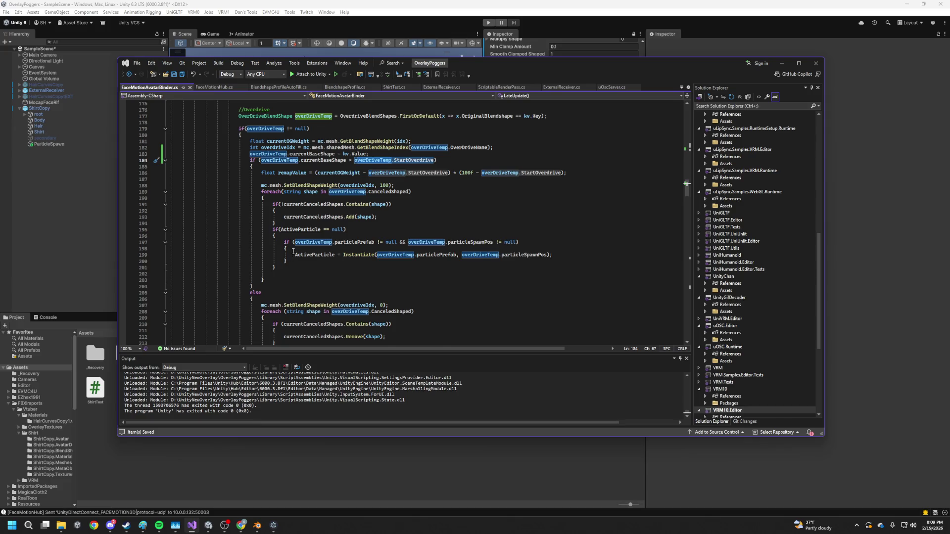
scroll(257, 170, up, 20)
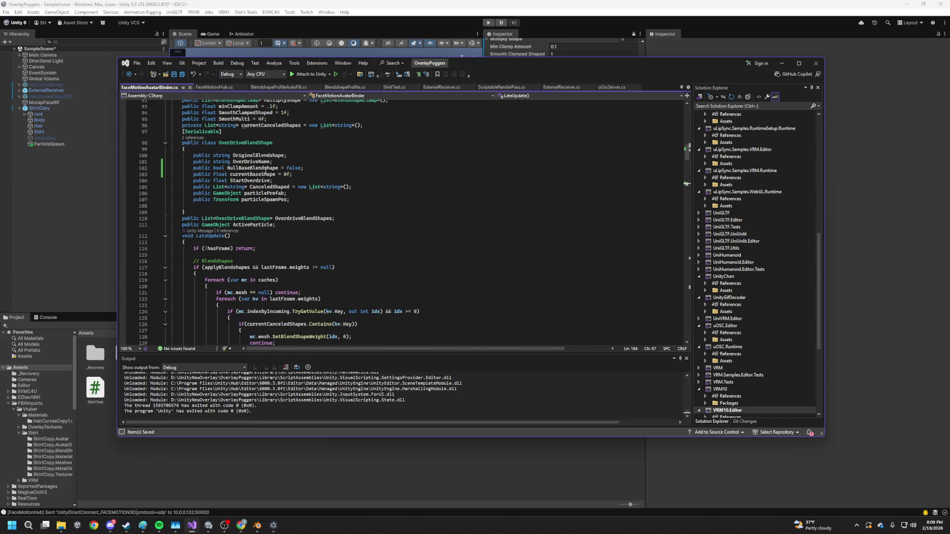
- Add an if(NullBaseBlendshape) block with an opening brace after the overdrive block
click(278, 168)
scroll(348, 228, down, 7)
scroll(348, 228, down, 20)
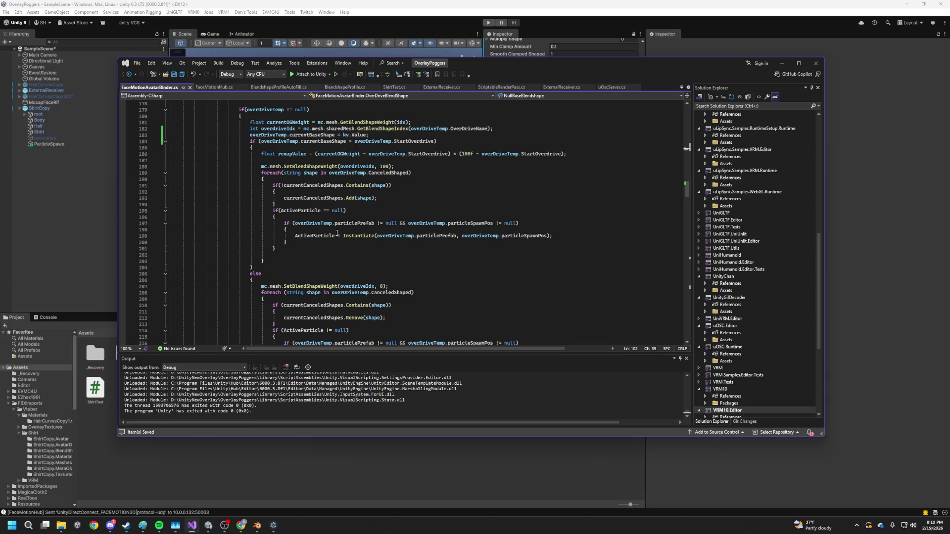
scroll(339, 242, down, 5)
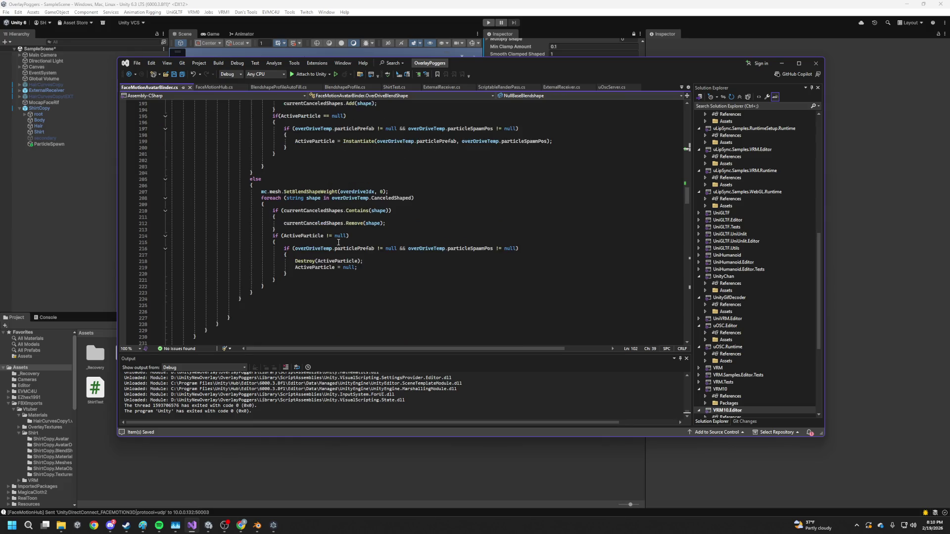
click(270, 286)
key(Down)
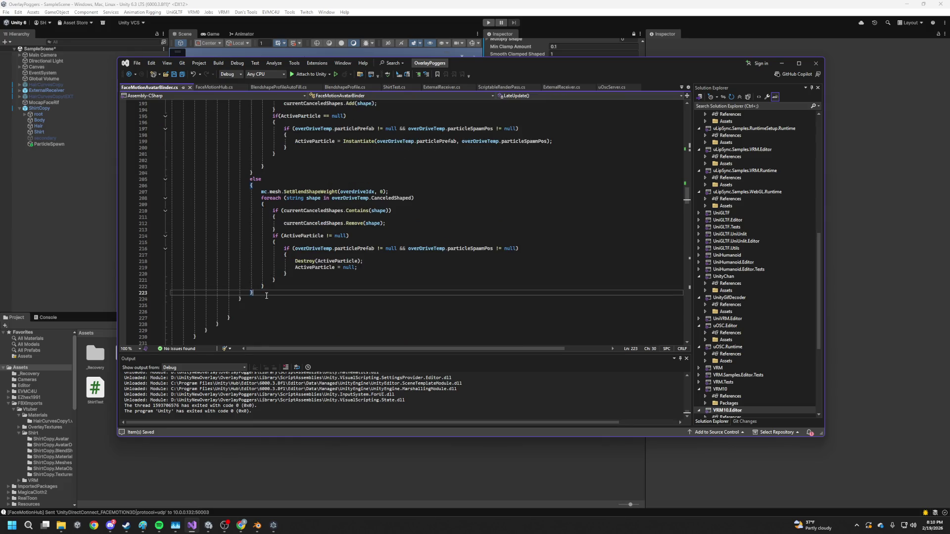
key(Return)
text(if(NullBaseBlendshape))
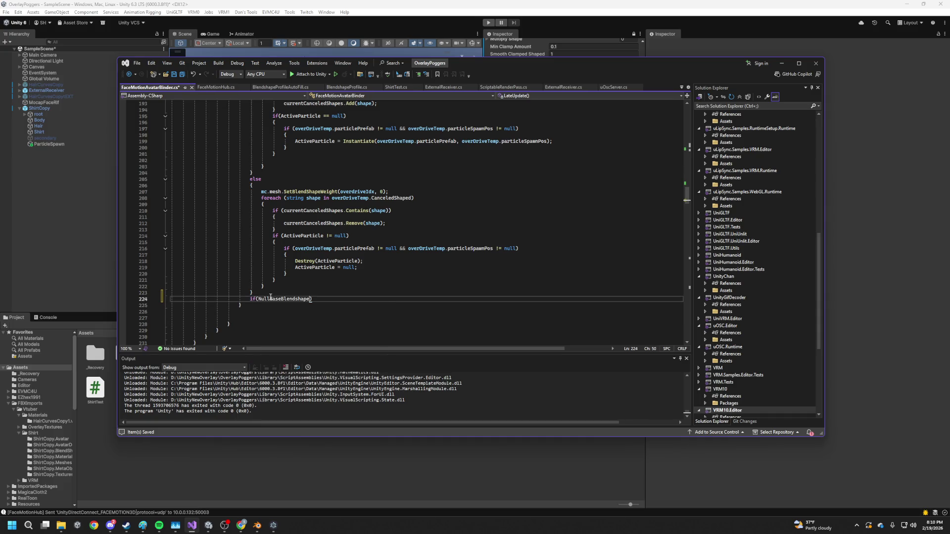
key(Return)
text({)
key(Return)
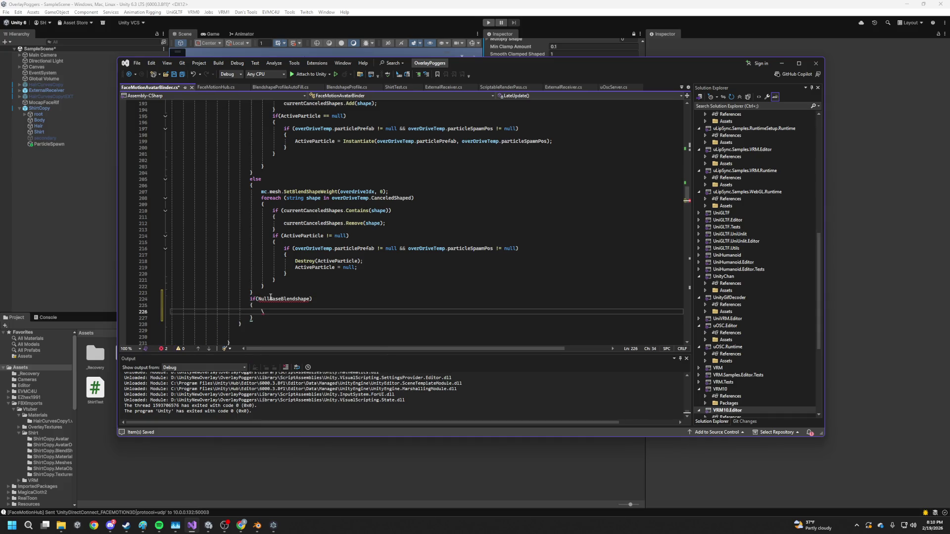
- Change the new condition to if(overDriveTemp.NullBaseBlendshape)
scroll(353, 247, up, 6)
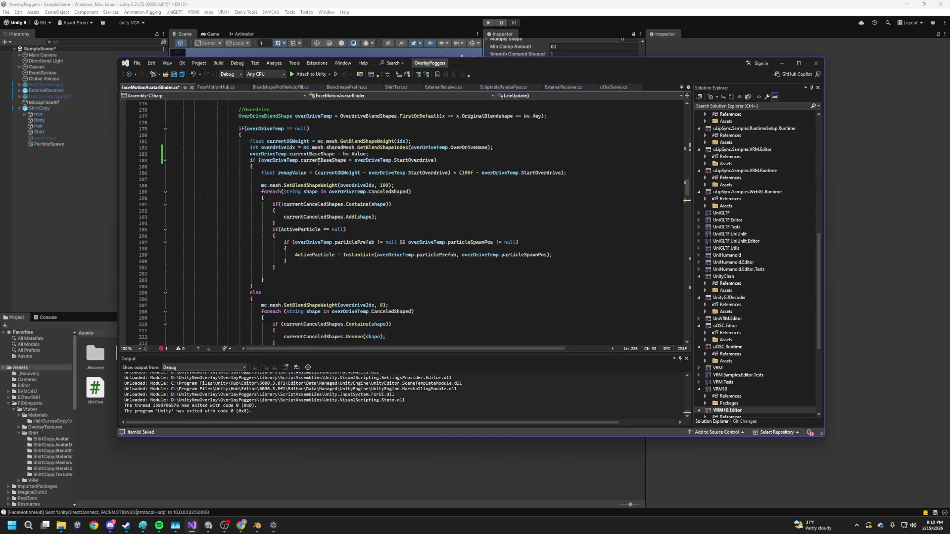
click(271, 156)
click(332, 116)
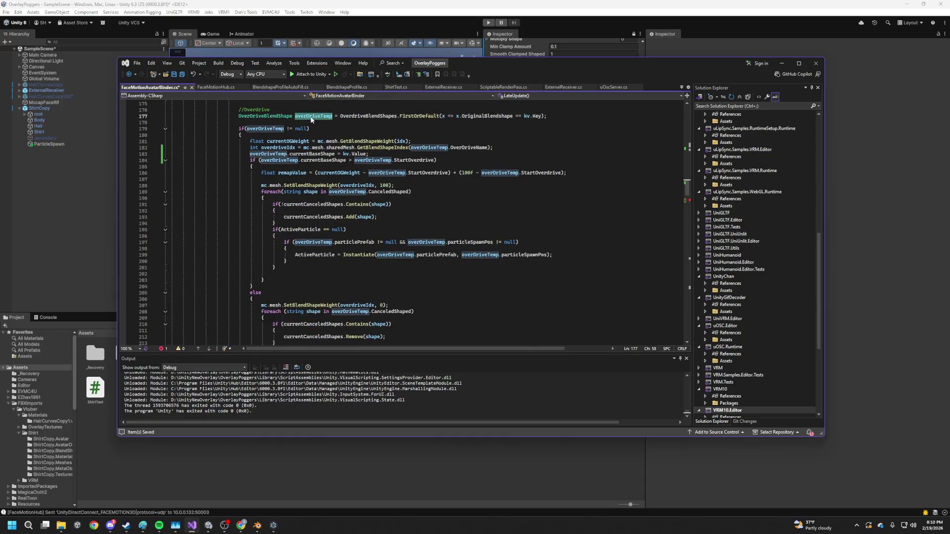
scroll(335, 217, down, 2)
scroll(334, 218, down, 8)
click(258, 224)
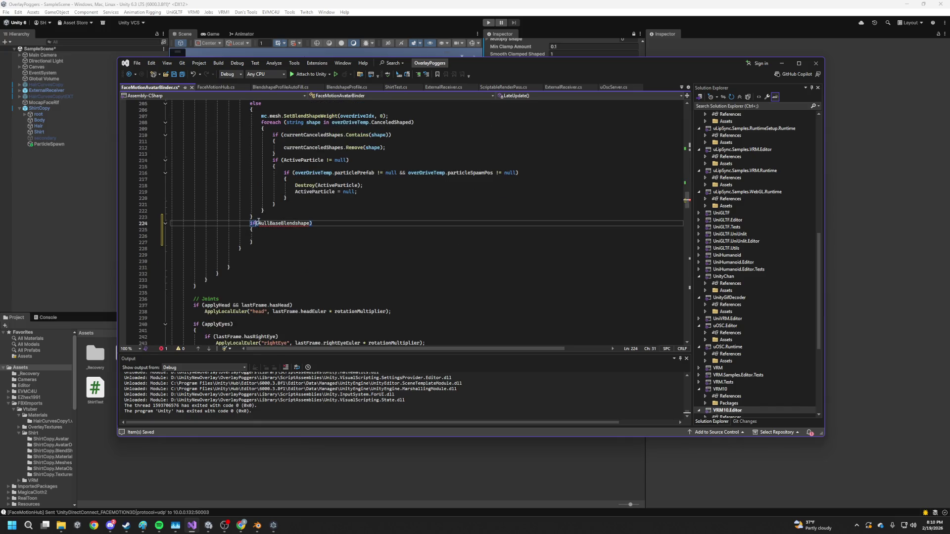
text(overDriveTemp.)
click(375, 172)
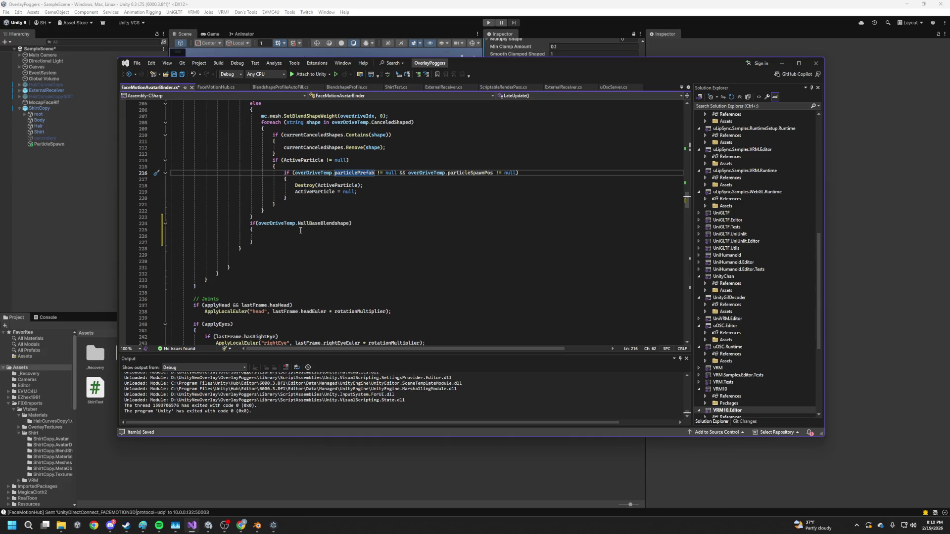
click(325, 223)
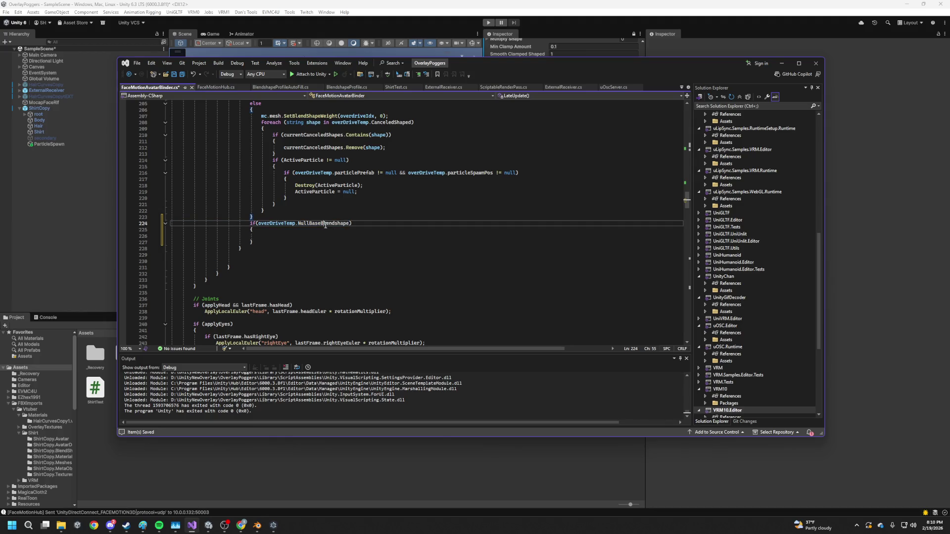
- Copy the mc.mesh.SetBlendShapeWeight(overdriveIdx, 100) line into the empty NullBaseBlendshape block
scroll(319, 237, up, 14)
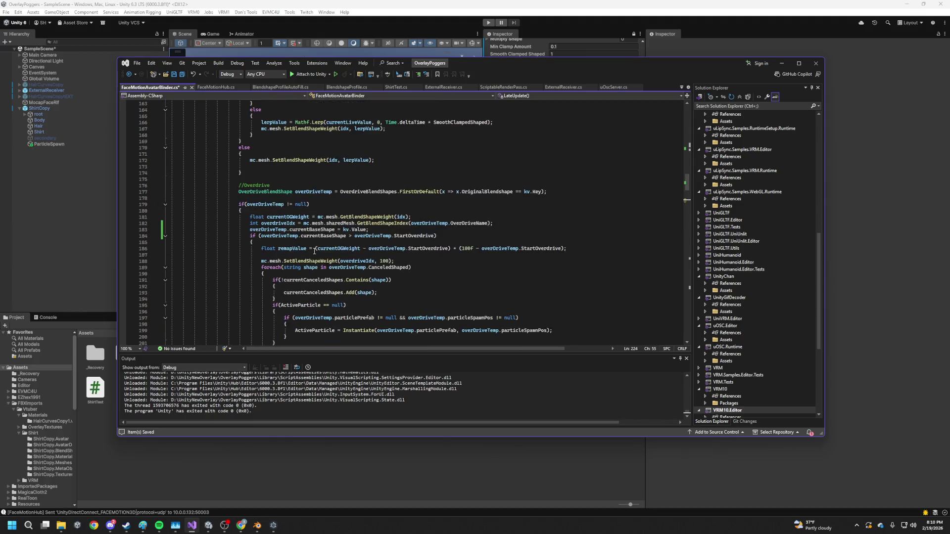
scroll(314, 251, up, 10)
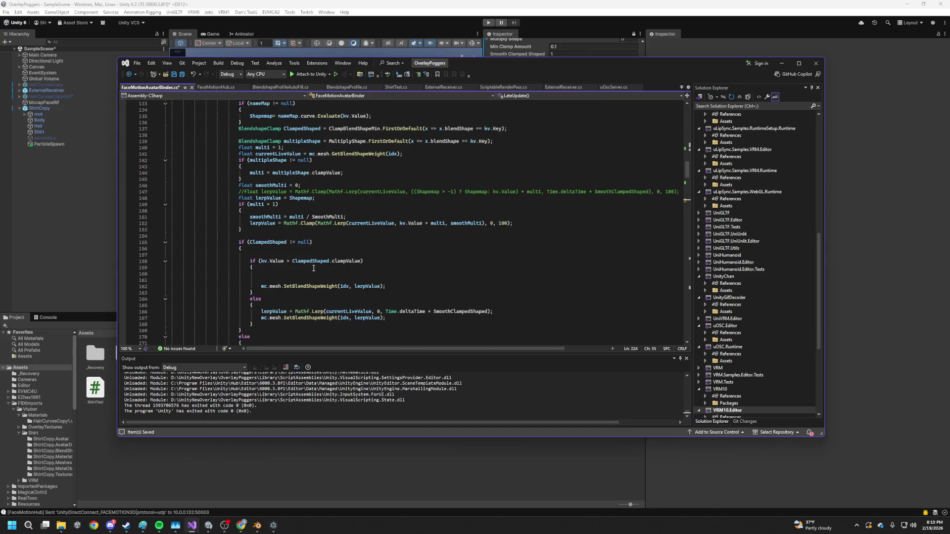
scroll(313, 269, down, 18)
scroll(306, 268, down, 3)
scroll(304, 268, up, 4)
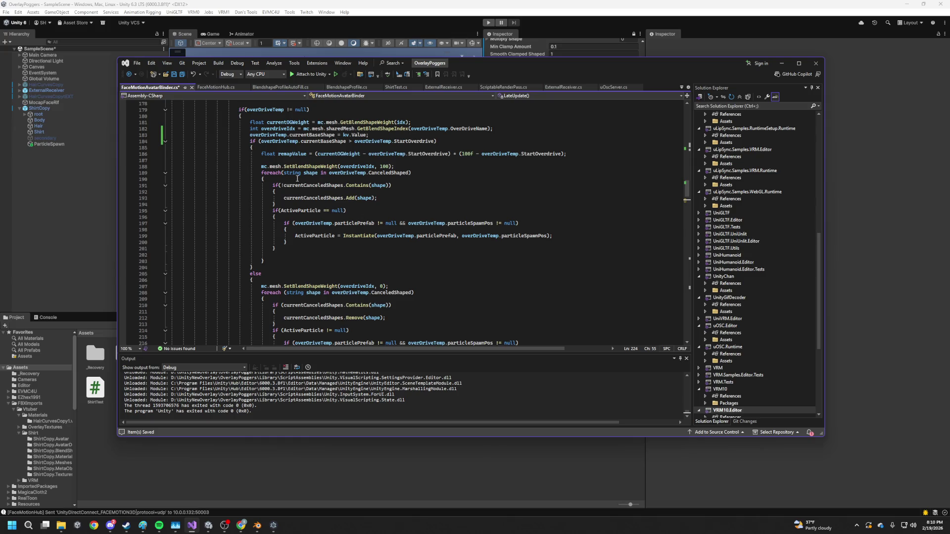
drag(256, 167, 439, 168)
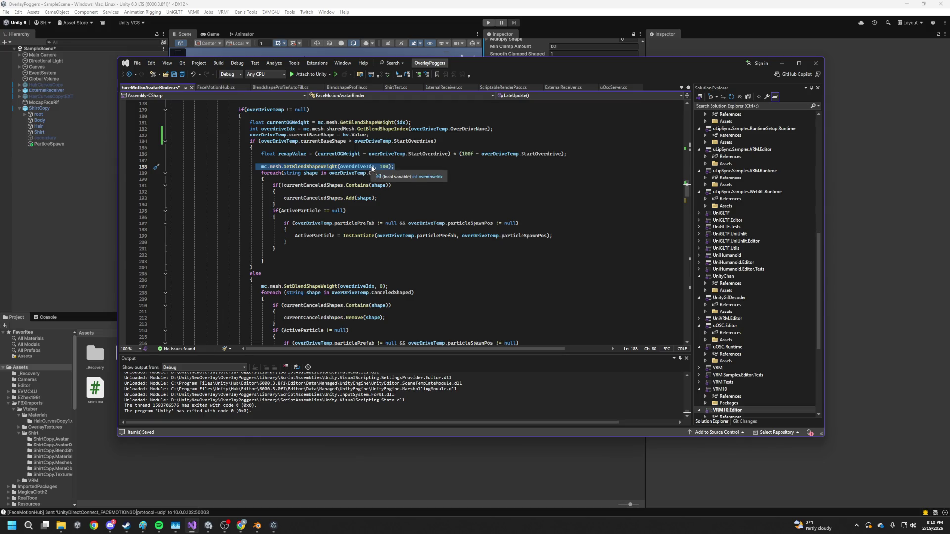
click(317, 167)
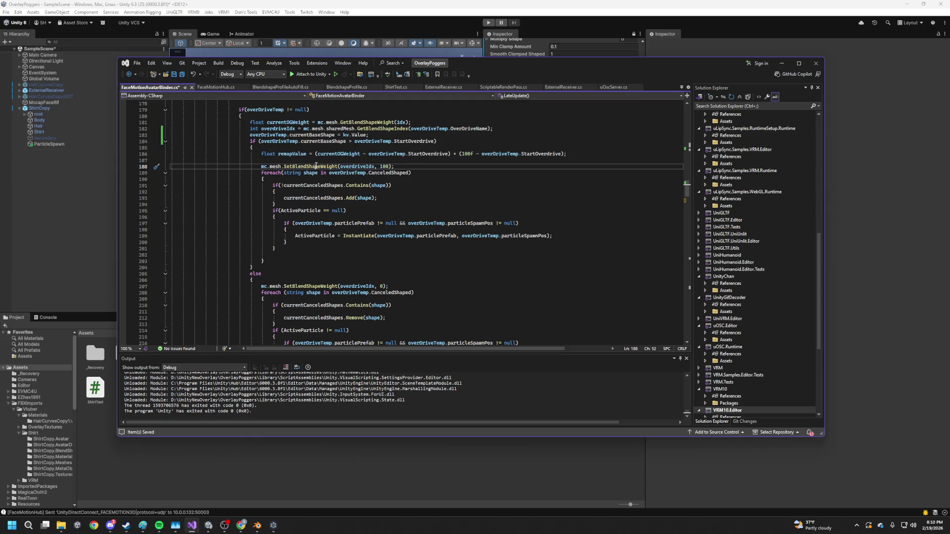
mouse_move(256, 166)
mouse_down()
mouse_move(434, 172)
mouse_move(395, 167)
mouse_up()
key(ctrl+c)
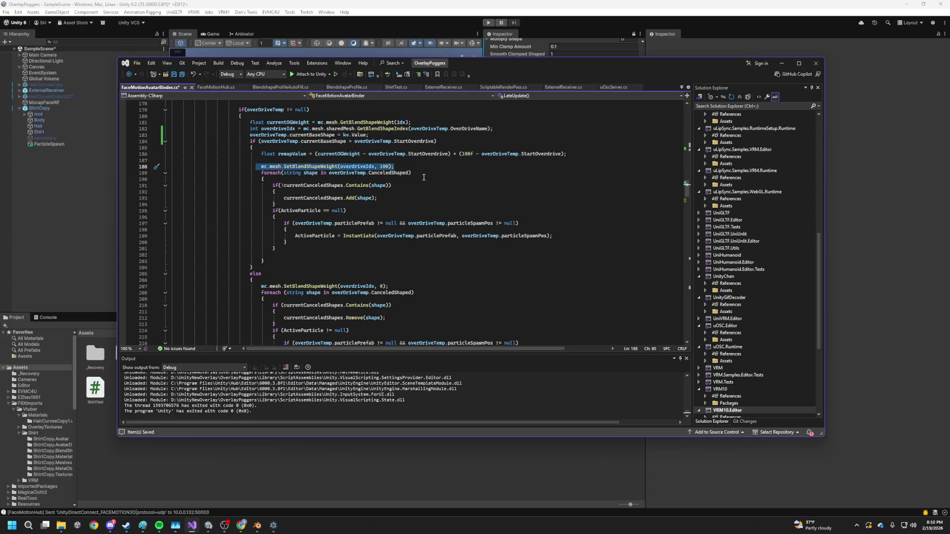
scroll(427, 173, down, 7)
click(271, 272)
key(ctrl+v)
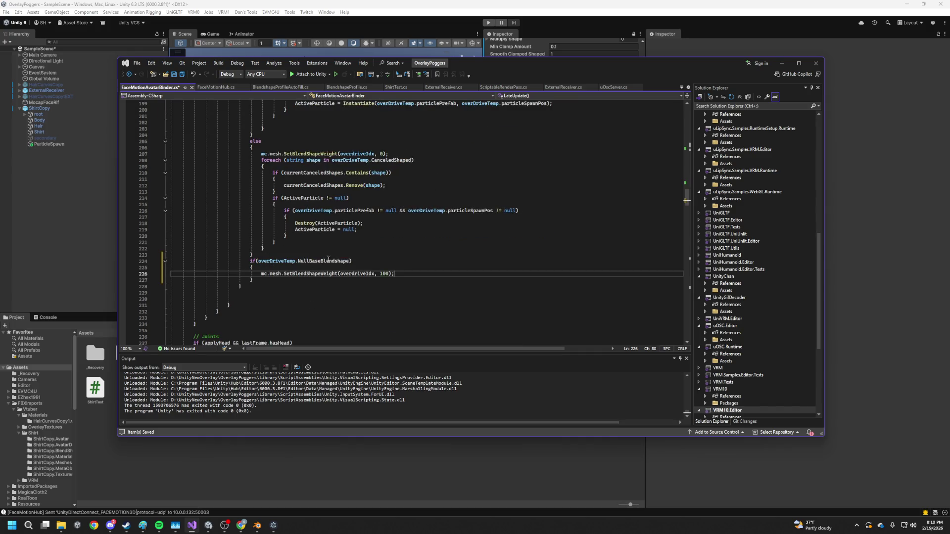
- Change line 226 to SetBlendShapeWeight(idx, 0) and save the script
double_click(384, 274)
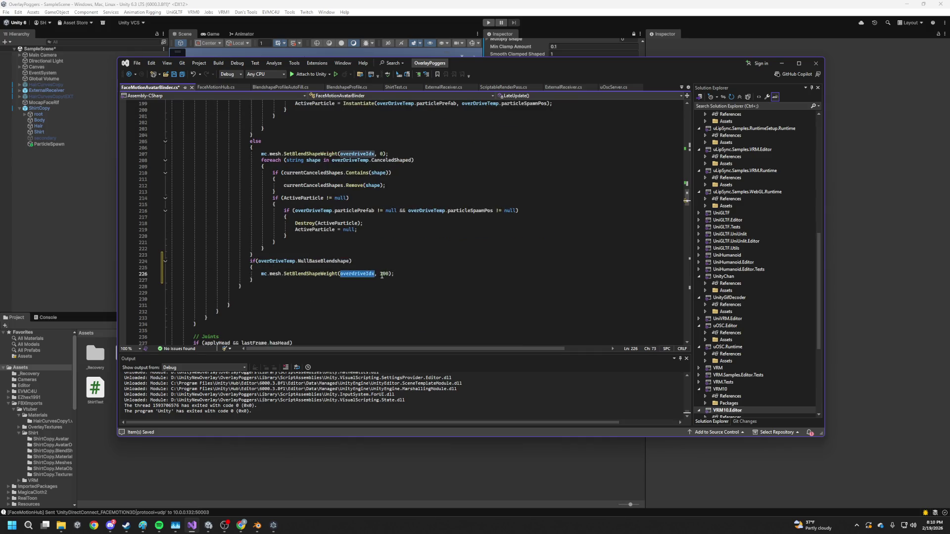
text(0)
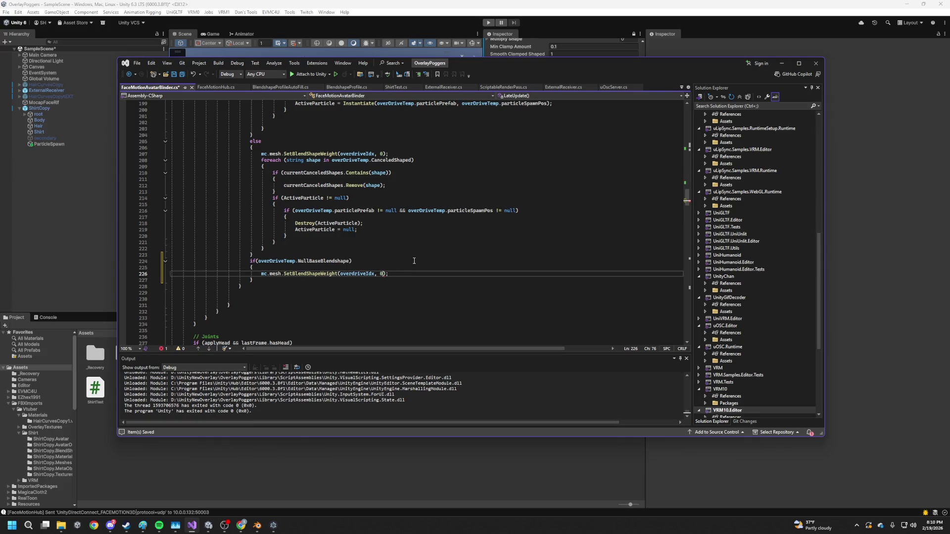
double_click(359, 274)
scroll(337, 210, up, 3)
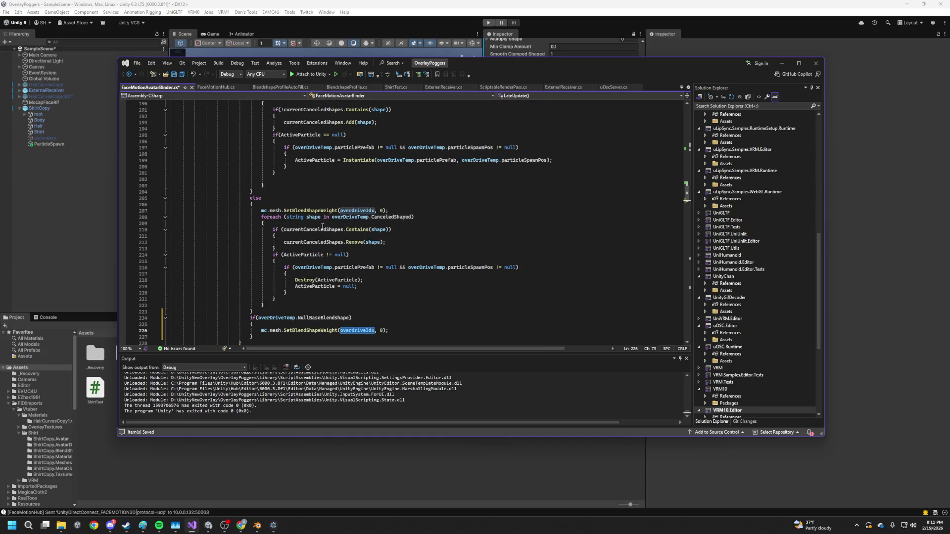
scroll(318, 226, up, 9)
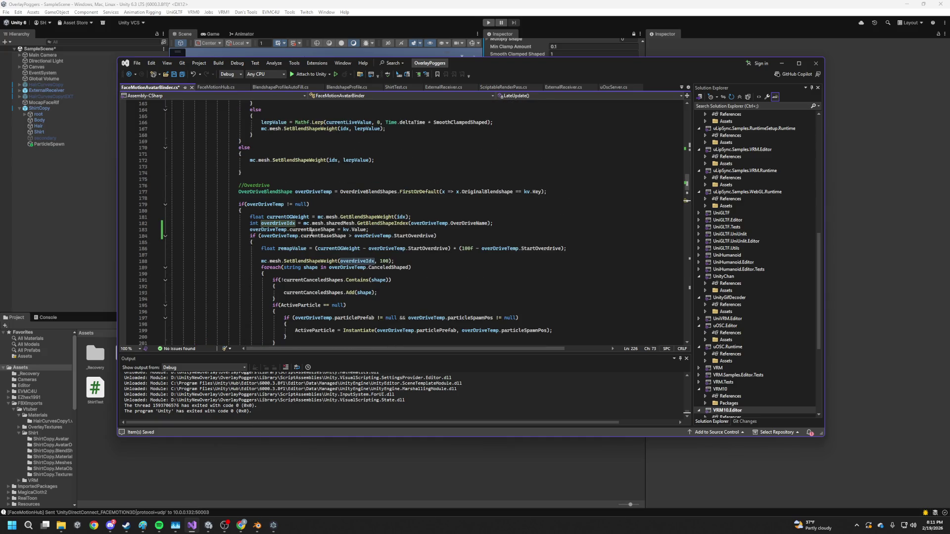
mouse_move(360, 227)
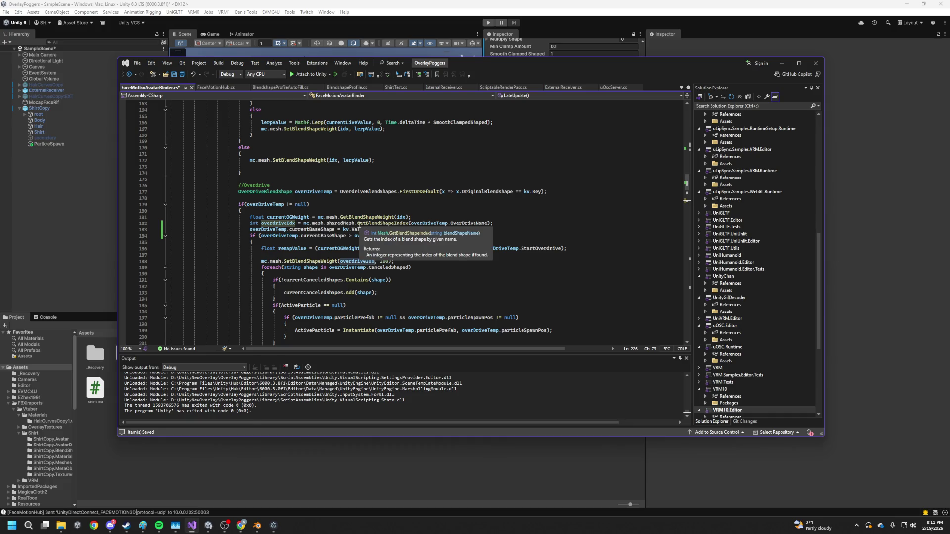
click(402, 217)
double_click(402, 217)
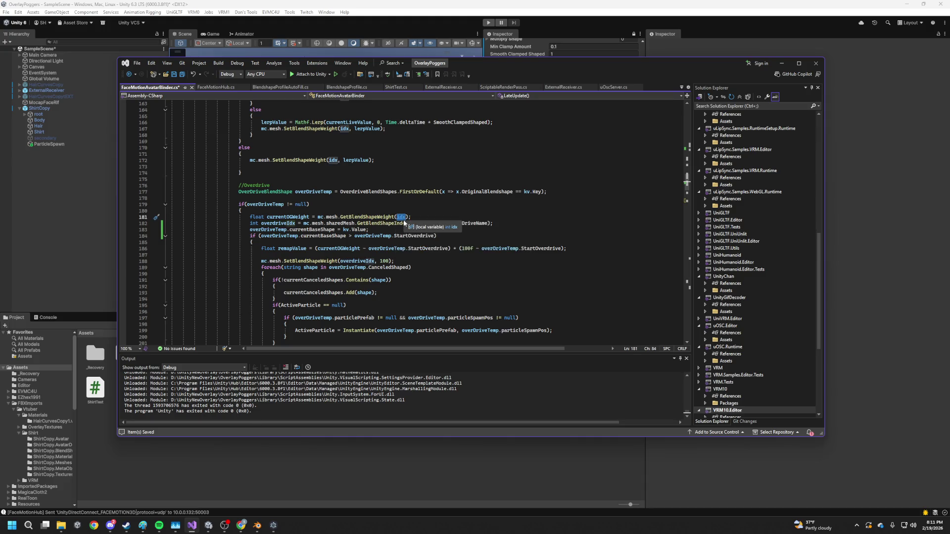
scroll(429, 237, down, 14)
double_click(345, 236)
key(ctrl+s)
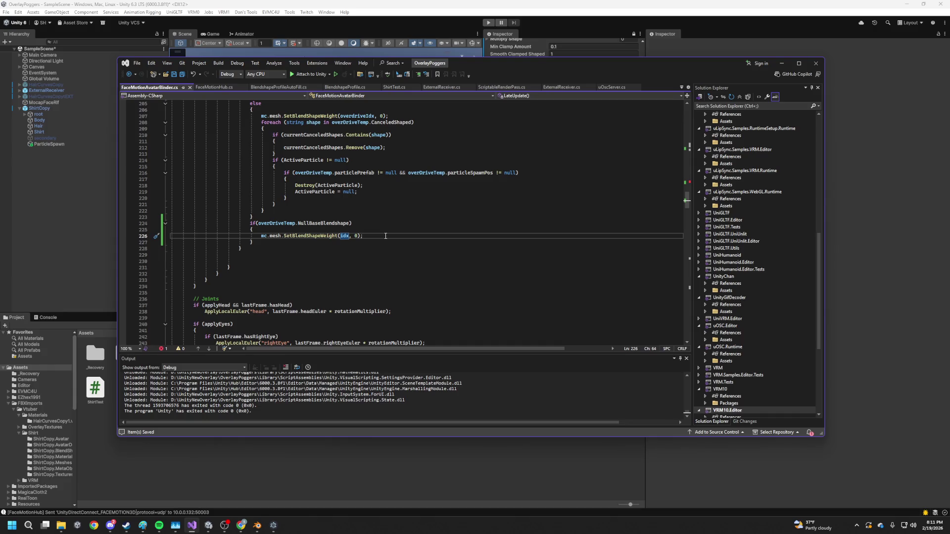
- Complete the idx argument of GetBlendShapeWeight on line 181, then return to Unity
double_click(317, 222)
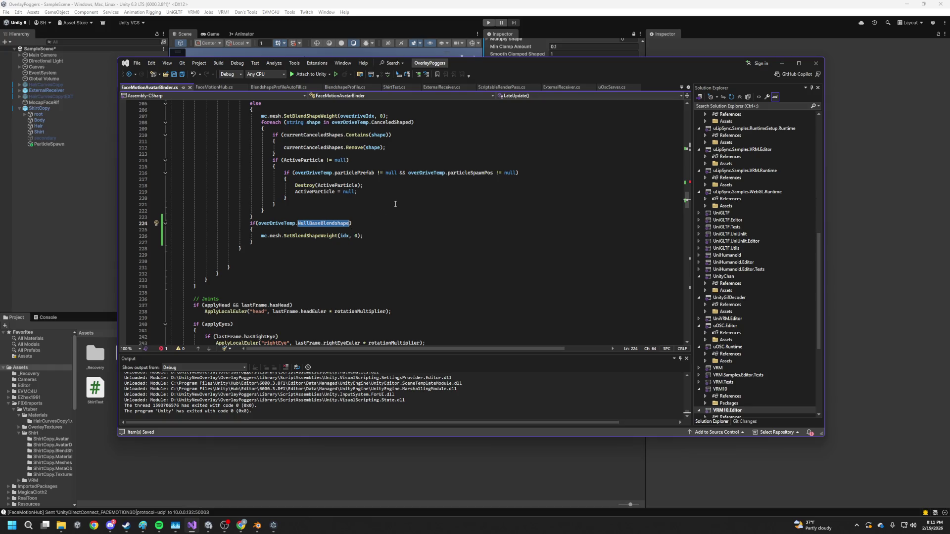
scroll(395, 204, up, 6)
scroll(352, 218, up, 6)
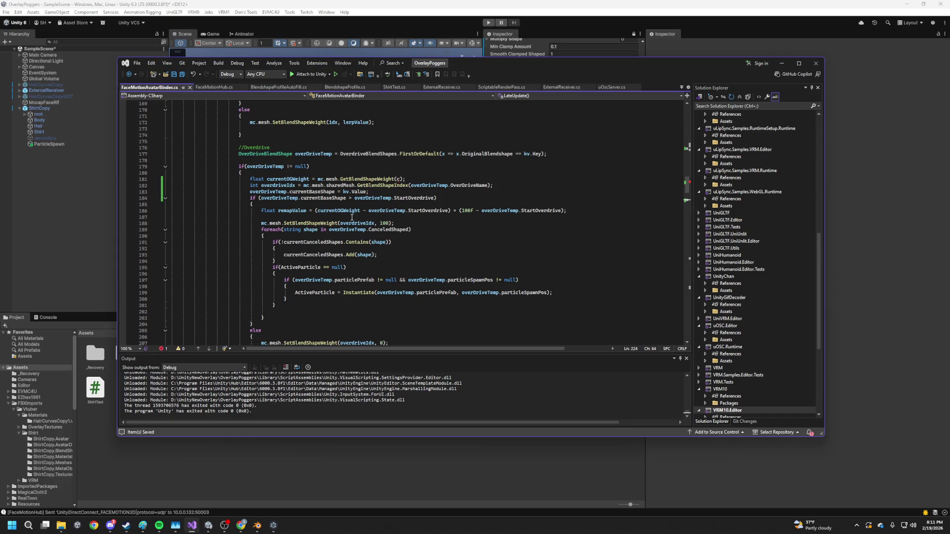
scroll(351, 218, up, 3)
click(399, 236)
text(dx)
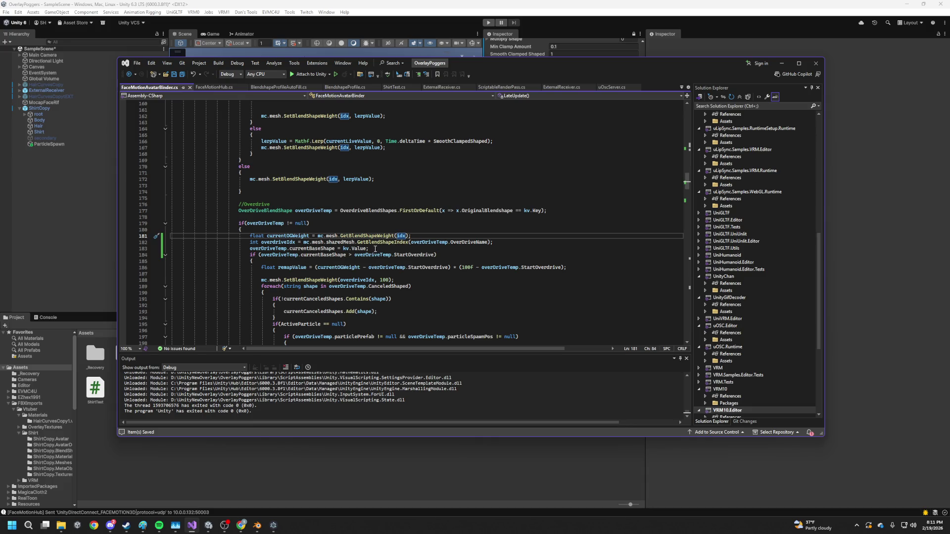
click(256, 249)
drag(256, 249, 247, 249)
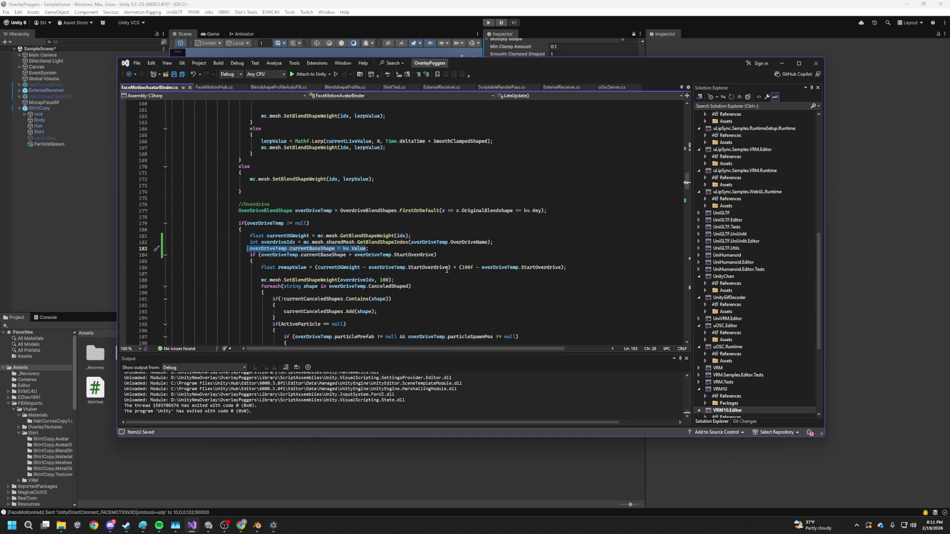
double_click(321, 256)
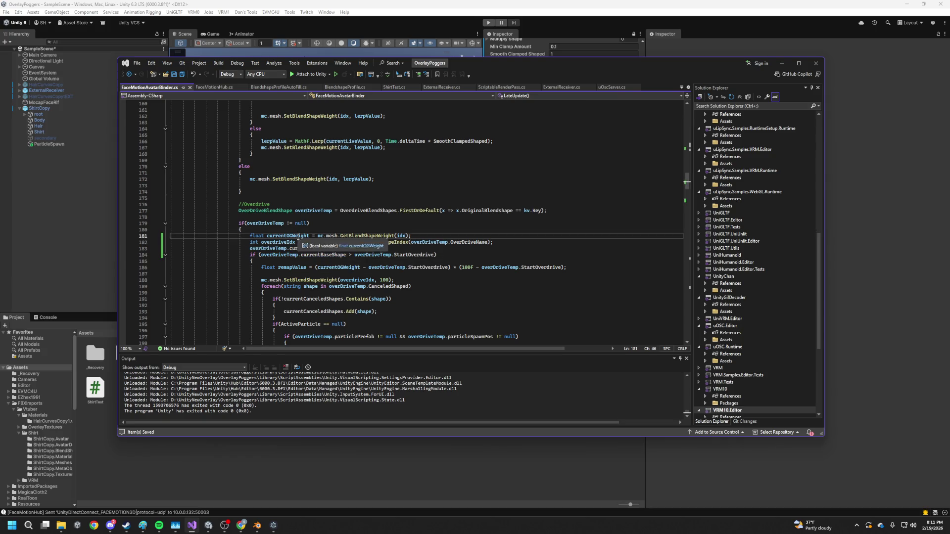
click(269, 256)
click(261, 257)
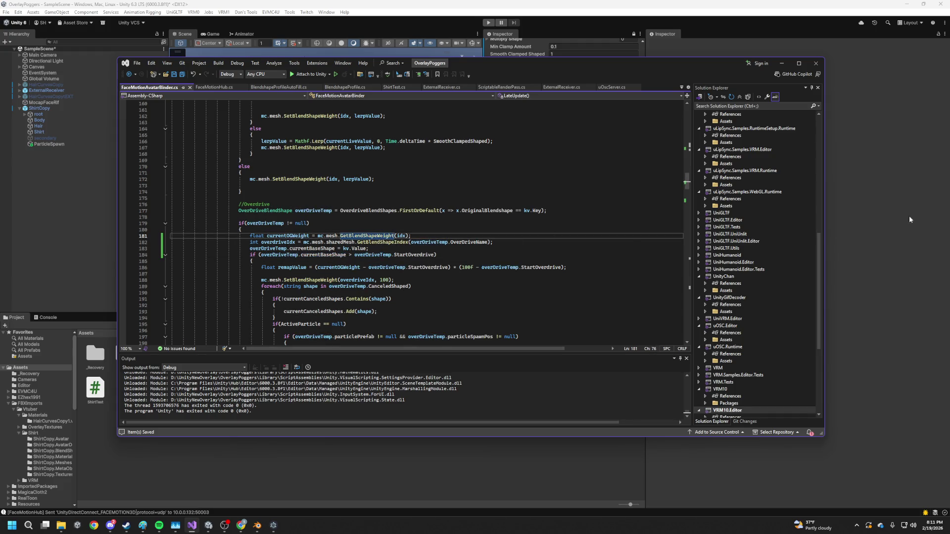
click(533, 26)
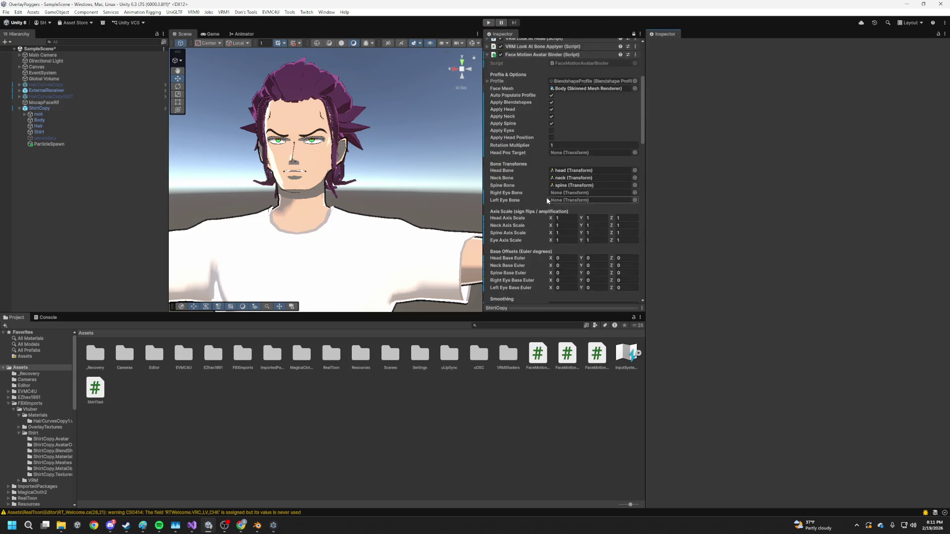
- Enable Null Base Blendshape on the mouthFrownLeft overdrive entry
scroll(543, 194, down, 5)
click(545, 178)
scroll(547, 168, down, 1)
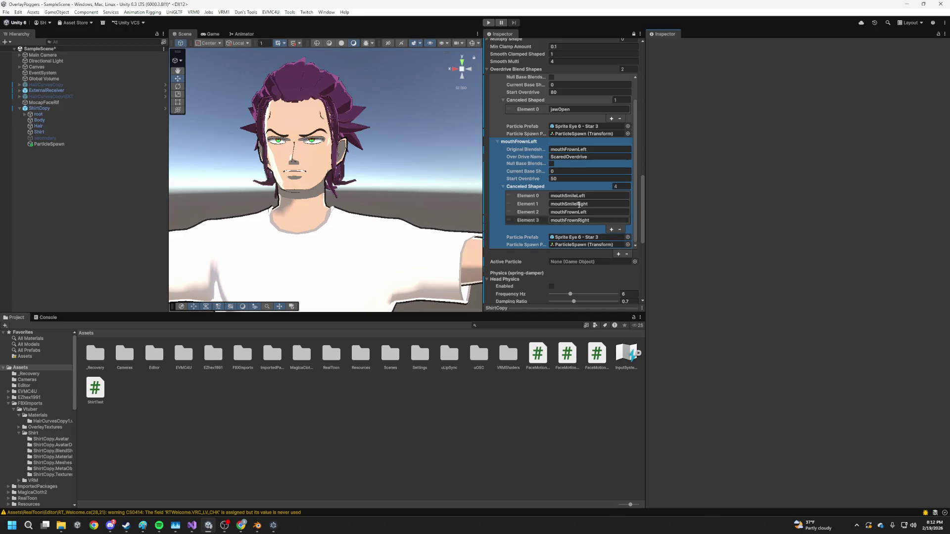
click(551, 164)
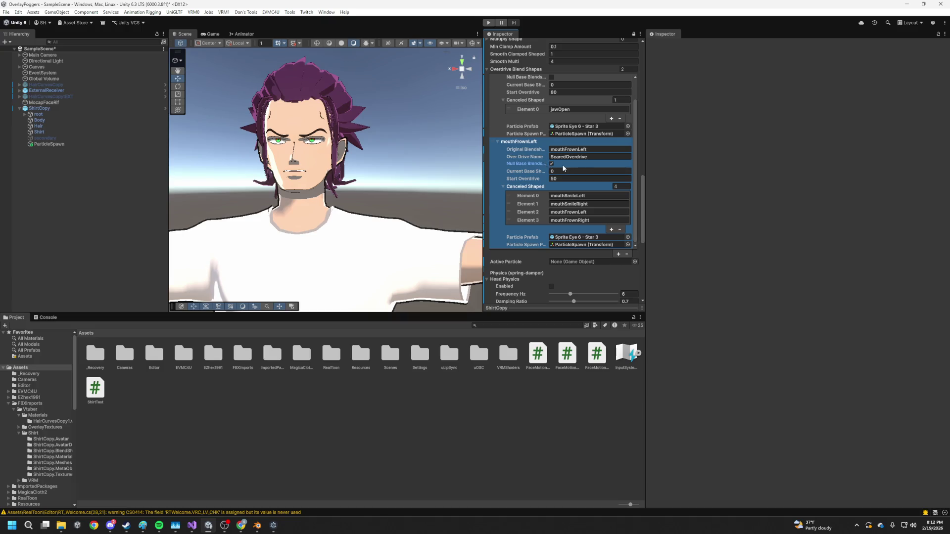
- Set mouthFrownLeft's cancelled shapes to mouthSmileLeft, mouthSmileRight and mouthFrownRight, then enter Play mode
click(591, 149)
click(614, 219)
click(620, 230)
click(621, 230)
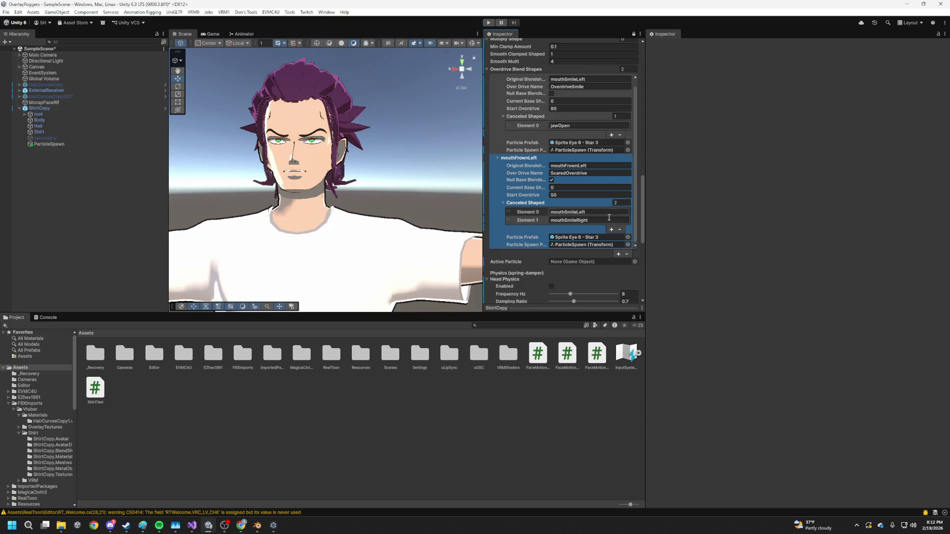
click(612, 230)
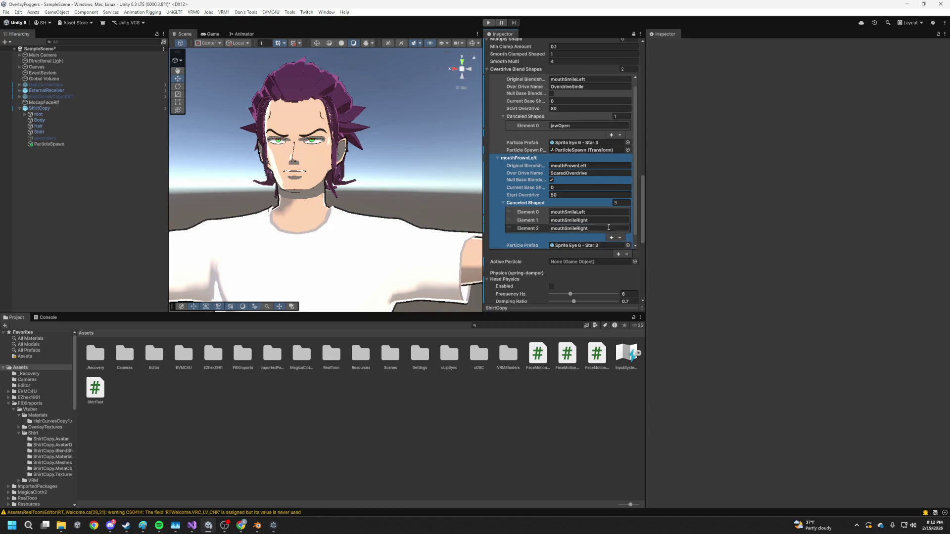
key(ctrl+c)
click(589, 228)
key(ctrl+v)
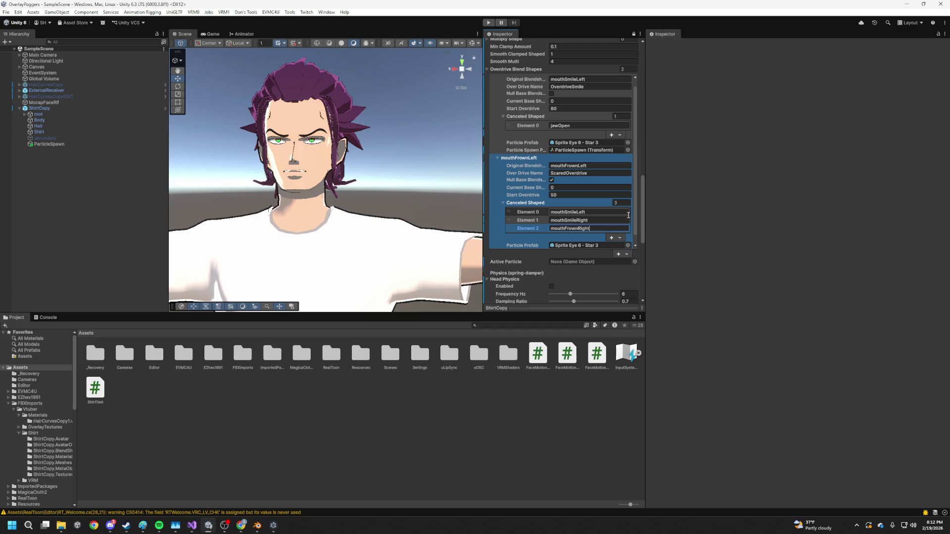
key(ctrl+p)
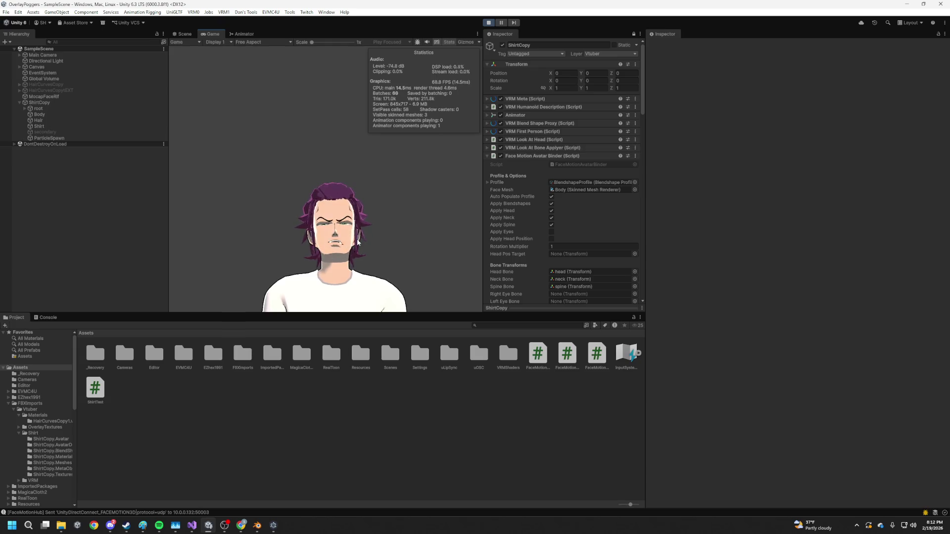
- Stop Play mode and return to the NullBaseBlendshape block in the binder script
click(488, 23)
key(alt+Tab)
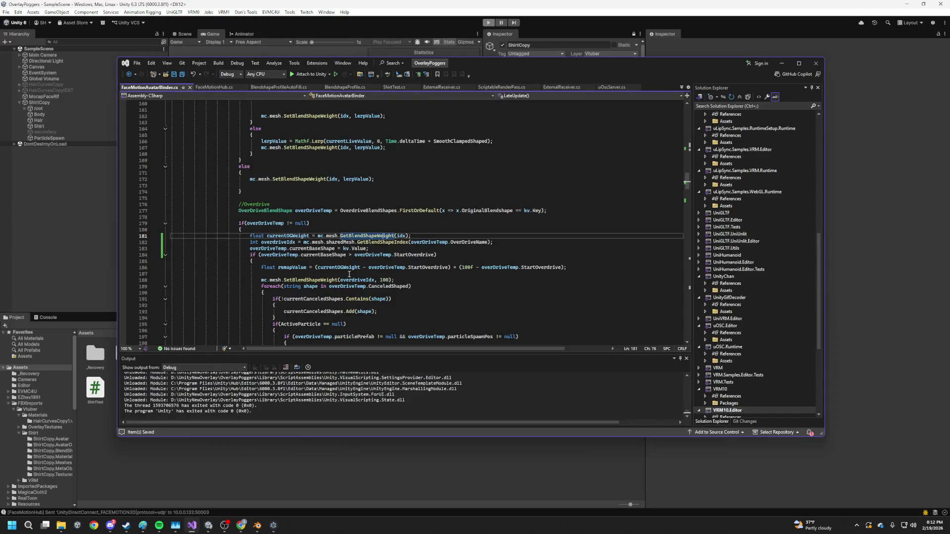
scroll(349, 274, down, 15)
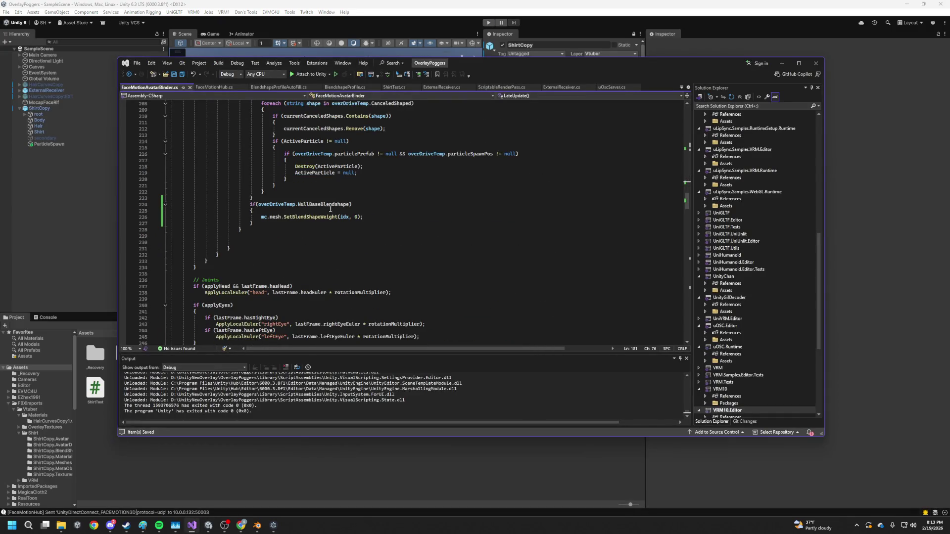
scroll(312, 209, up, 10)
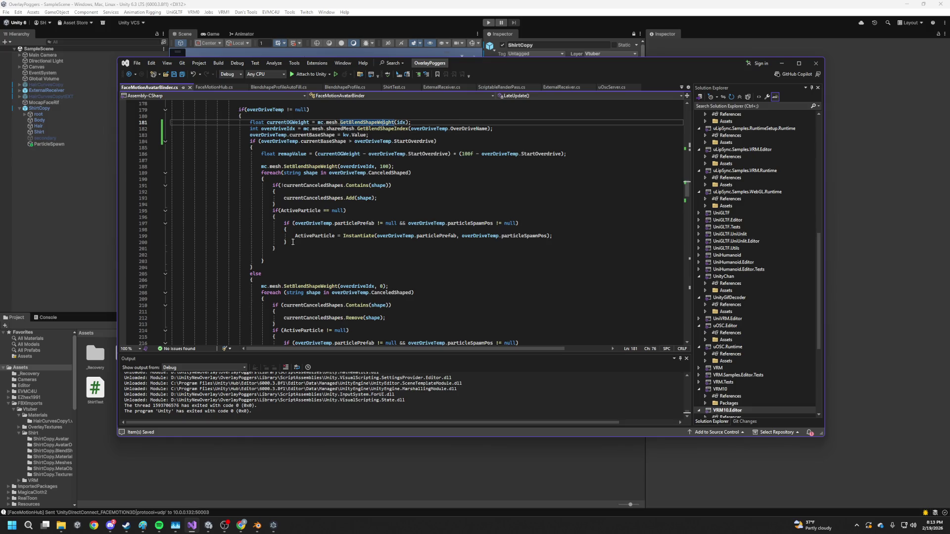
scroll(293, 243, down, 7)
drag(244, 265, 283, 287)
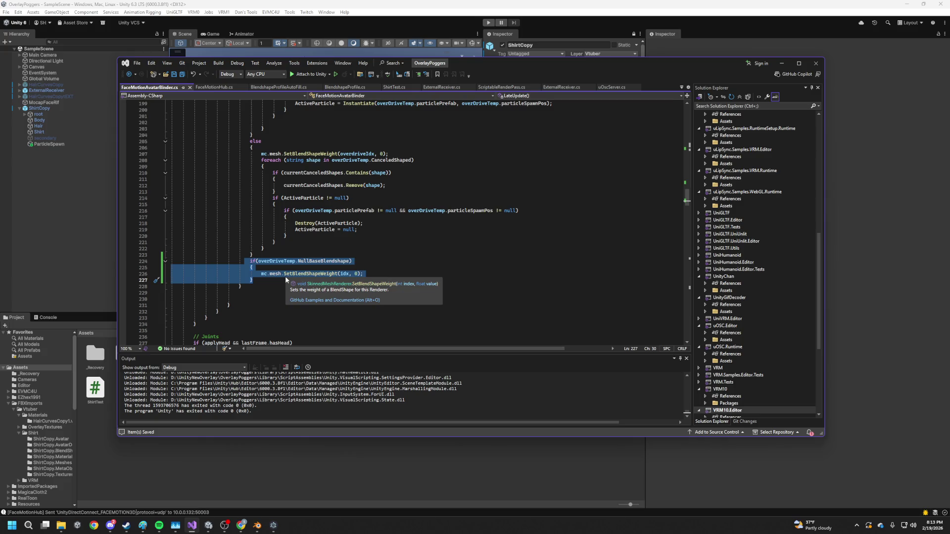
scroll(285, 277, up, 12)
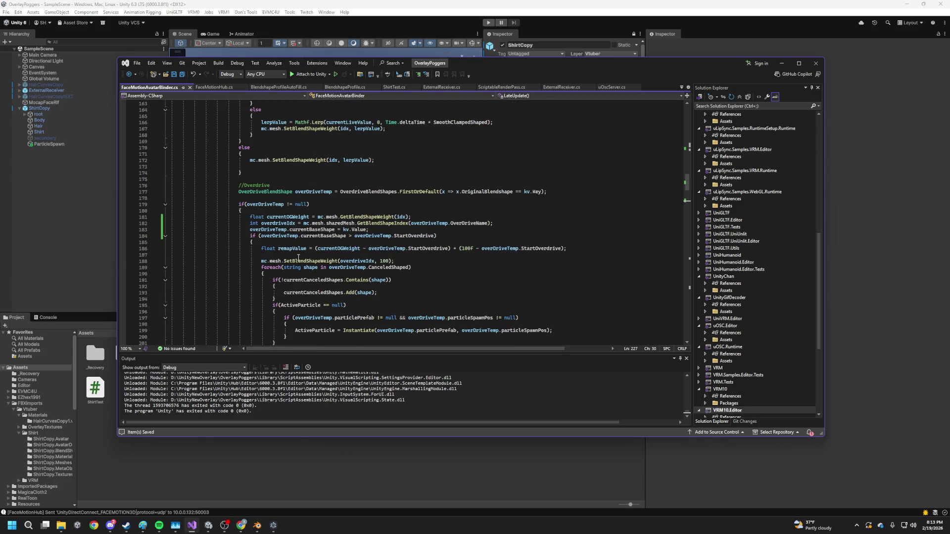
scroll(309, 256, up, 4)
scroll(311, 243, down, 9)
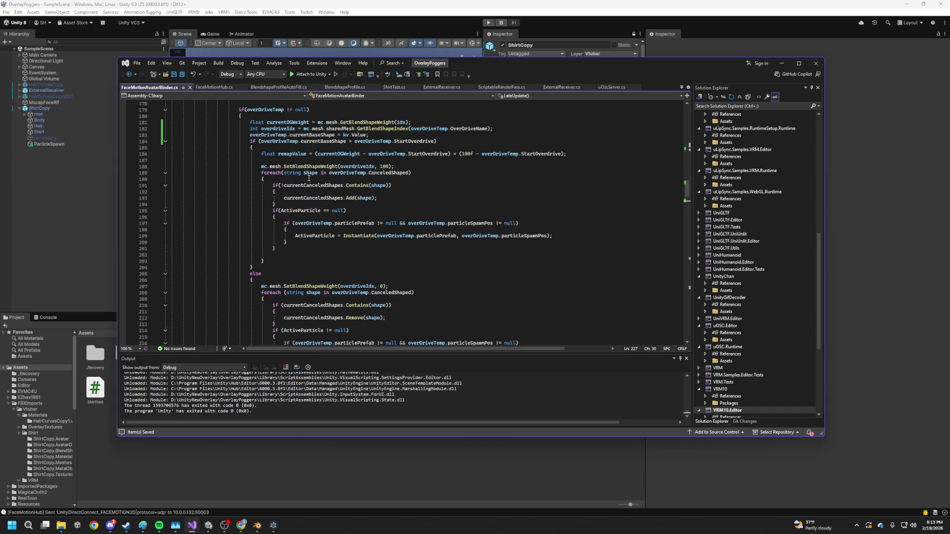
scroll(331, 201, up, 3)
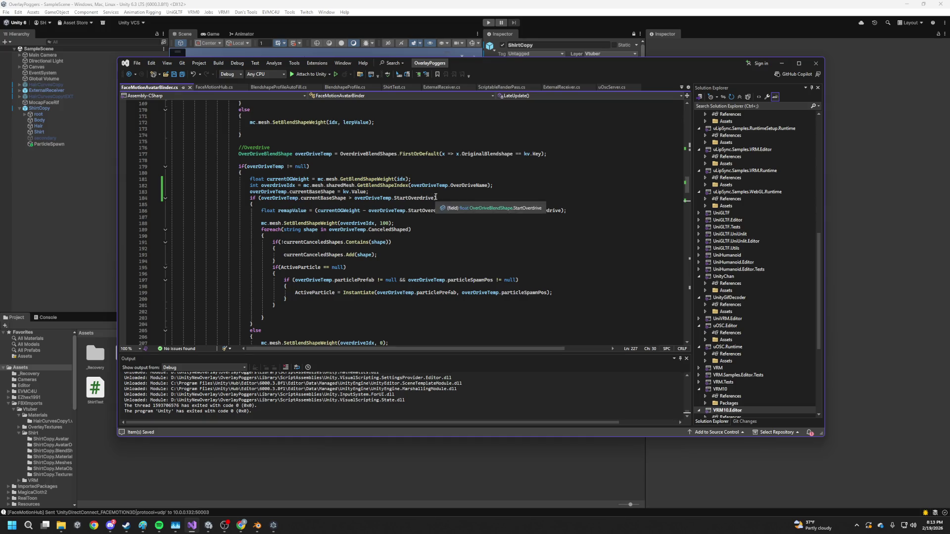
- Add the currentBaseShape > StartOverdrive check to line 224's if, save, and recompile in Unity
click(262, 198)
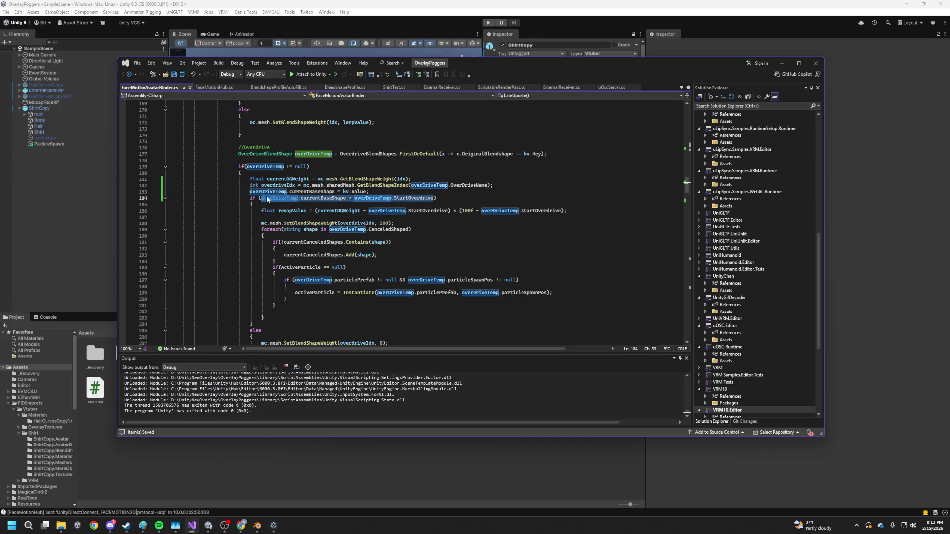
scroll(267, 199, down, 14)
click(259, 185)
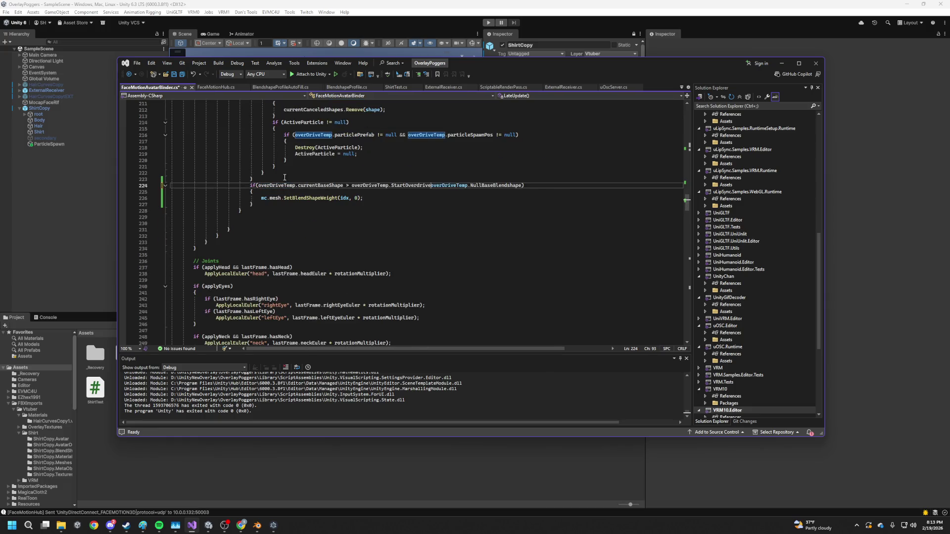
key(ctrl+v)
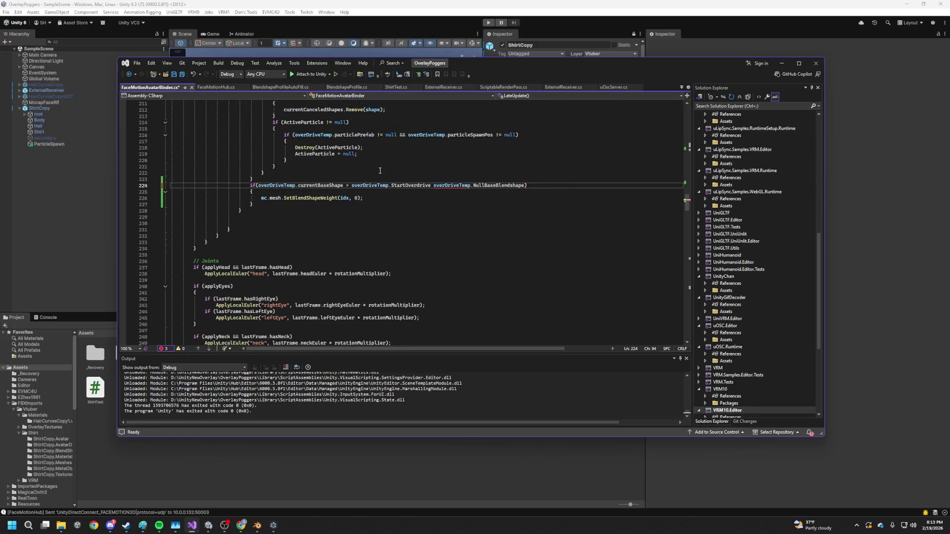
key(BackSpace)
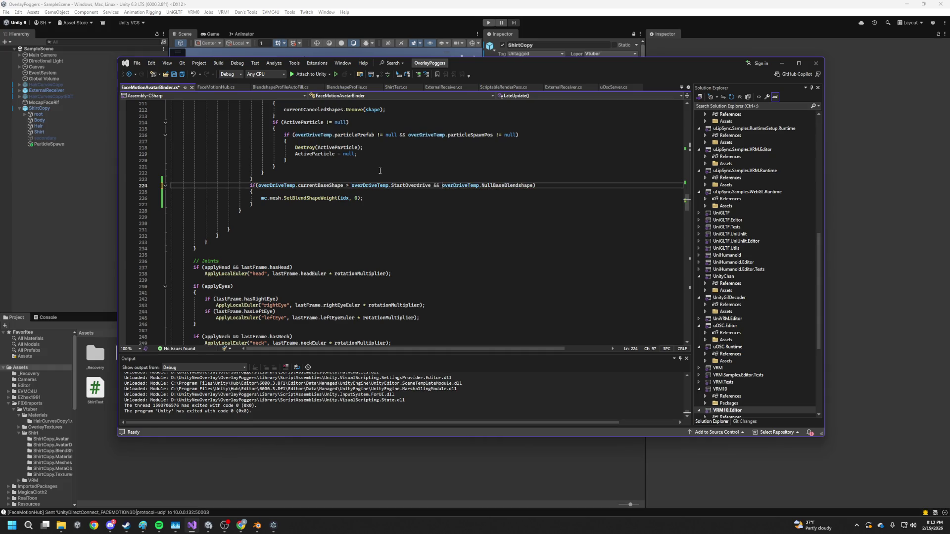
key(ctrl+s)
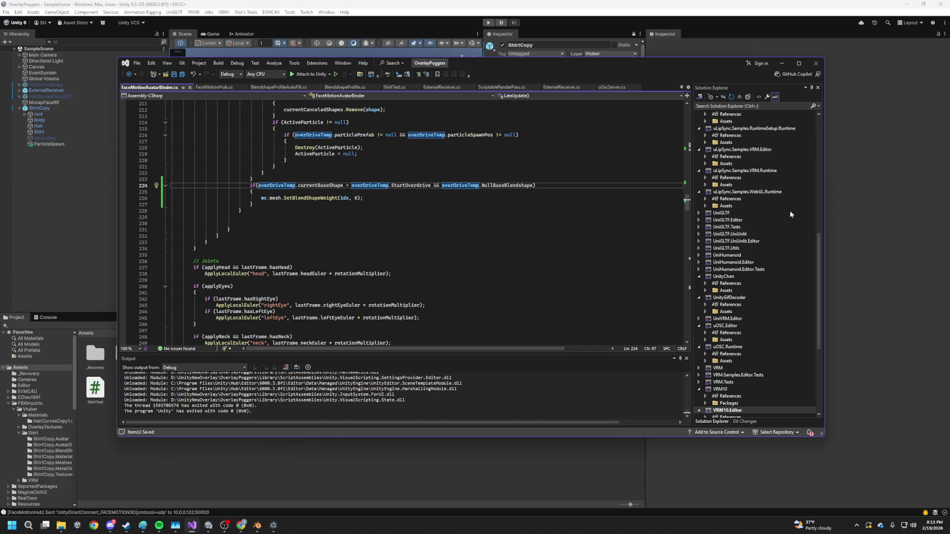
click(842, 200)
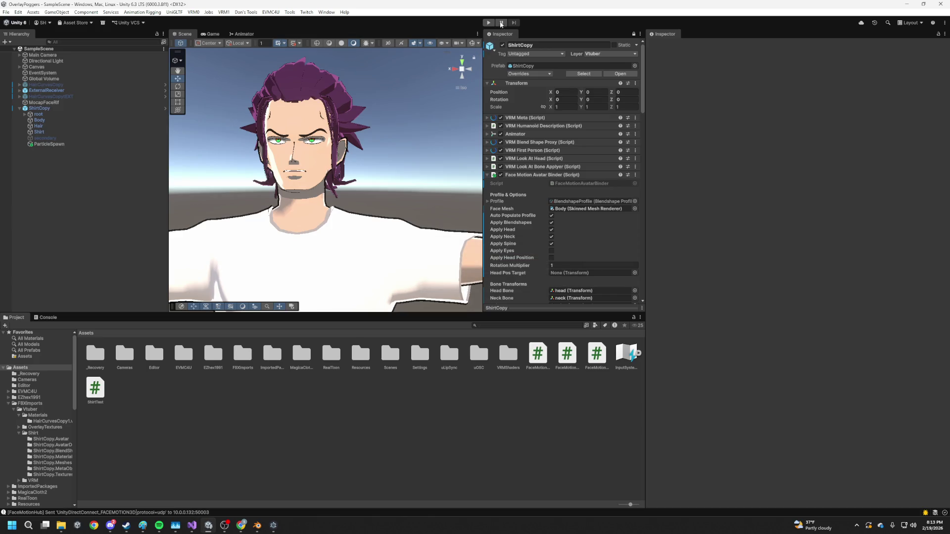
- Start Play mode and scroll the Inspector to the Overdrive Blend Shapes list
click(489, 23)
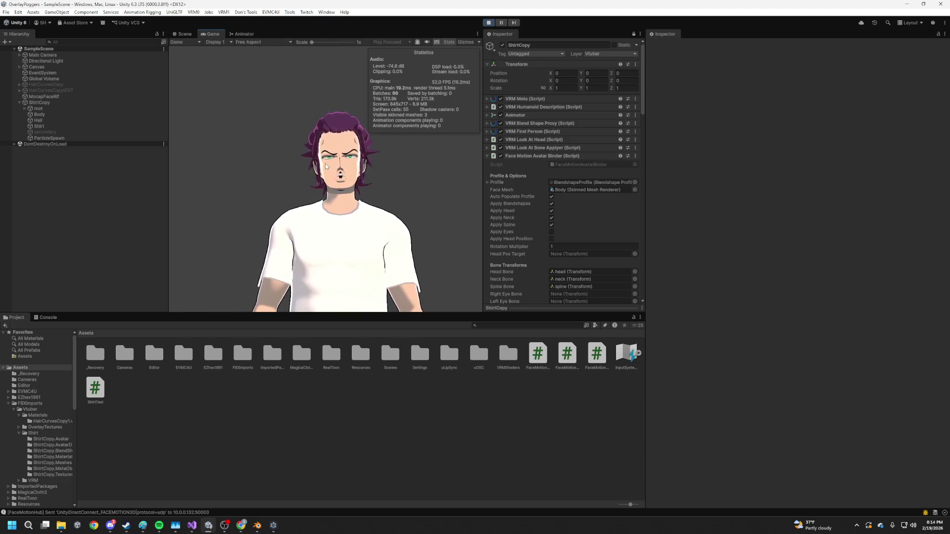
scroll(566, 213, down, 3)
scroll(584, 212, down, 15)
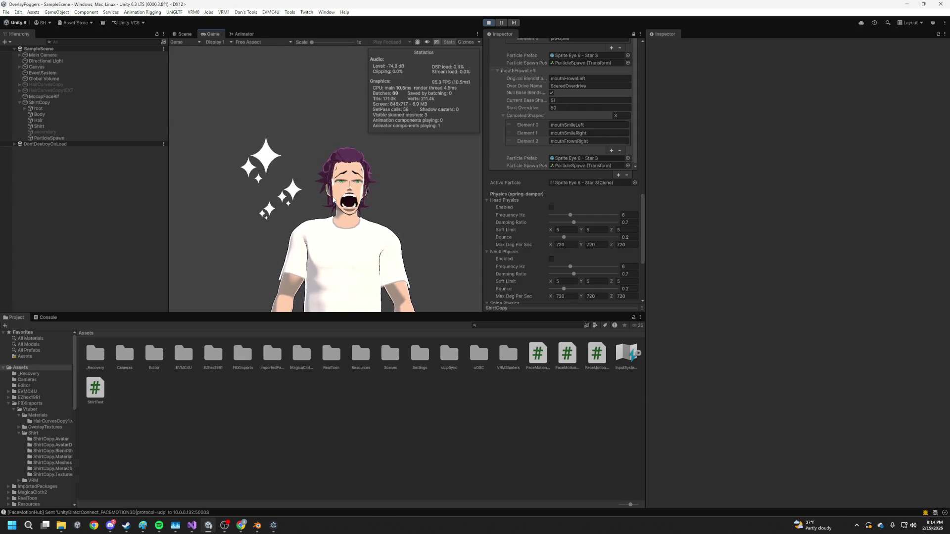
scroll(611, 221, down, 5)
scroll(570, 220, up, 1)
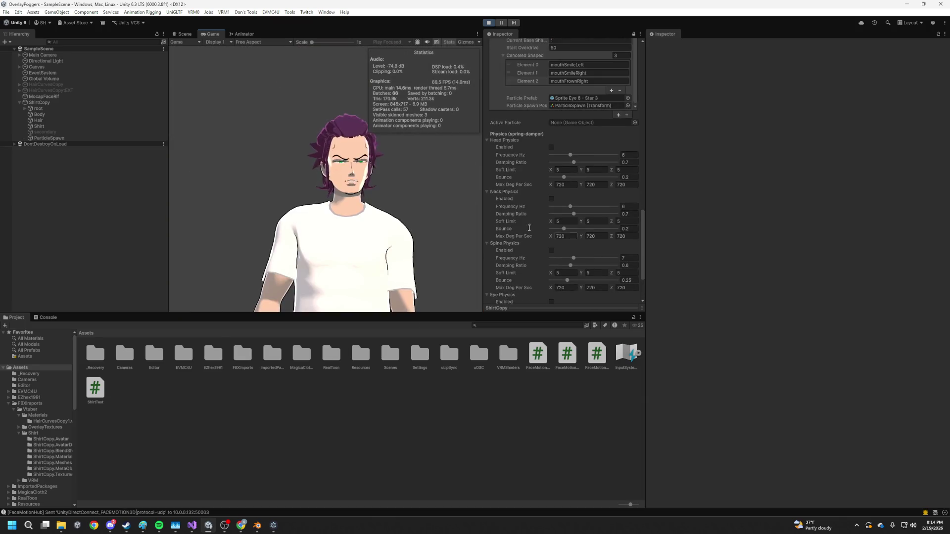
scroll(569, 218, up, 5)
- Set mouthFrownLeft's Start Overdrive to 40 while watching its live Current Base Shape
click(537, 106)
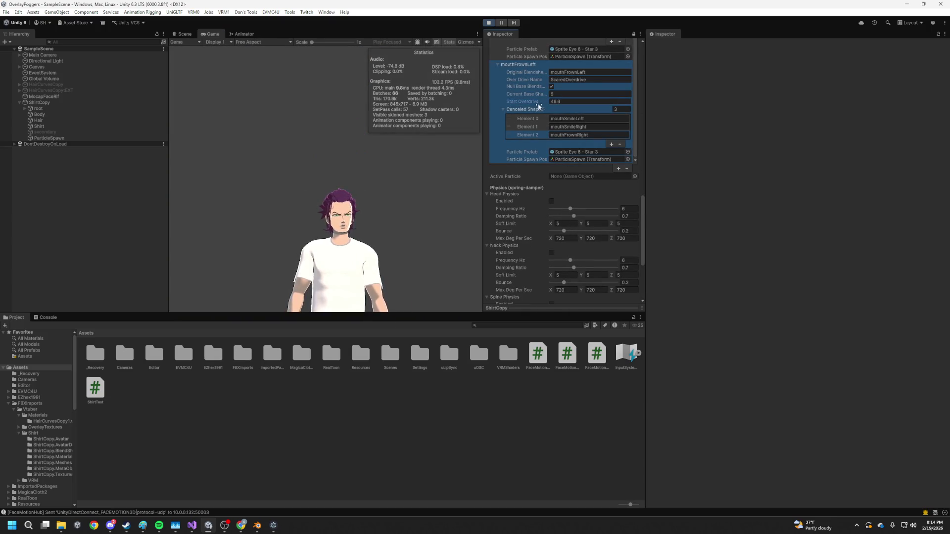
scroll(534, 113, up, 2)
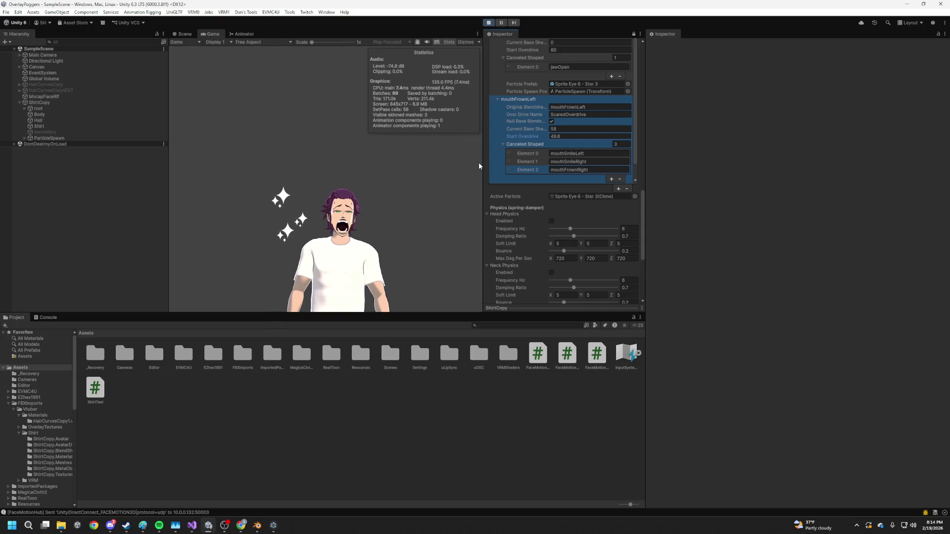
click(554, 129)
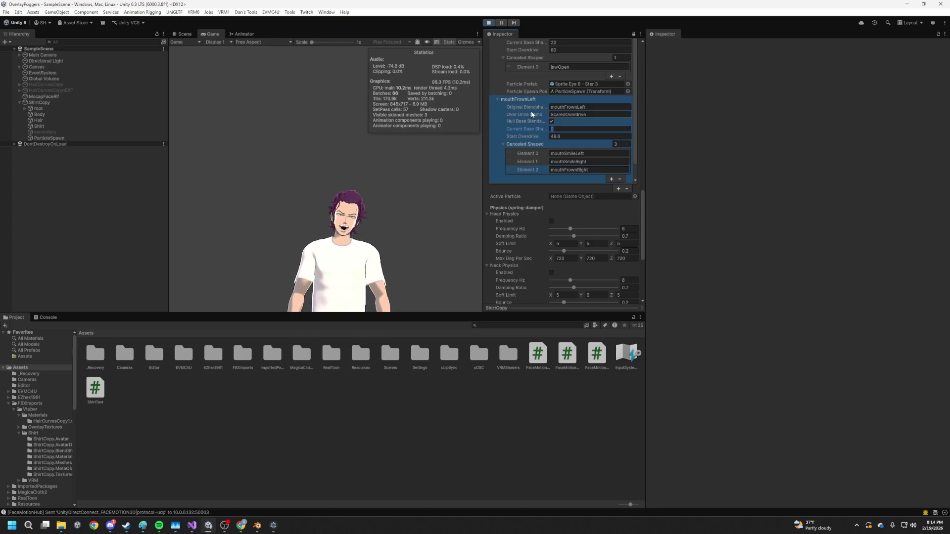
drag(546, 135, 515, 132)
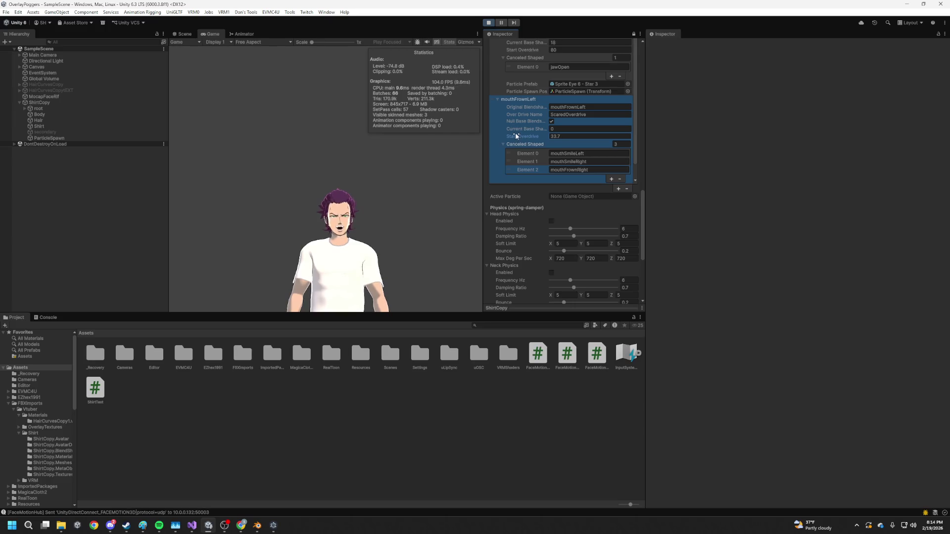
click(517, 134)
text(40)
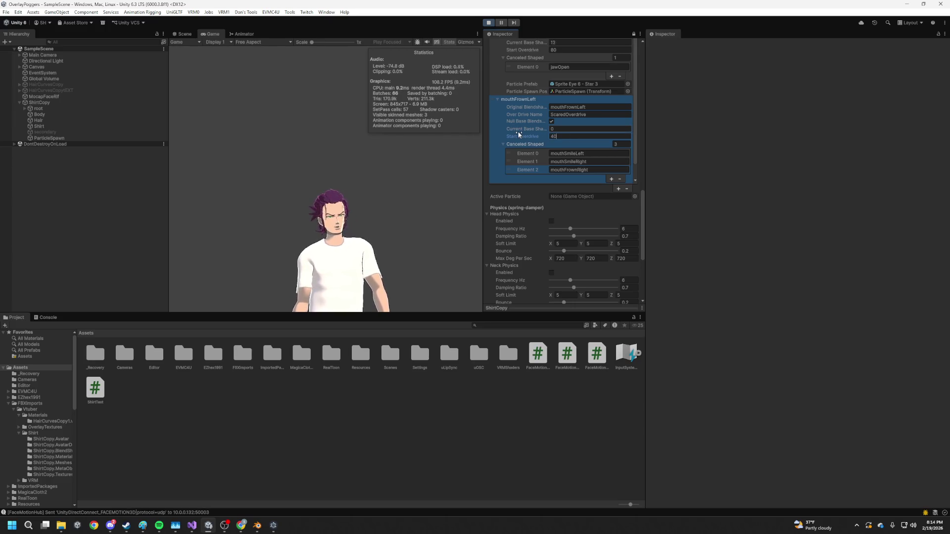
click(371, 188)
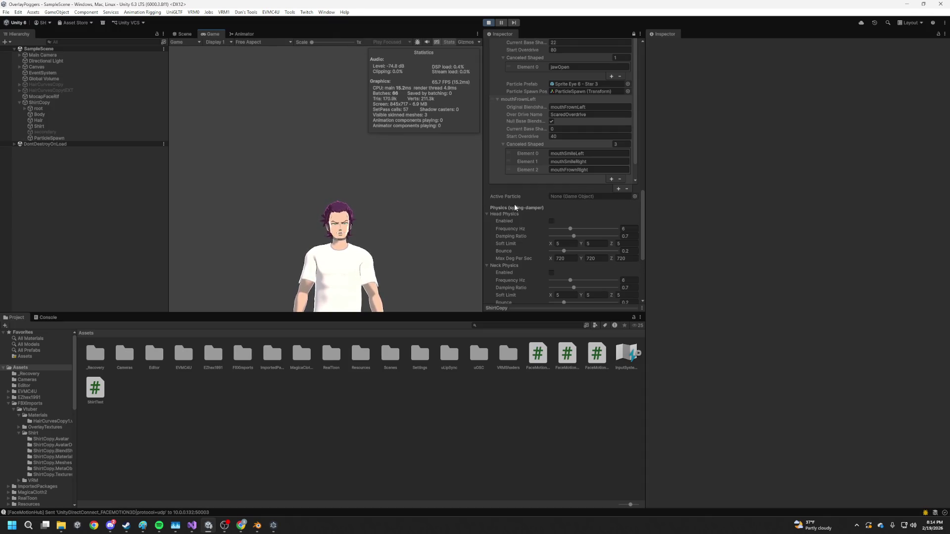
scroll(595, 150, up, 5)
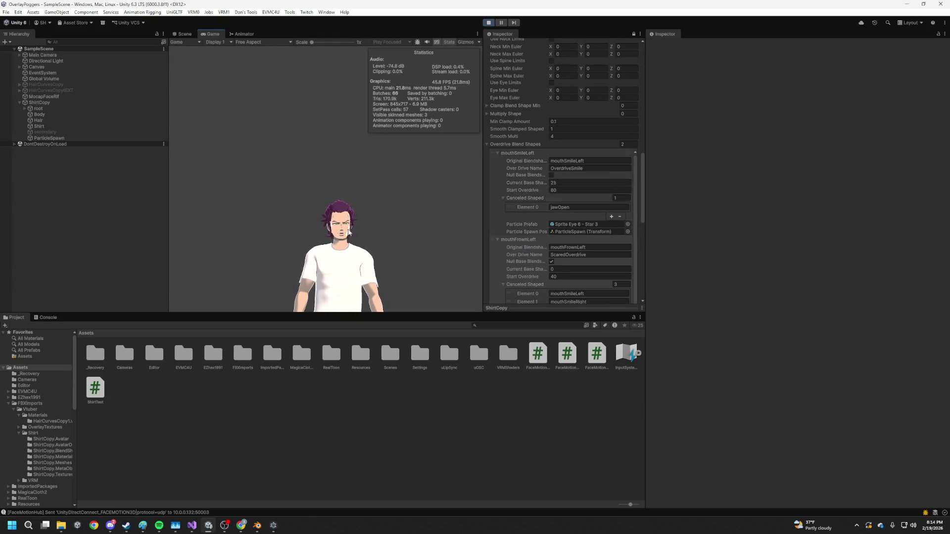
- Turn on the Null Base Blendshape option for the mouthFrownLeft overdrive entry
scroll(562, 190, up, 4)
scroll(559, 212, down, 3)
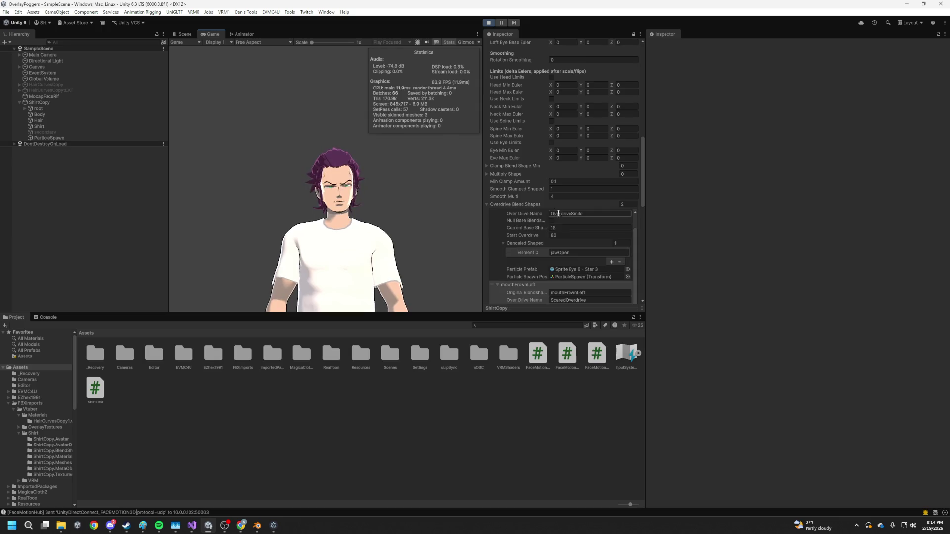
click(553, 221)
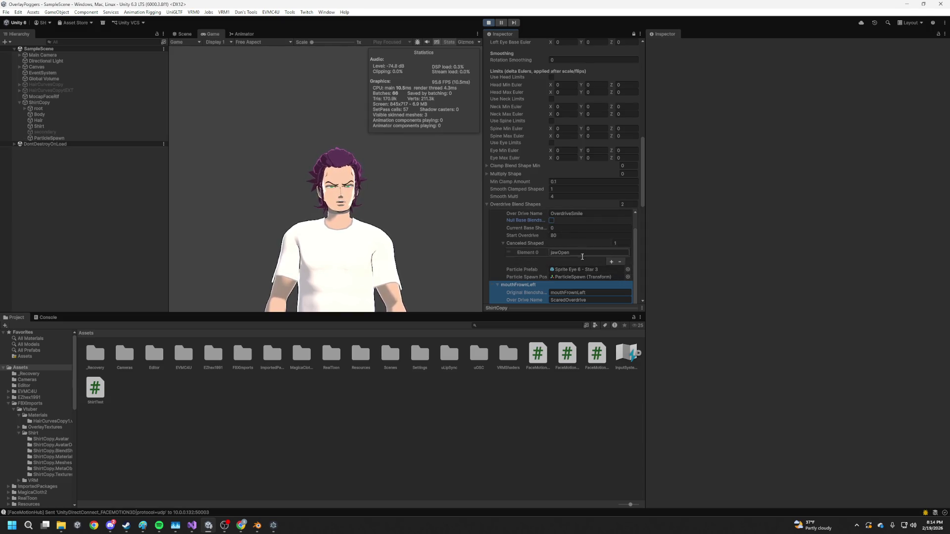
scroll(569, 247, down, 3)
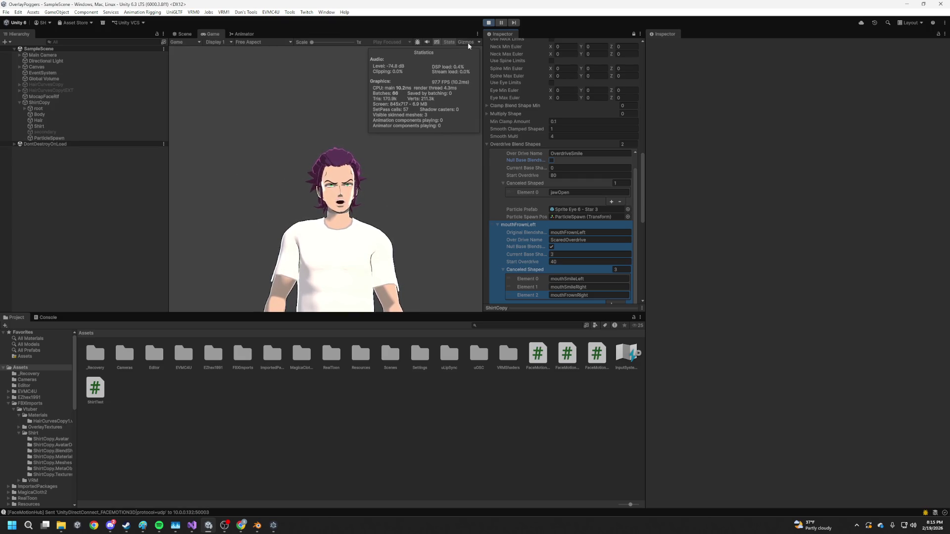
- Exit Play mode and ping the Sprite Eye 6 - Star 3 particle prefab in OverlayTextures
key(ctrl+p)
click(589, 247)
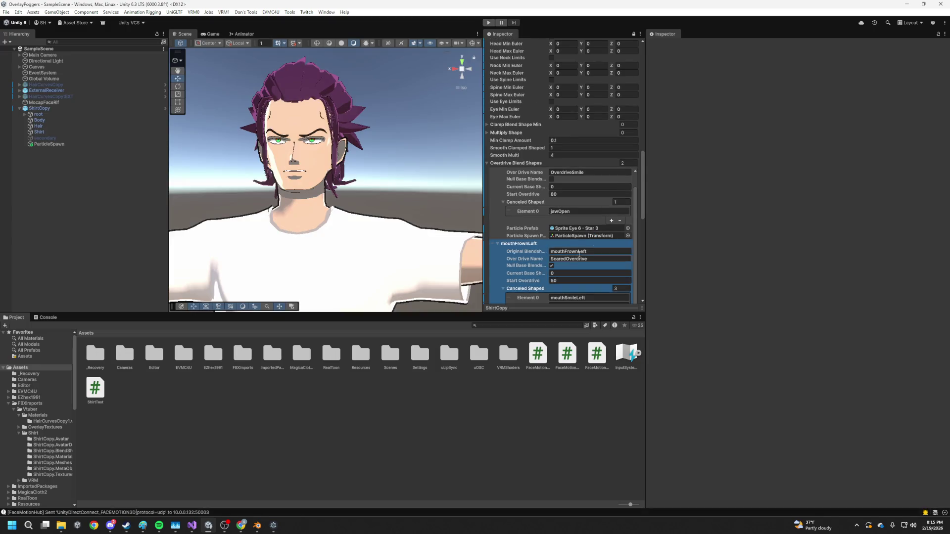
scroll(574, 218, down, 5)
click(572, 191)
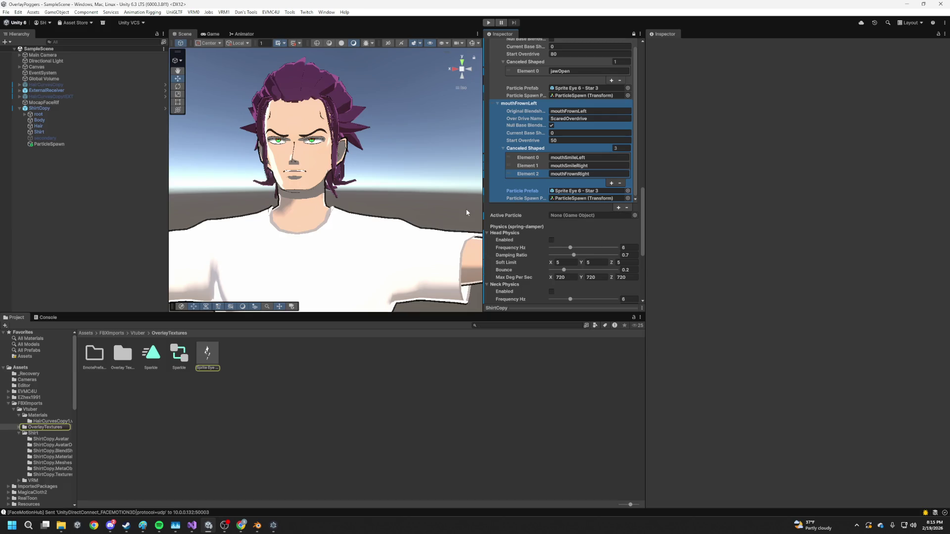
scroll(557, 199, up, 3)
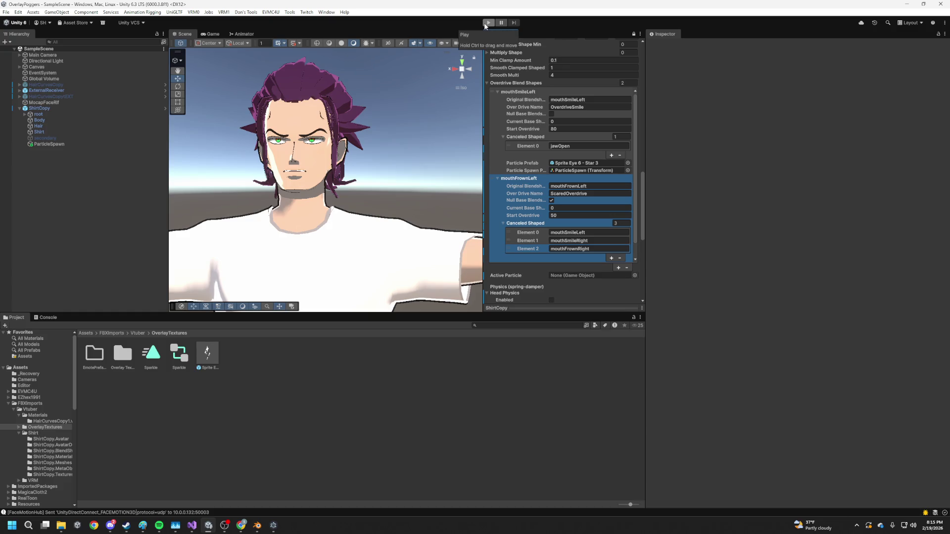
key(alt+Tab)
scroll(408, 242, up, 11)
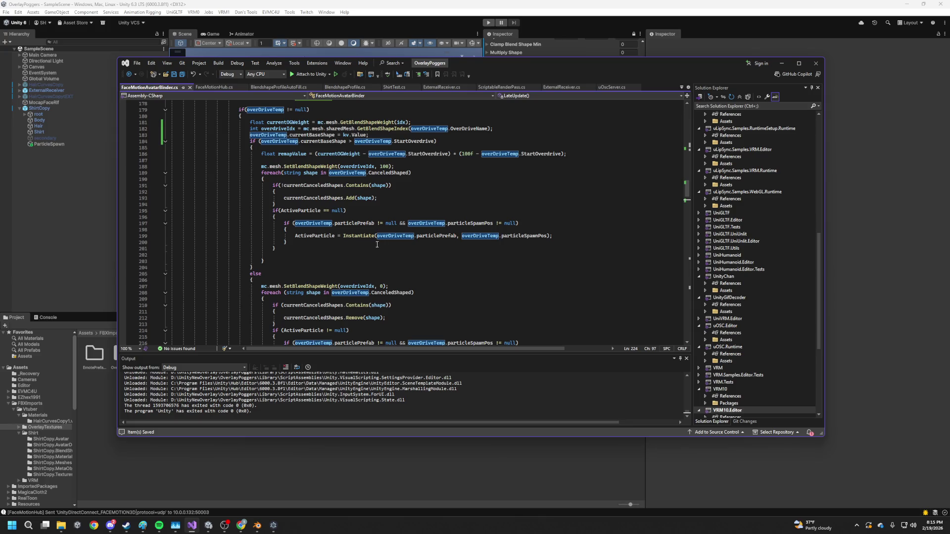
- Make line 184 compare currentOGWeight instead of currentBaseShape against StartOverdrive
drag(304, 231, 574, 235)
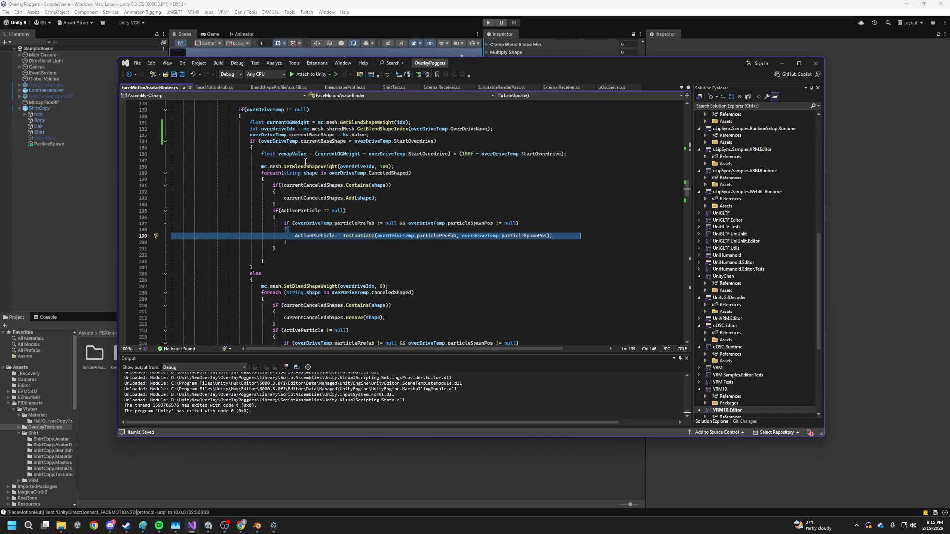
double_click(295, 121)
key(ctrl+c)
drag(258, 141, 347, 141)
key(ctrl+v)
- Save the script and run Unity's Play mode again to retest the avatar
key(ctrl+s)
click(485, 24)
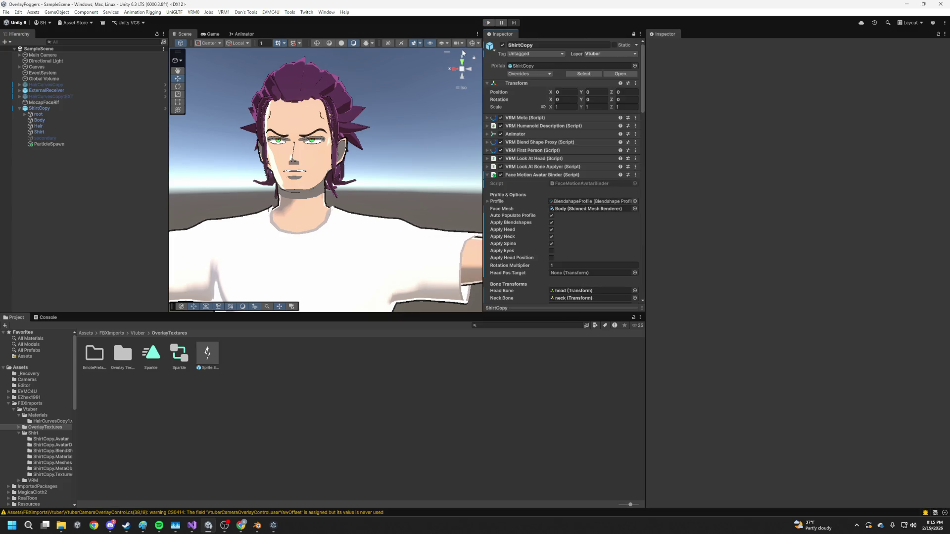
click(491, 23)
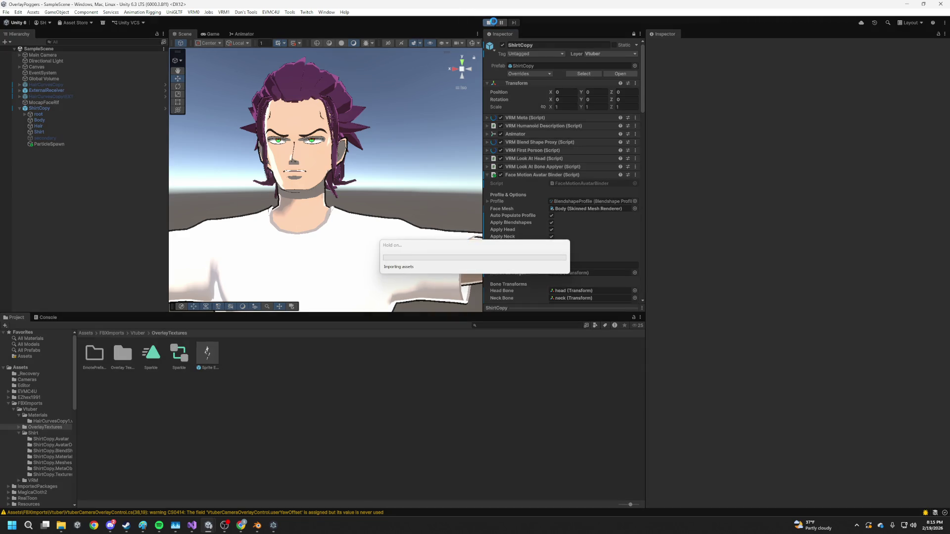
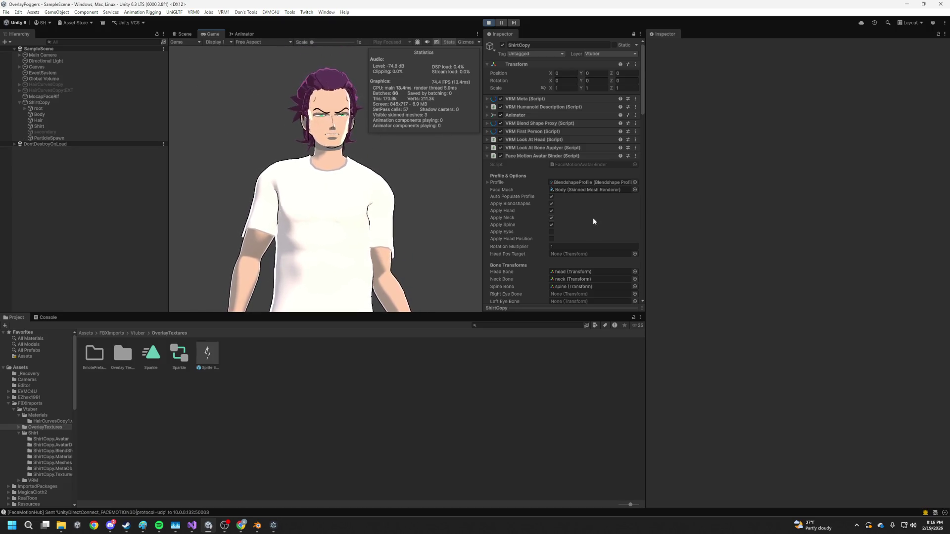
- Set a breakpoint on the line 184 overdrive weight check in FaceMotionAvatarBinder.cs
scroll(593, 219, down, 3)
key(alt+Tab)
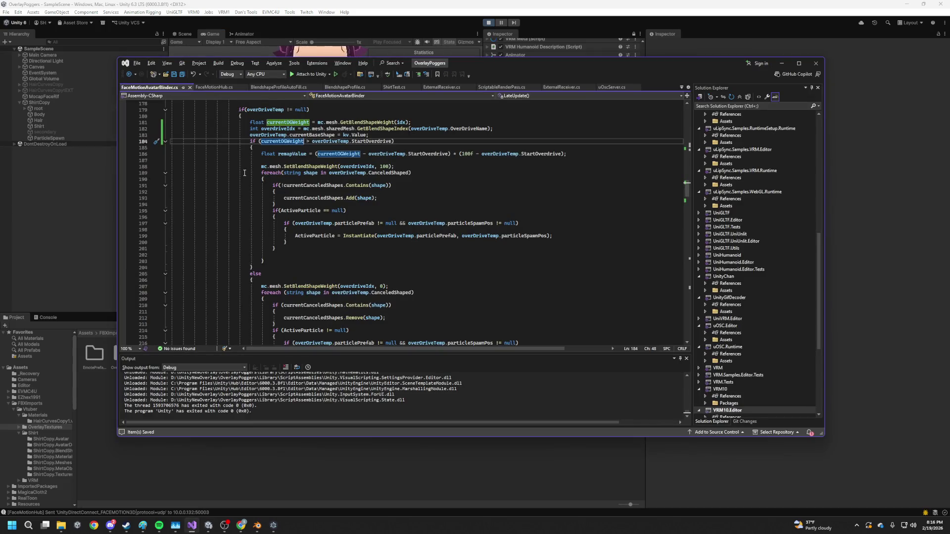
click(123, 142)
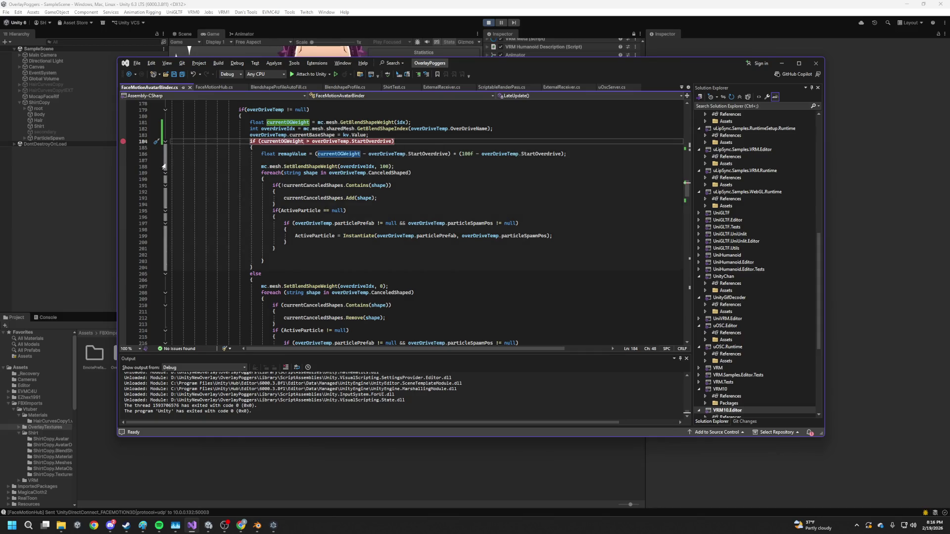
click(124, 160)
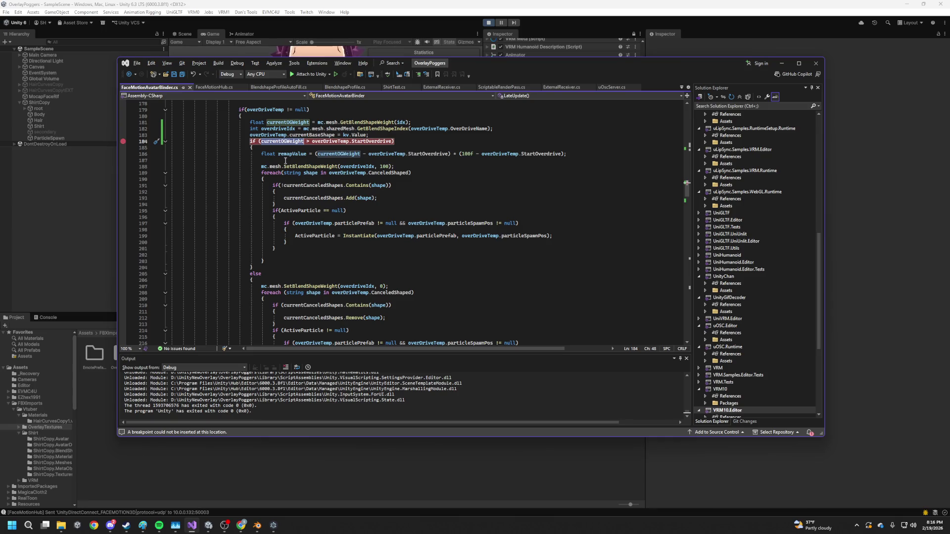
- Review the overDriveTemp usages, the line 218 Destroy(ActiveParticle) call and the line 207 blend-shape reset
click(312, 143)
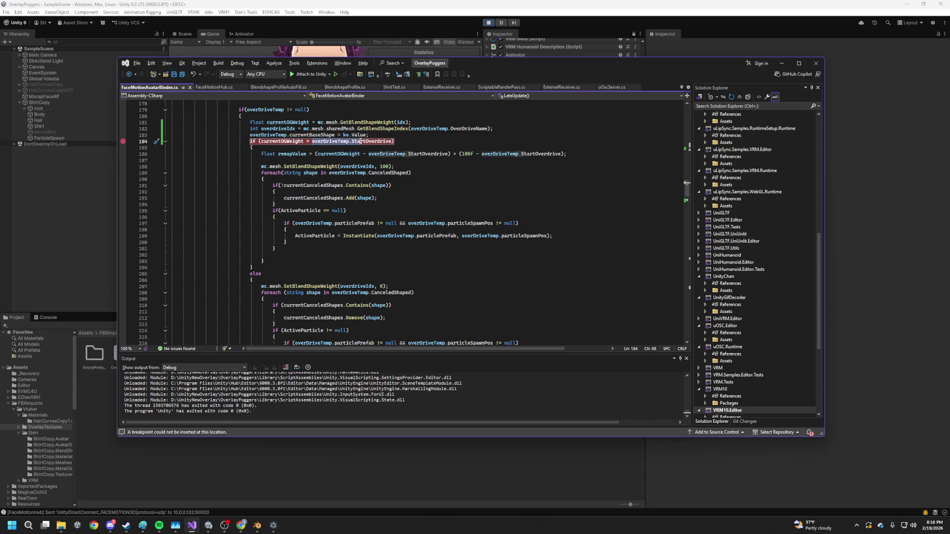
scroll(312, 245, down, 1)
scroll(313, 246, down, 2)
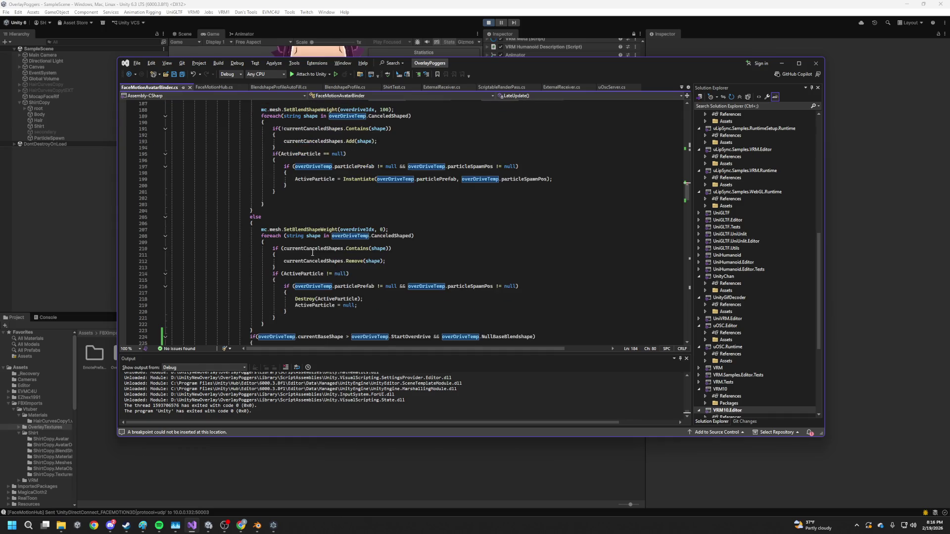
mouse_move(292, 299)
mouse_down()
mouse_move(173, 300)
mouse_move(407, 298)
mouse_up()
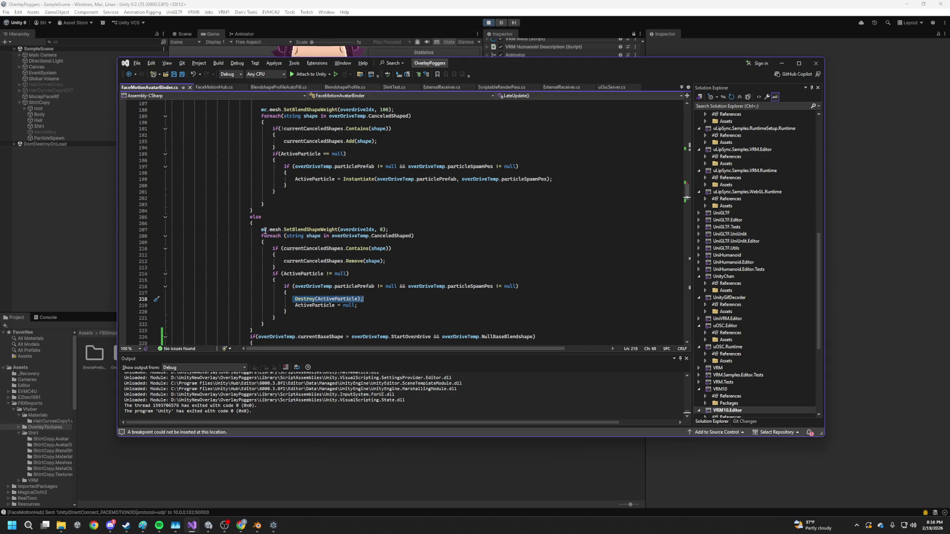
drag(262, 233, 400, 232)
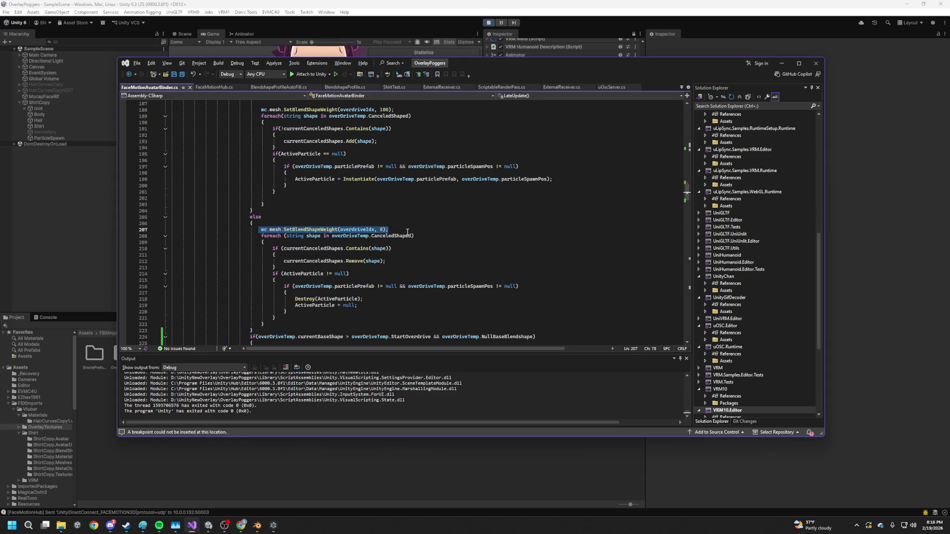
scroll(346, 198, up, 4)
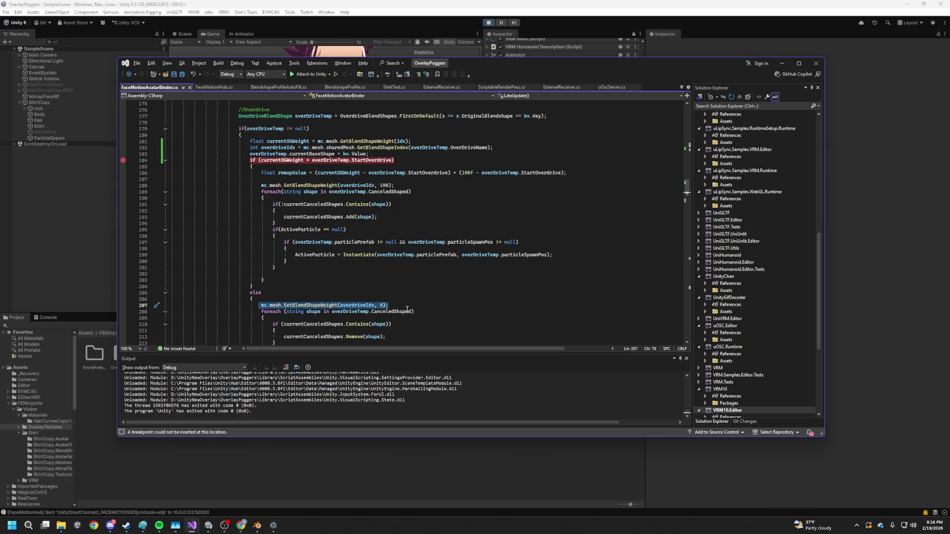
scroll(375, 320, down, 2)
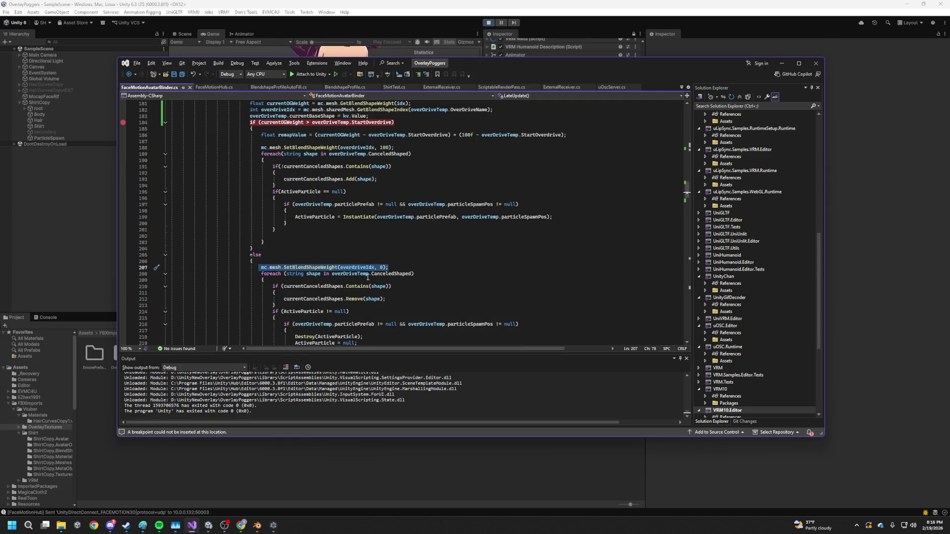
scroll(353, 281, up, 5)
scroll(341, 277, up, 4)
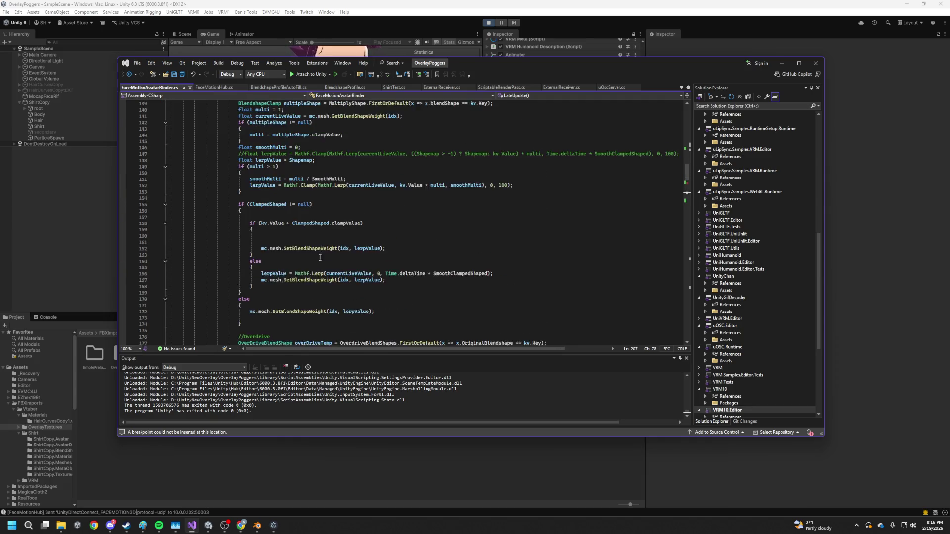
scroll(319, 273, down, 11)
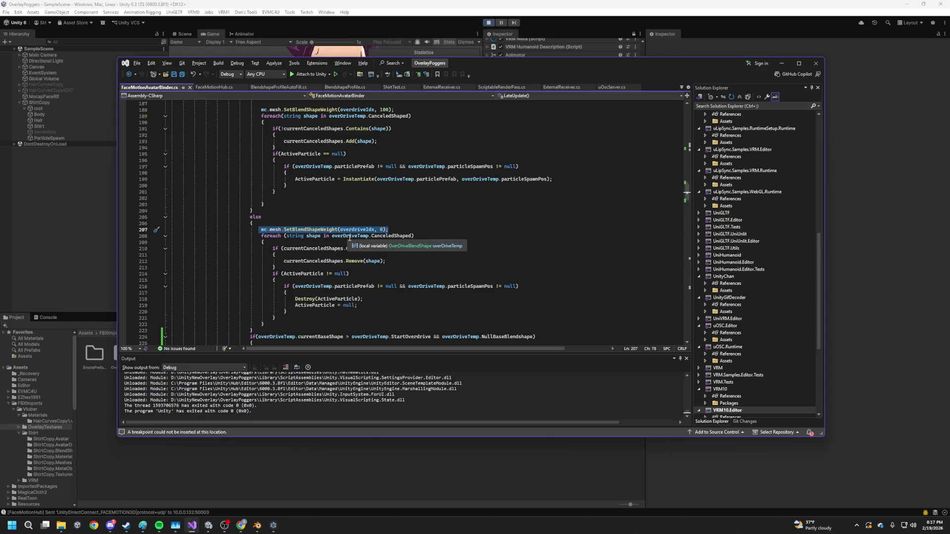
triple_click(369, 231)
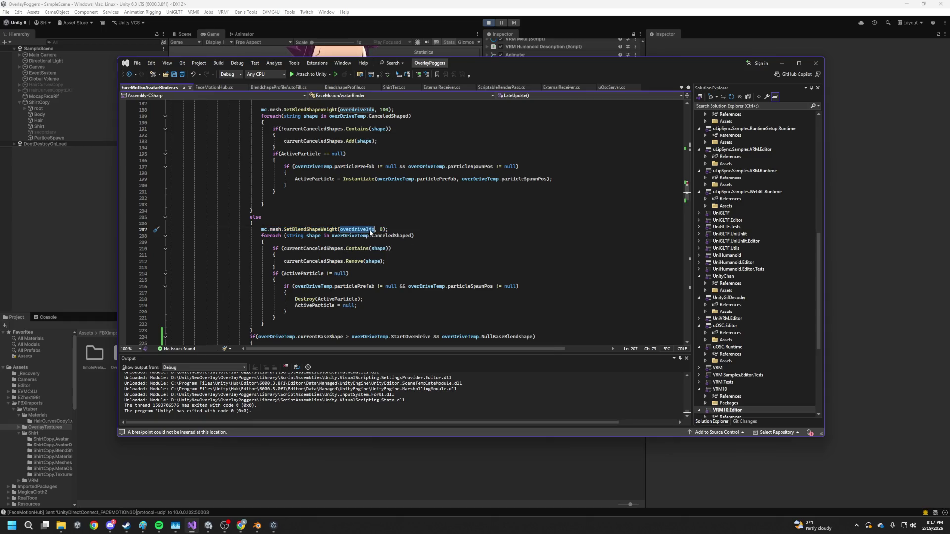
scroll(369, 235, up, 10)
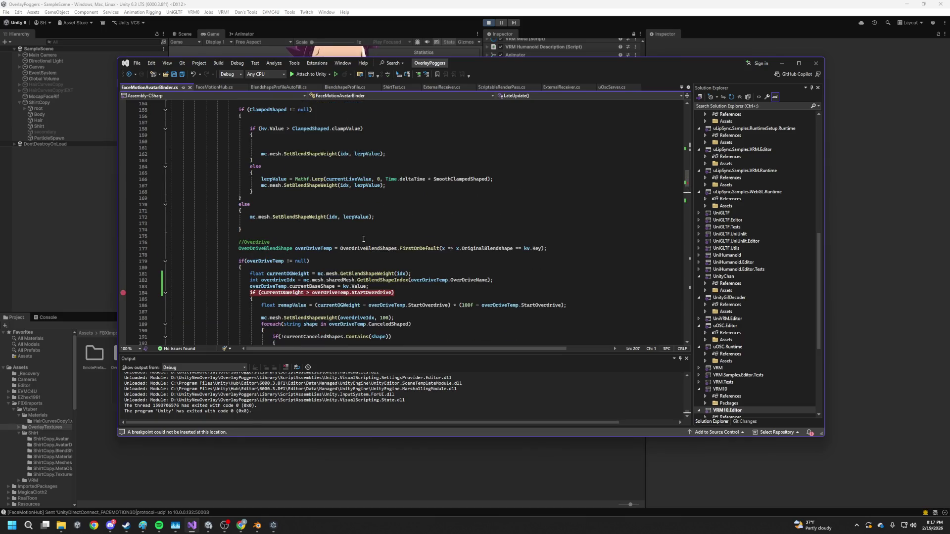
click(278, 251)
double_click(313, 248)
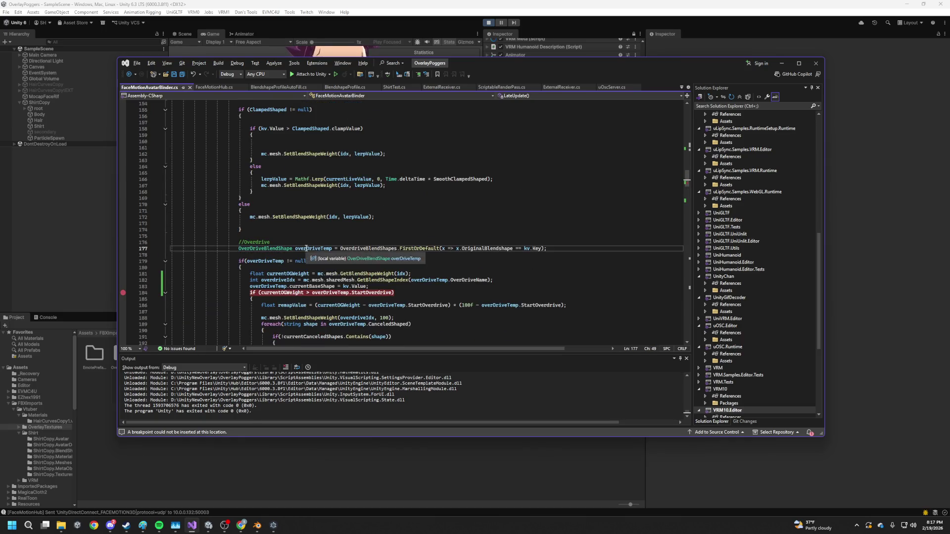
double_click(421, 249)
double_click(488, 249)
mouse_move(539, 253)
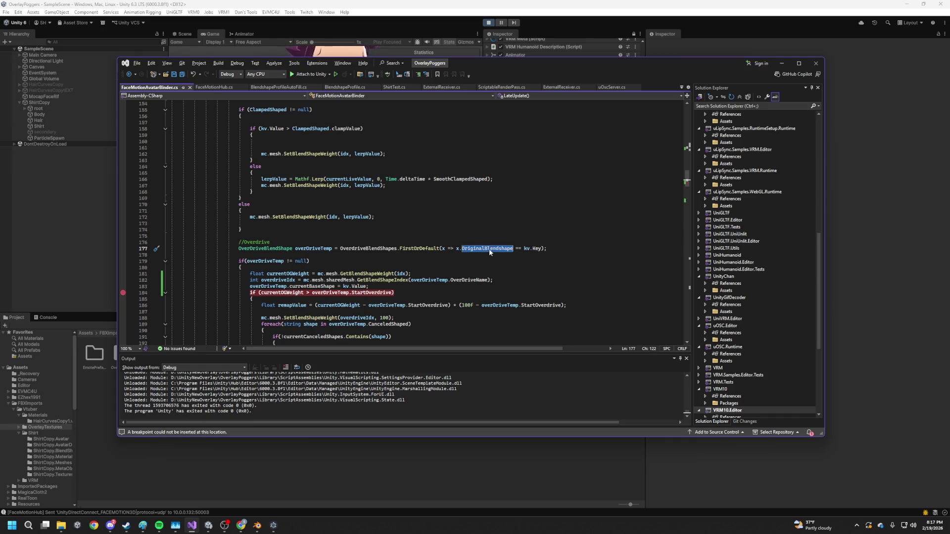
drag(525, 249, 546, 248)
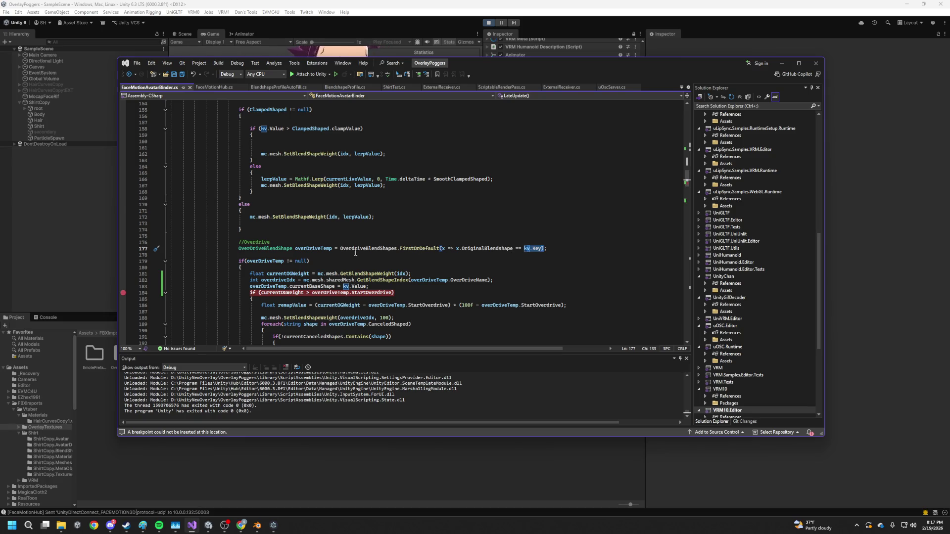
click(315, 251)
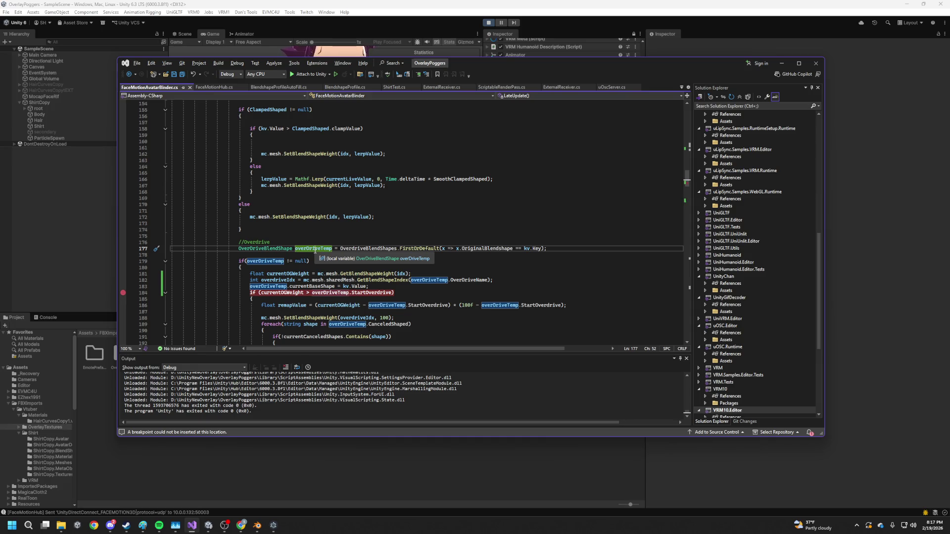
mouse_move(406, 280)
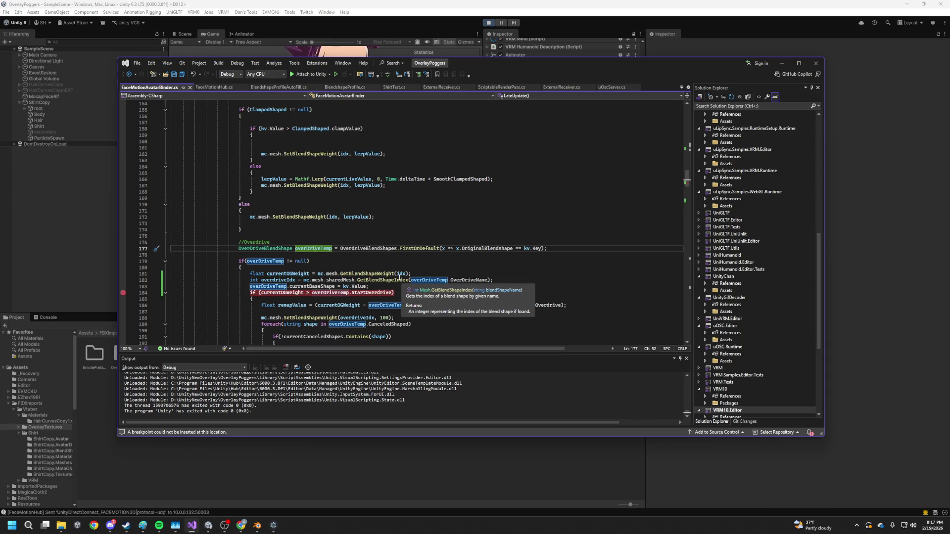
drag(246, 261, 242, 268)
scroll(359, 271, down, 3)
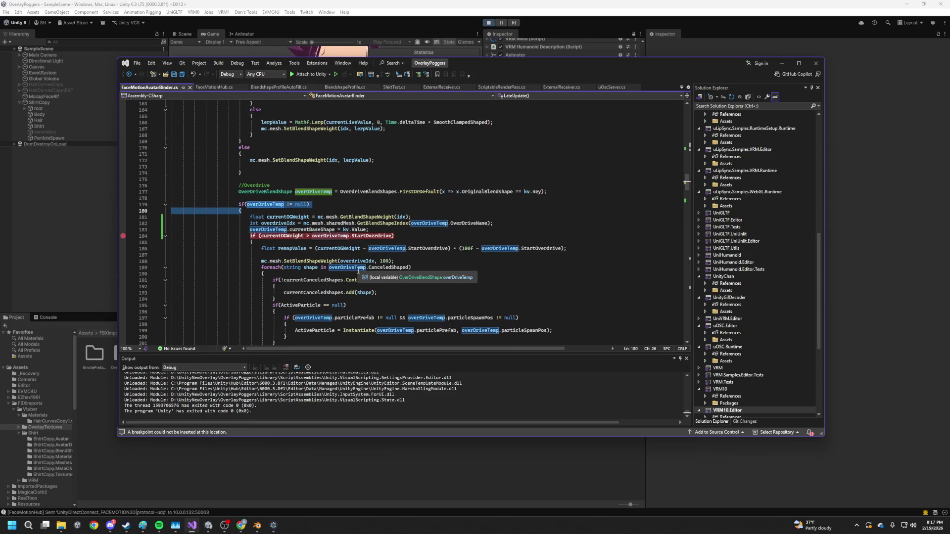
scroll(408, 287, down, 5)
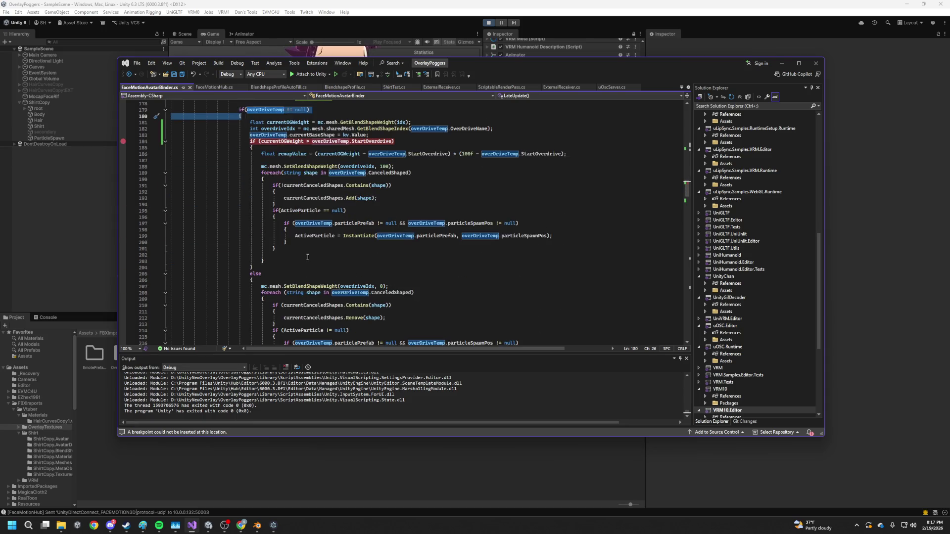
scroll(247, 290, down, 6)
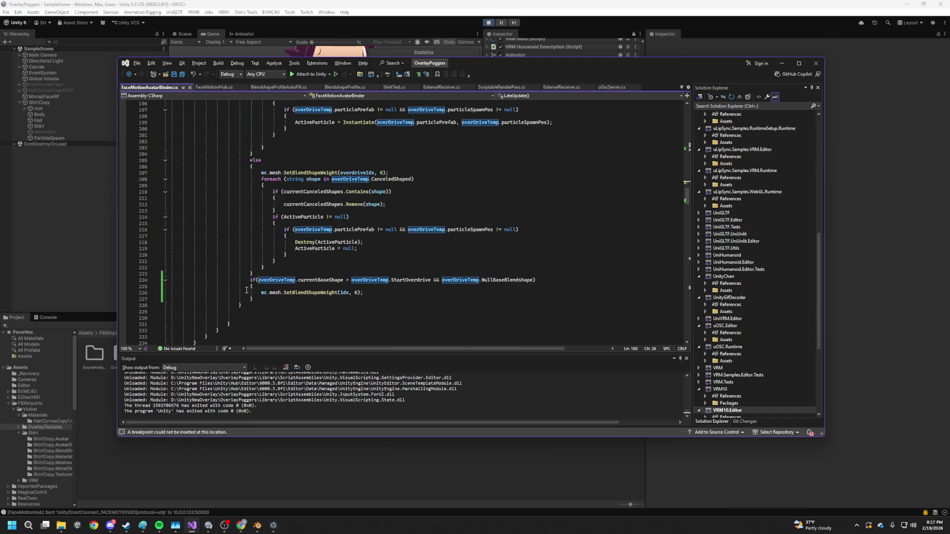
click(123, 249)
- Place breakpoints on Instantiate line 199 and Destroy line 218, removing those on 219 and 184
click(123, 249)
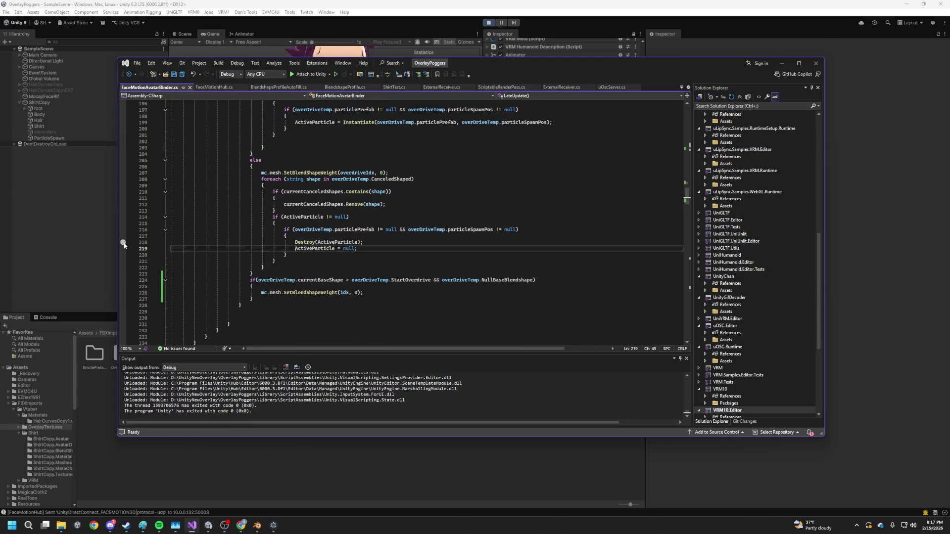
click(123, 242)
scroll(144, 241, up, 5)
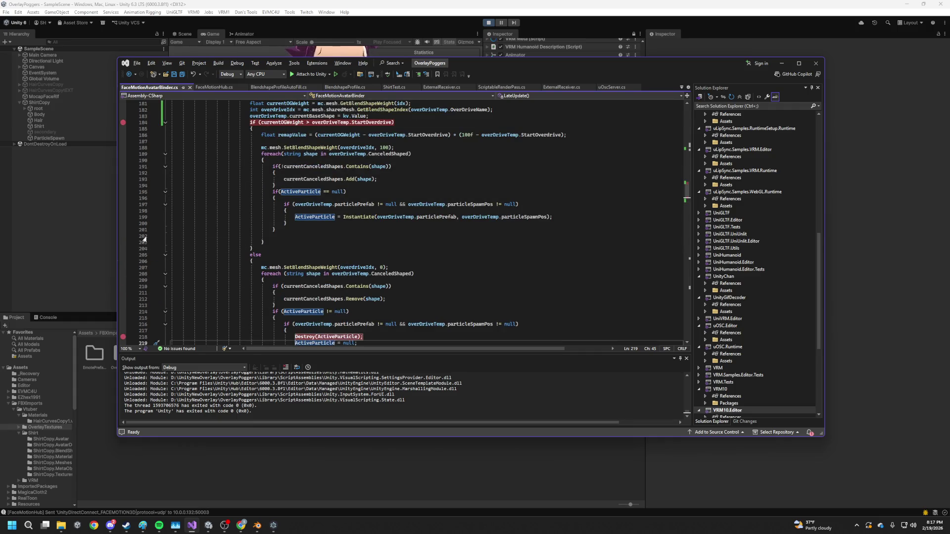
click(123, 217)
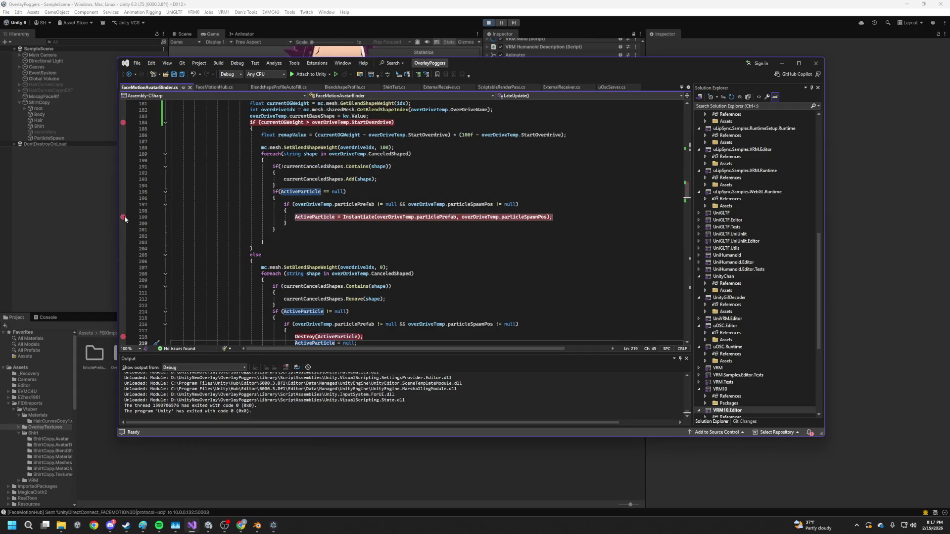
click(250, 122)
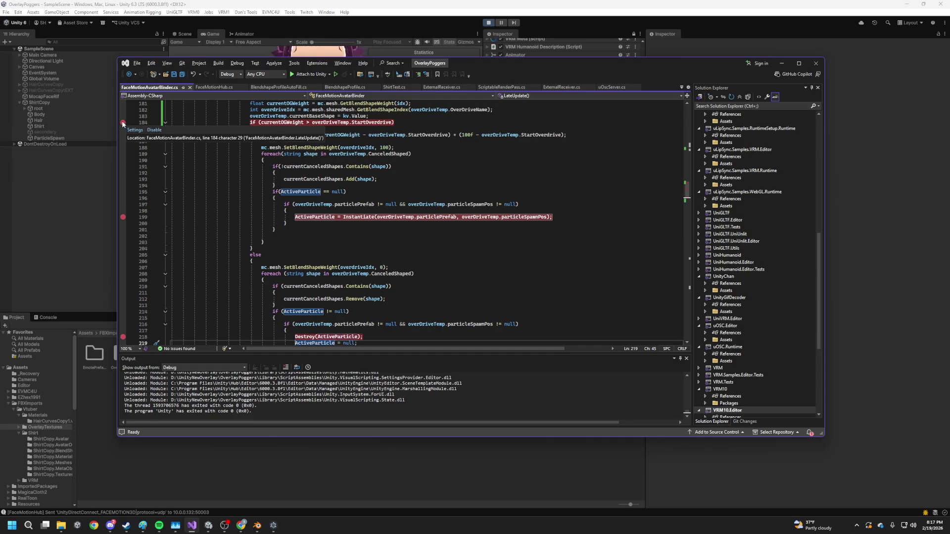
key(F9)
- Attach the debugger to Unity and continue until it halts at the line 218 Destroy call
key(F5)
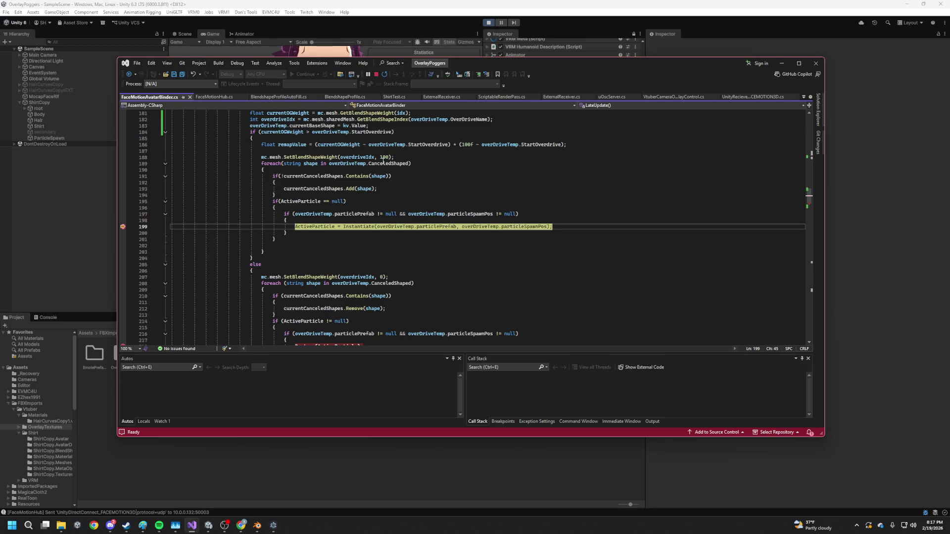
mouse_move(329, 230)
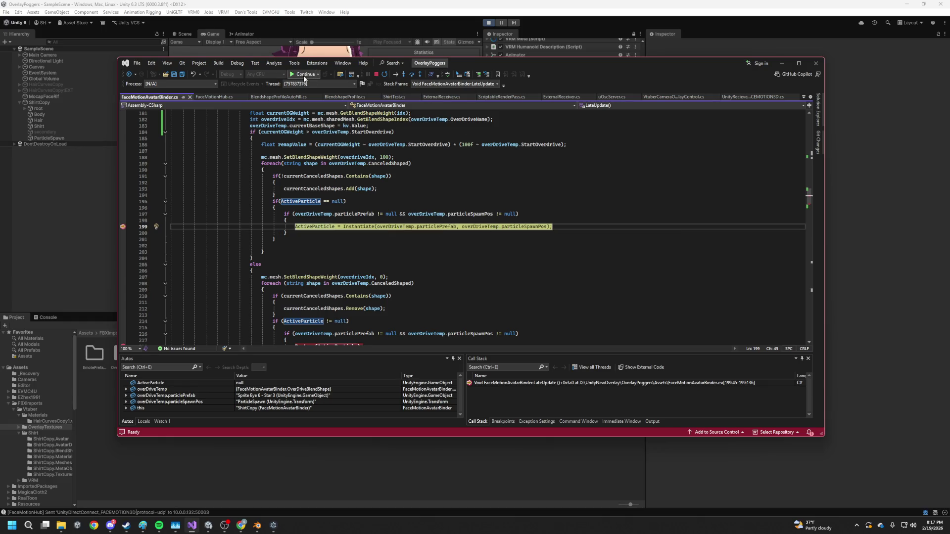
click(304, 74)
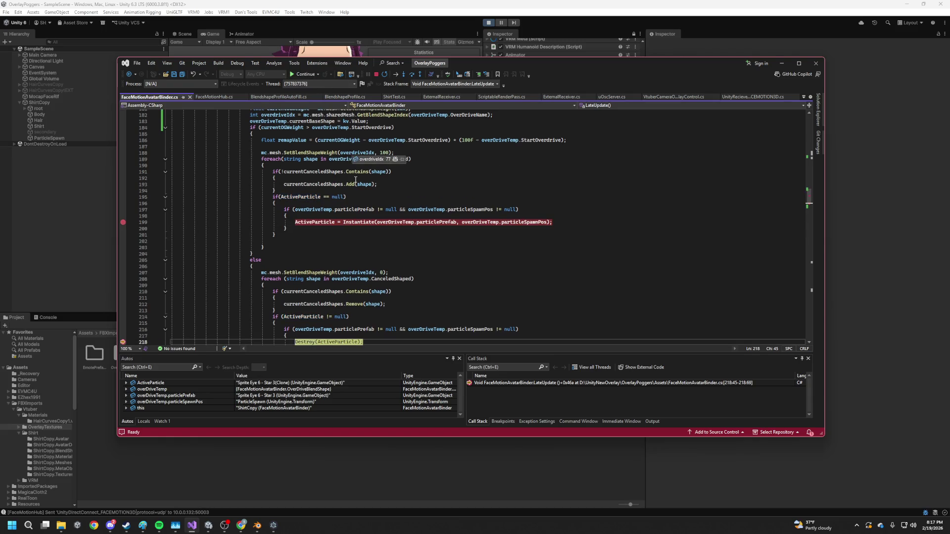
scroll(363, 229, down, 6)
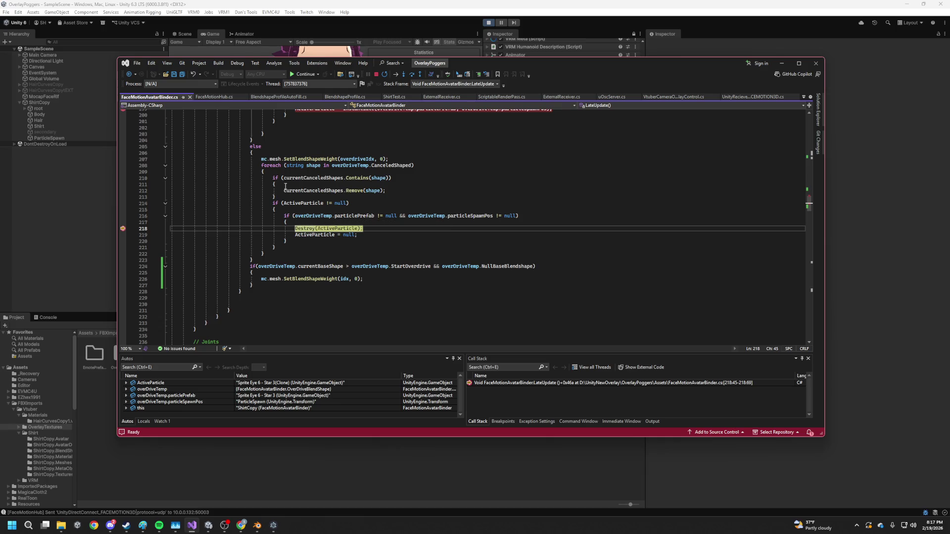
mouse_move(362, 158)
mouse_move(276, 158)
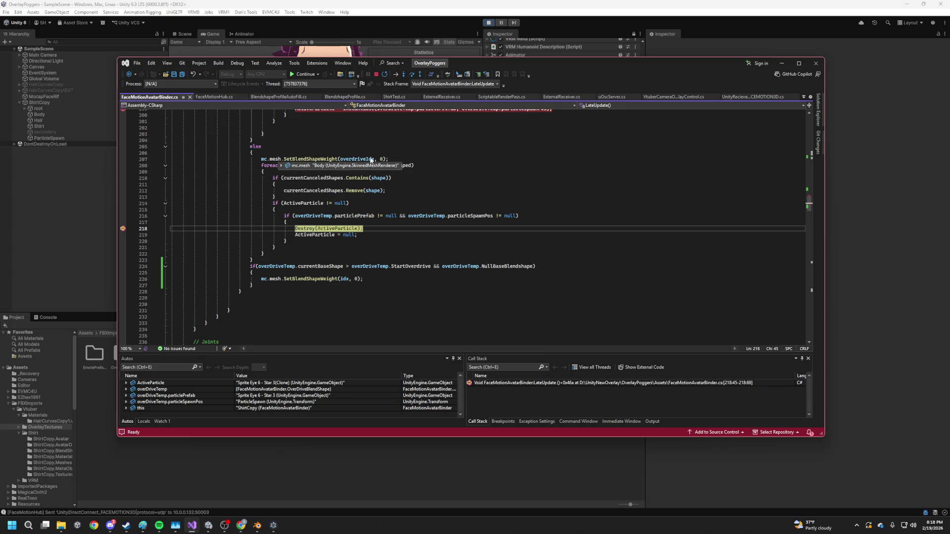
click(314, 160)
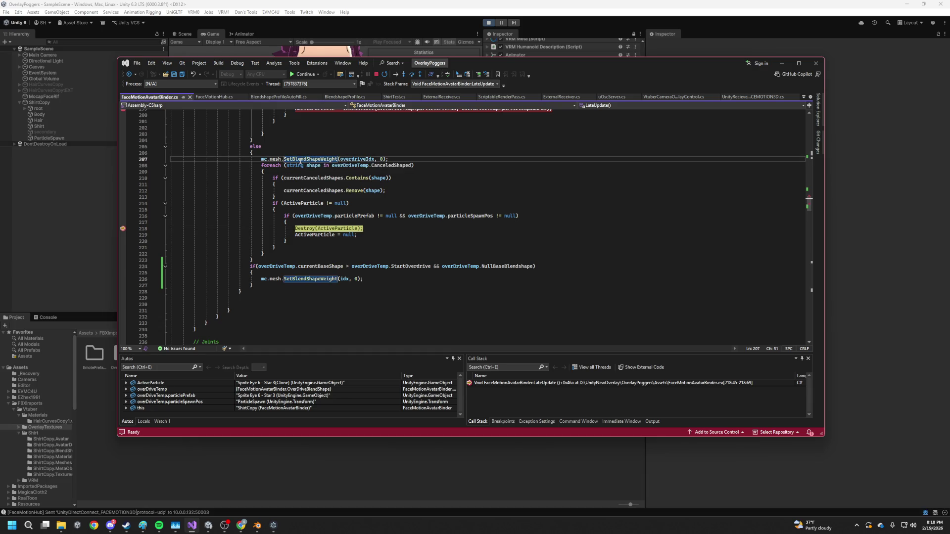
mouse_move(382, 181)
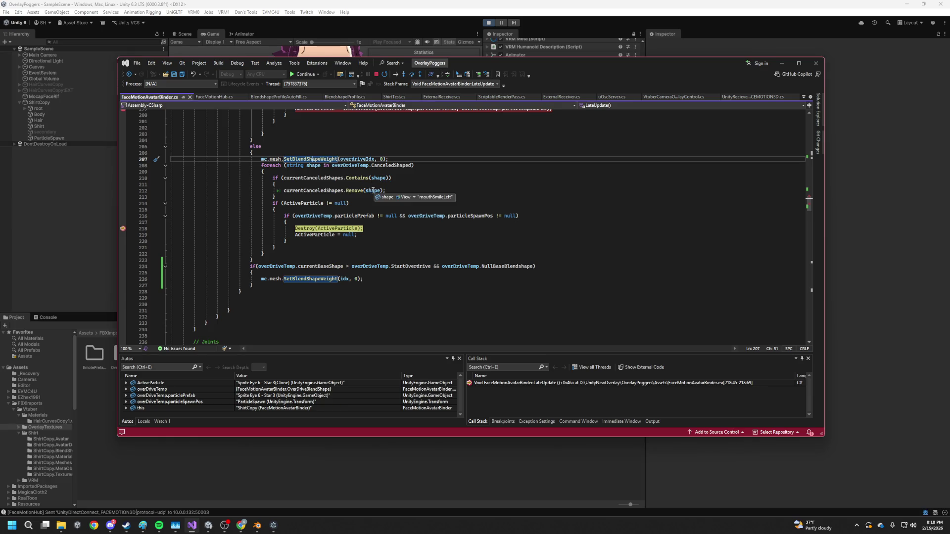
mouse_move(333, 178)
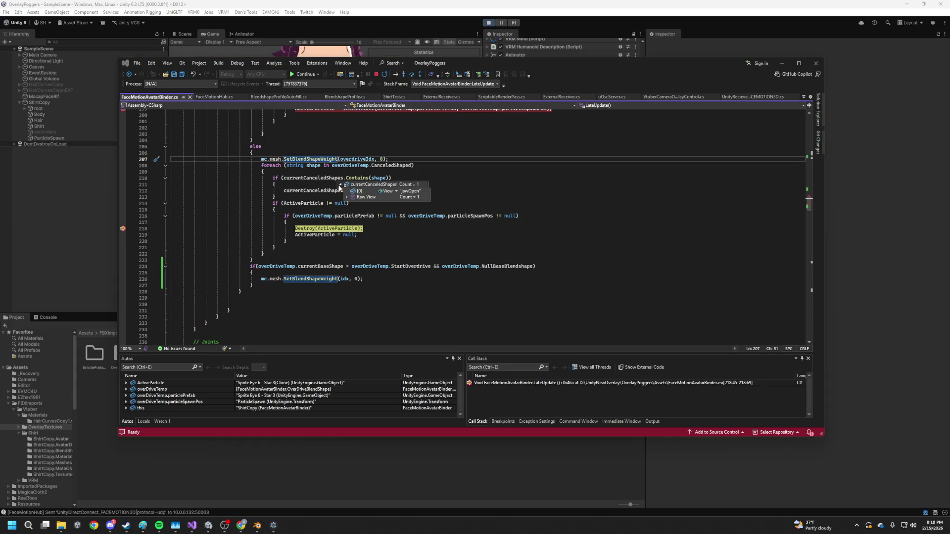
click(369, 171)
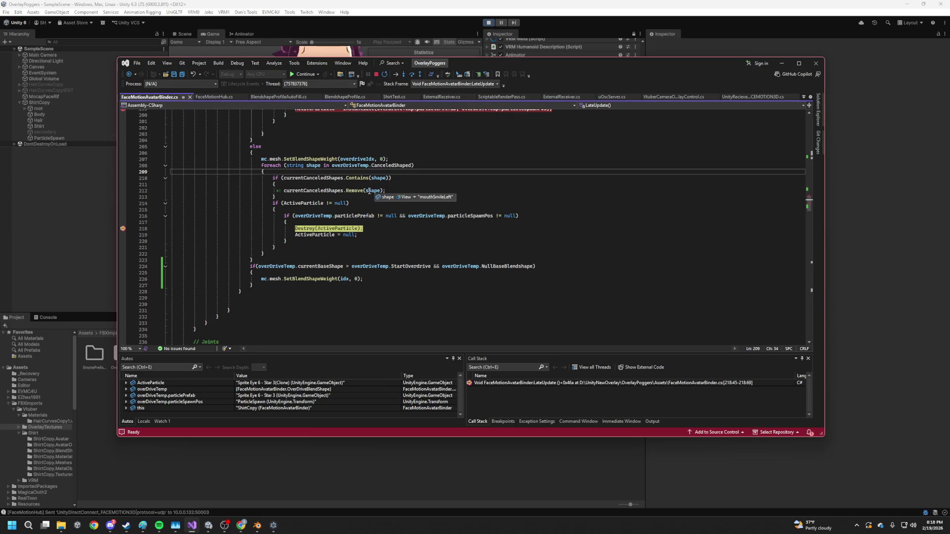
scroll(341, 187, up, 10)
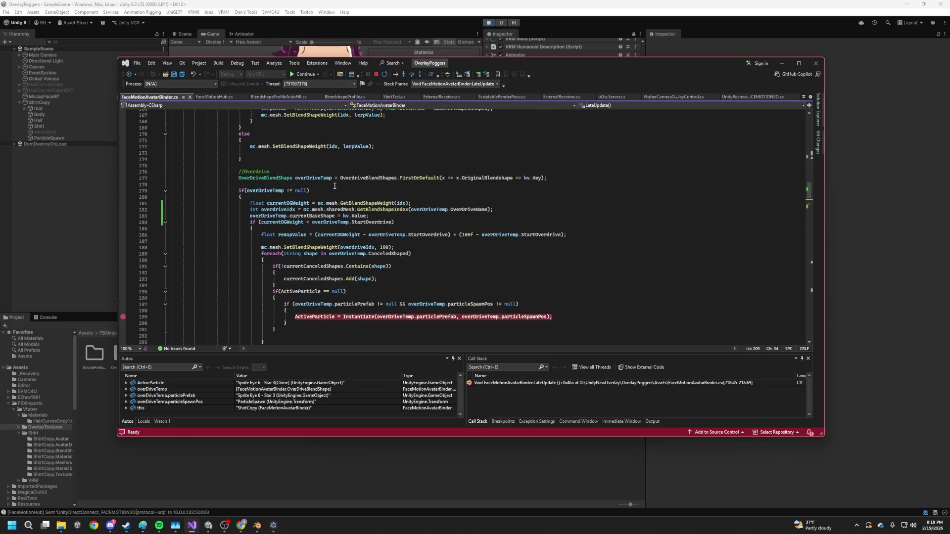
scroll(287, 194, down, 3)
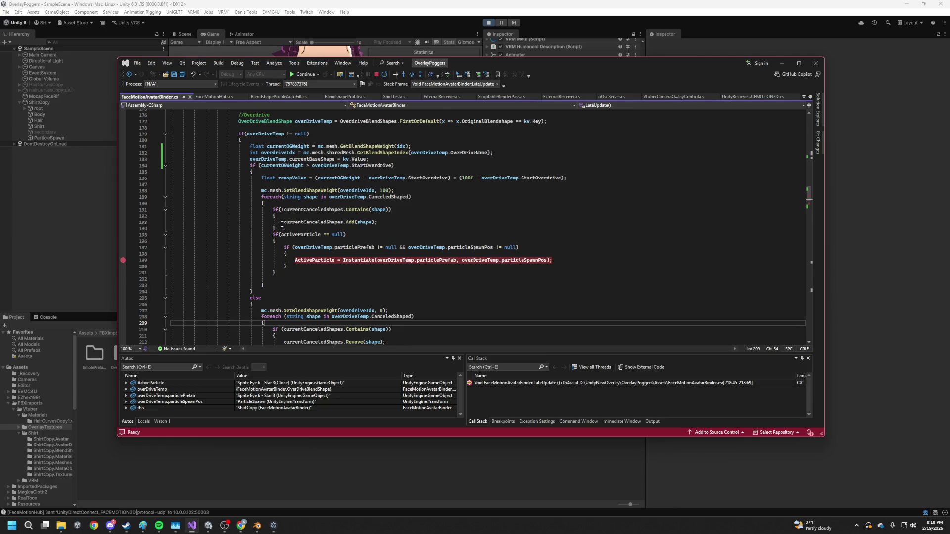
mouse_move(297, 166)
mouse_move(375, 166)
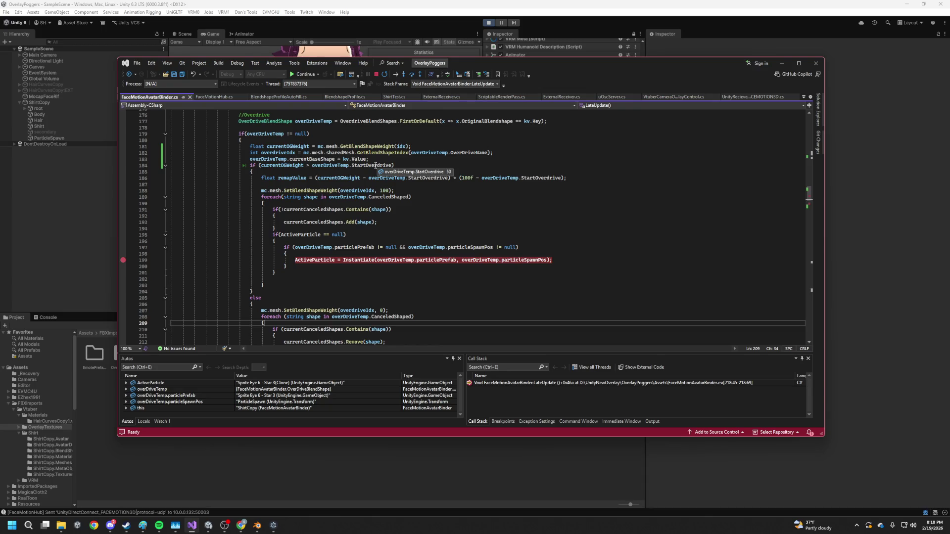
mouse_move(338, 172)
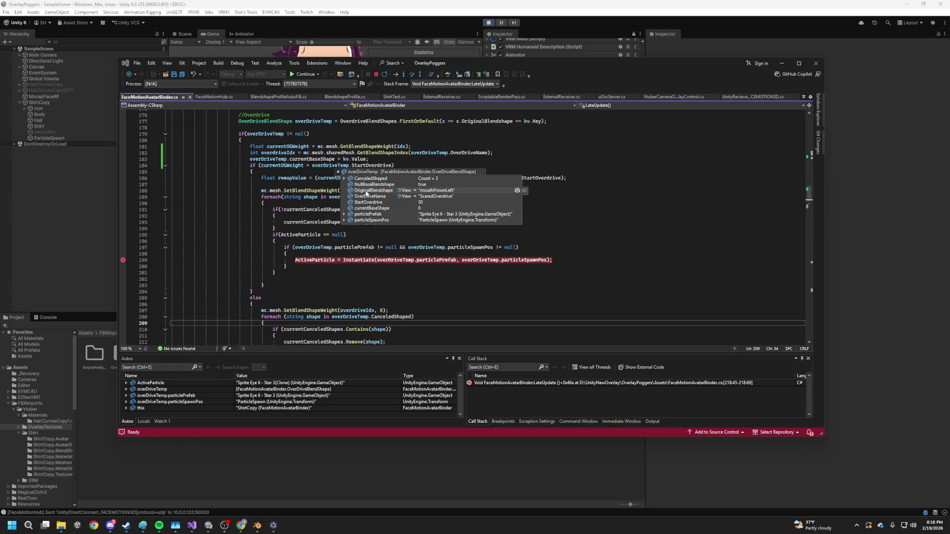
click(295, 204)
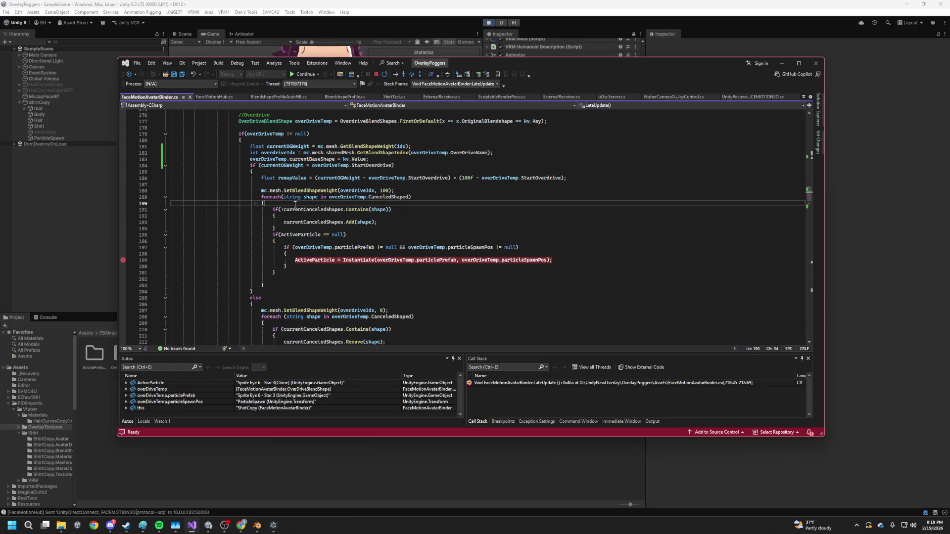
scroll(326, 211, down, 5)
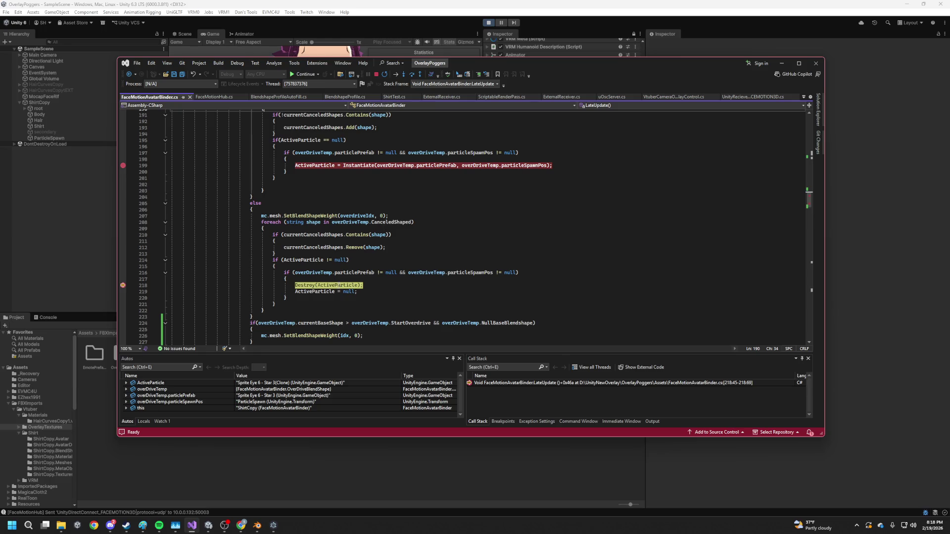
mouse_move(329, 285)
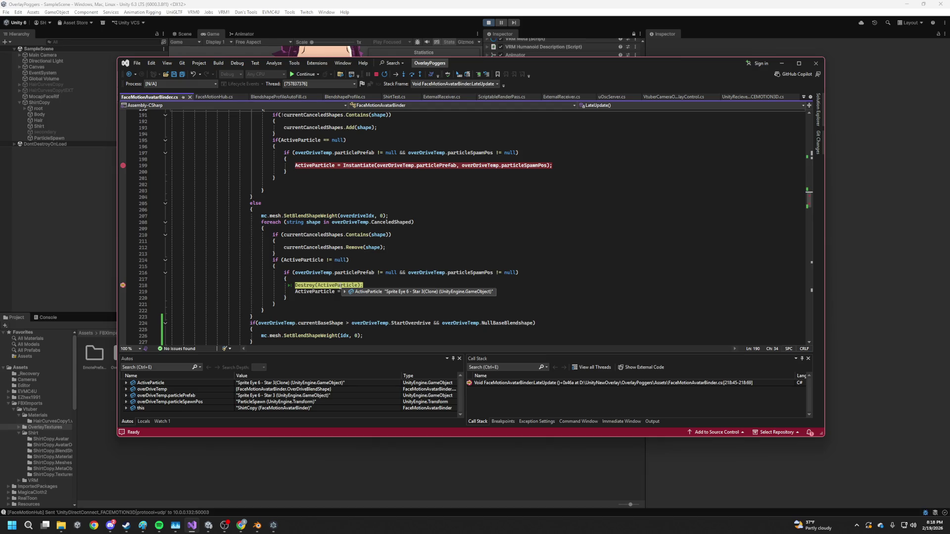
scroll(342, 287, up, 1)
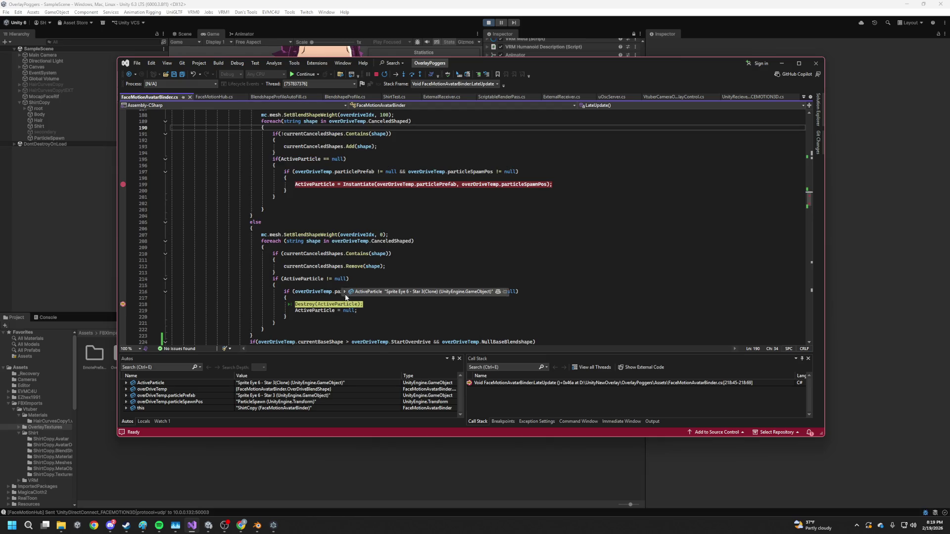
mouse_move(331, 307)
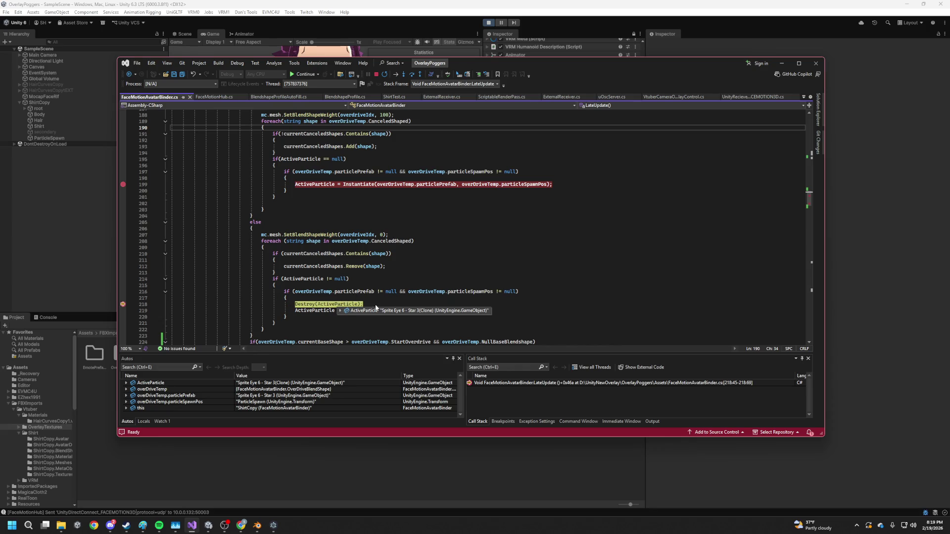
mouse_move(290, 305)
mouse_down()
mouse_move(174, 304)
mouse_move(323, 320)
mouse_move(276, 304)
mouse_up()
mouse_move(289, 253)
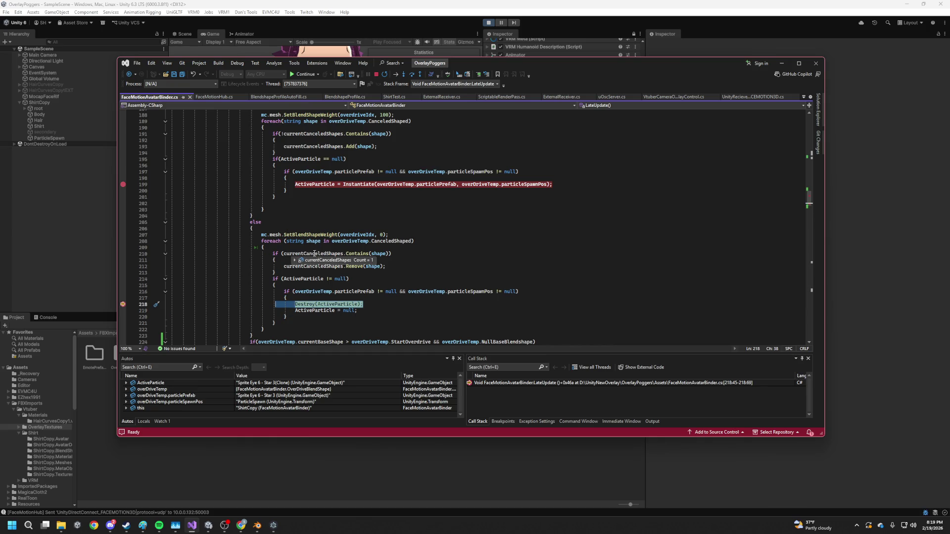
click(347, 304)
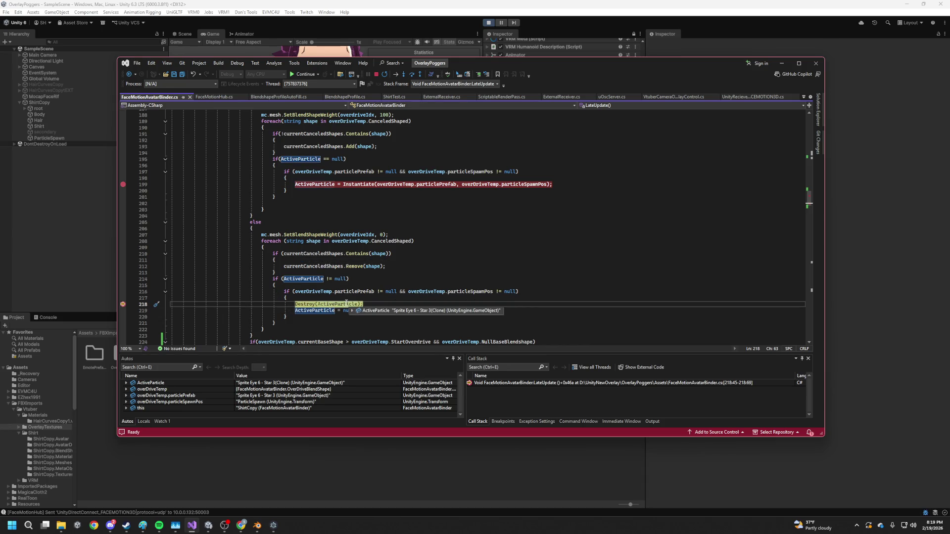
click(376, 301)
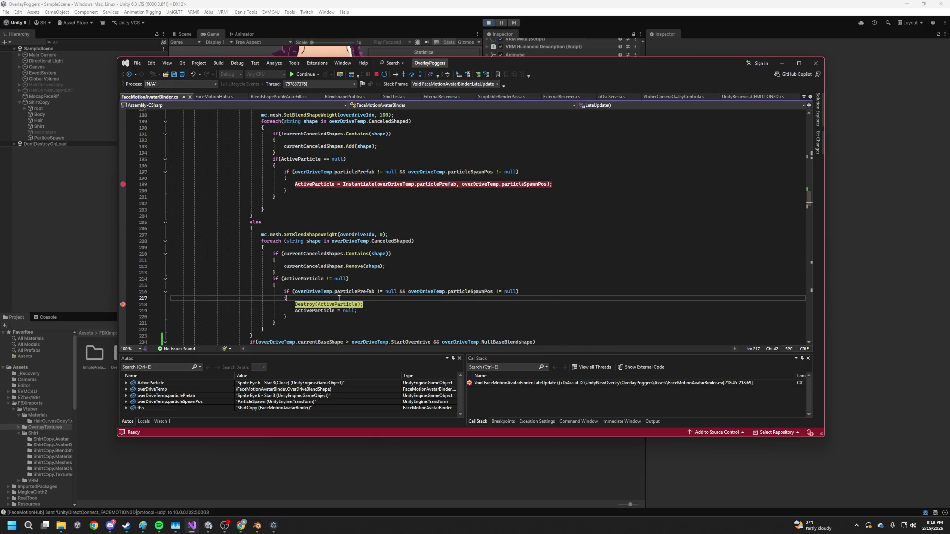
mouse_move(341, 302)
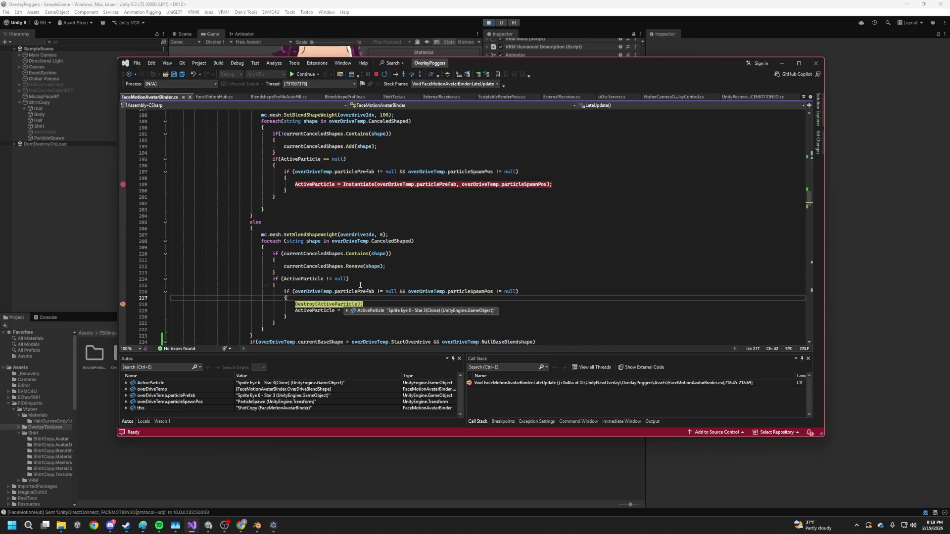
click(784, 65)
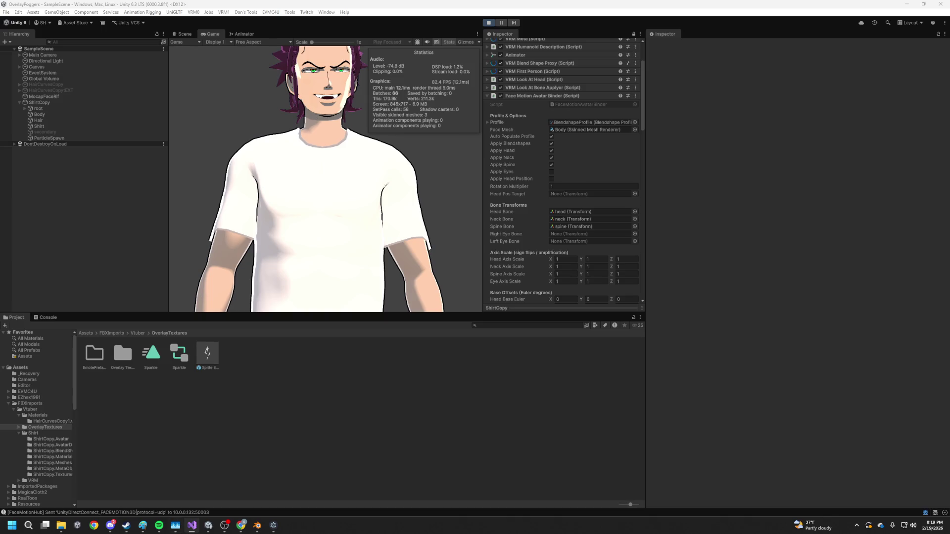
click(192, 526)
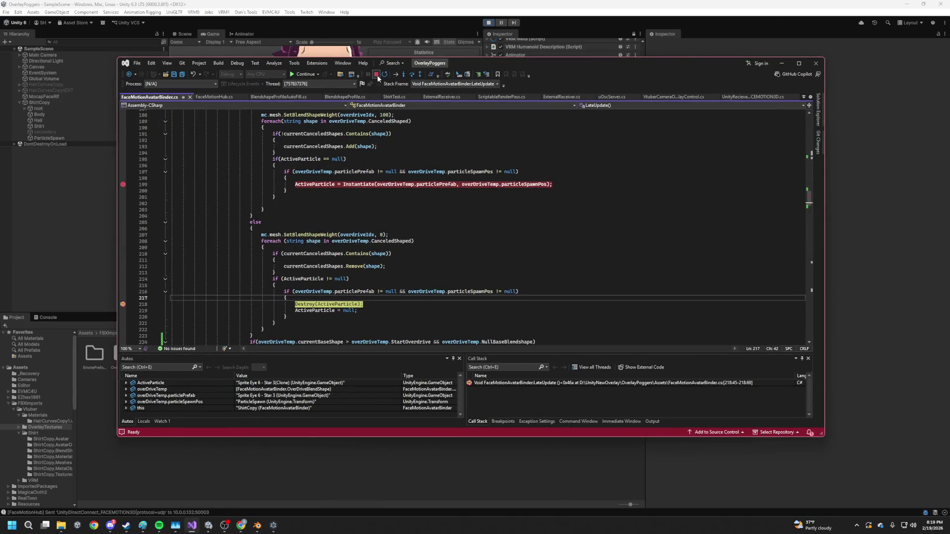
- Stop debugging and Play mode, then inspect the mouthFrownLeft overdrive entry and its ParticleSpawn object
click(376, 74)
click(489, 23)
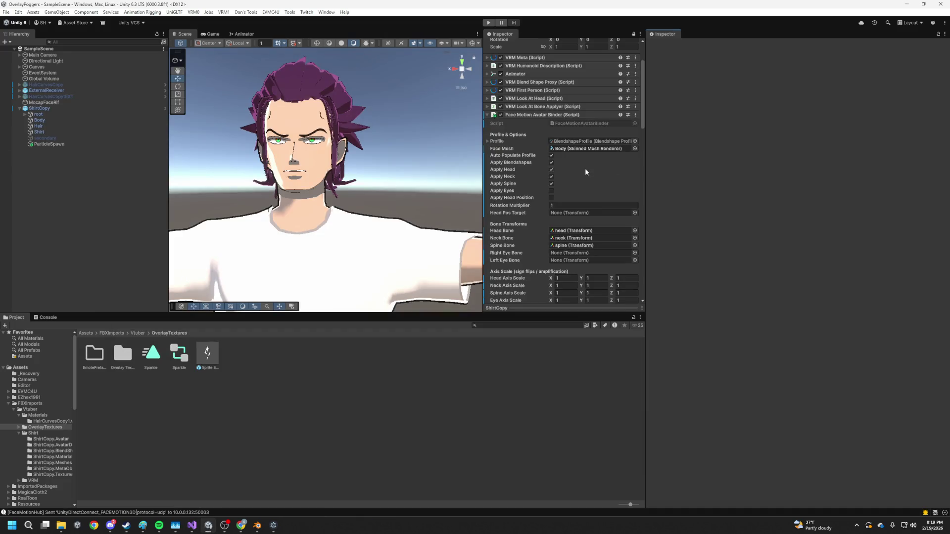
scroll(551, 172, down, 15)
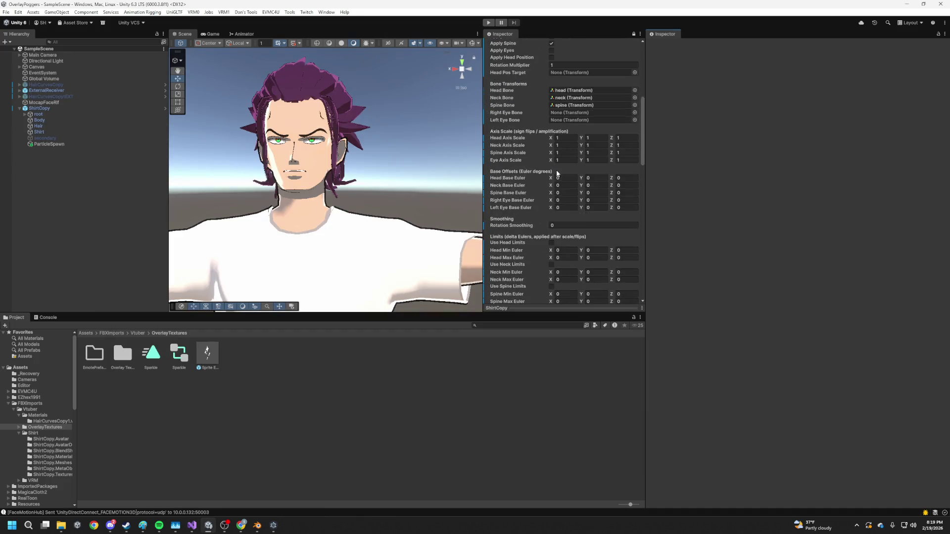
click(637, 228)
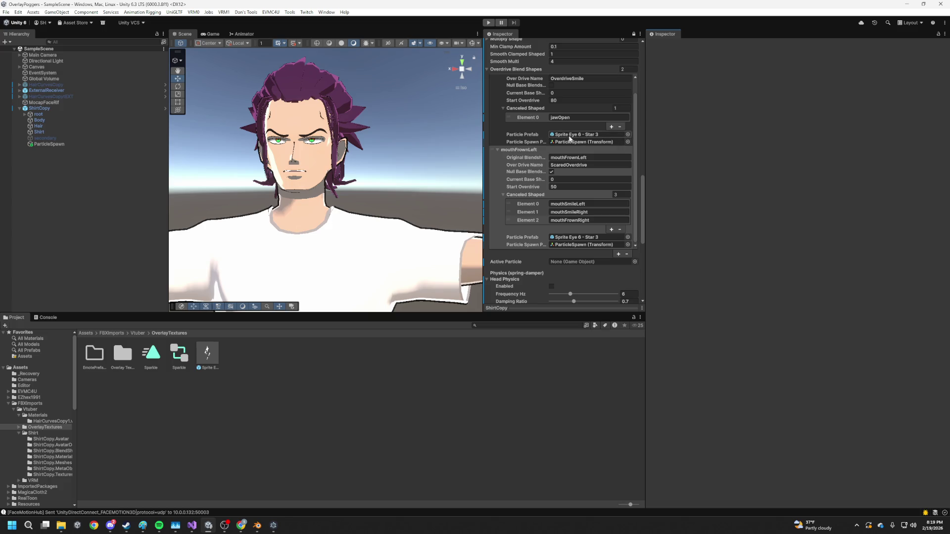
click(565, 144)
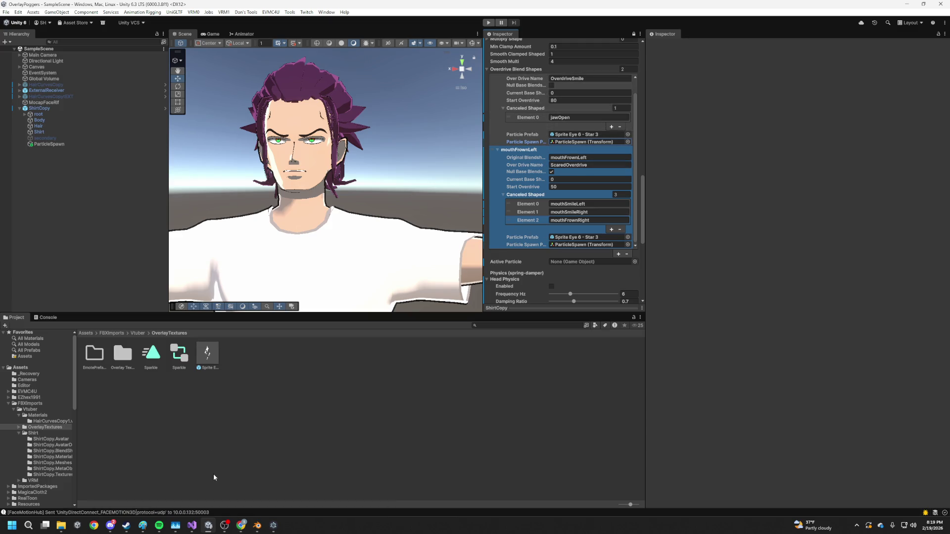
- Bring the FaceMotionAvatarBinder code in Visual Studio back to the front
click(192, 526)
scroll(314, 276, up, 10)
scroll(314, 277, down, 5)
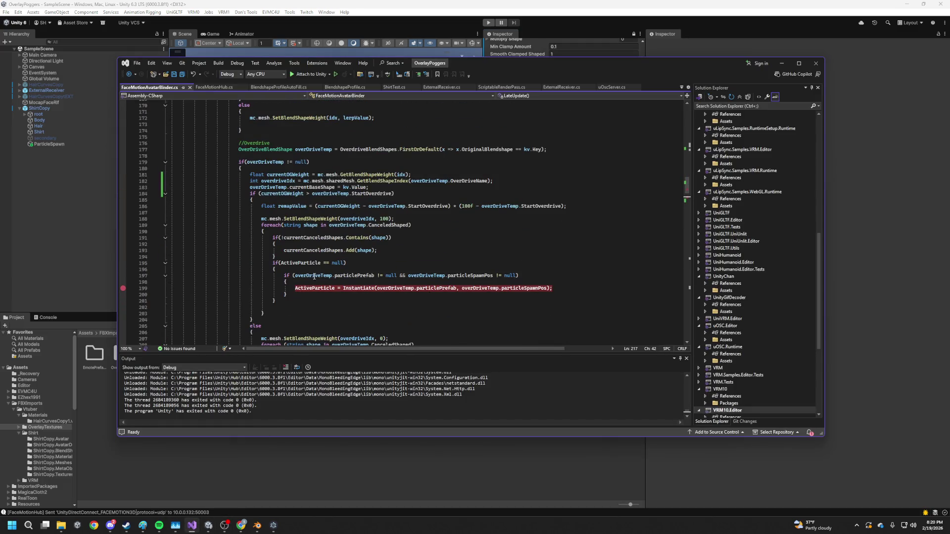
- Declare a public GameObject SpawnedParticle = null field after particleSpawnPos and save
scroll(314, 277, up, 20)
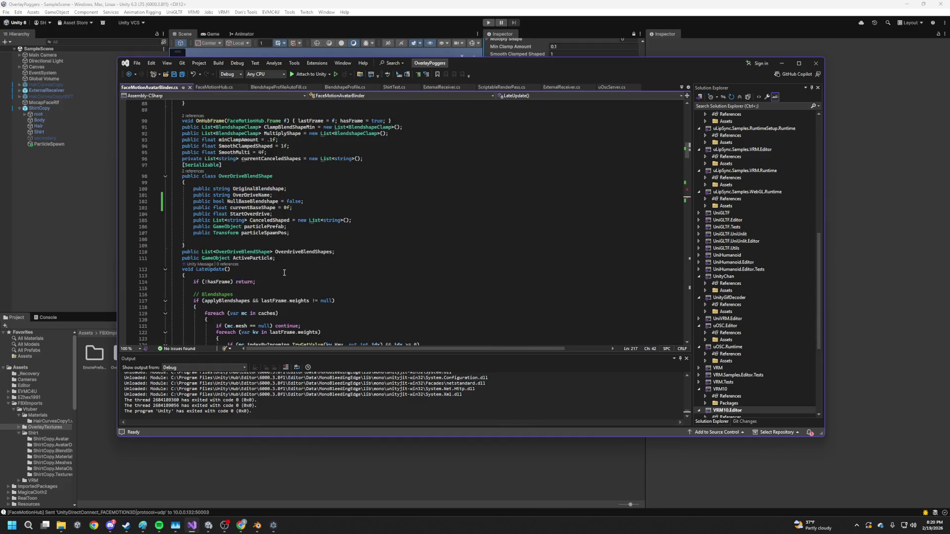
scroll(285, 280, up, 3)
click(307, 291)
key(Return)
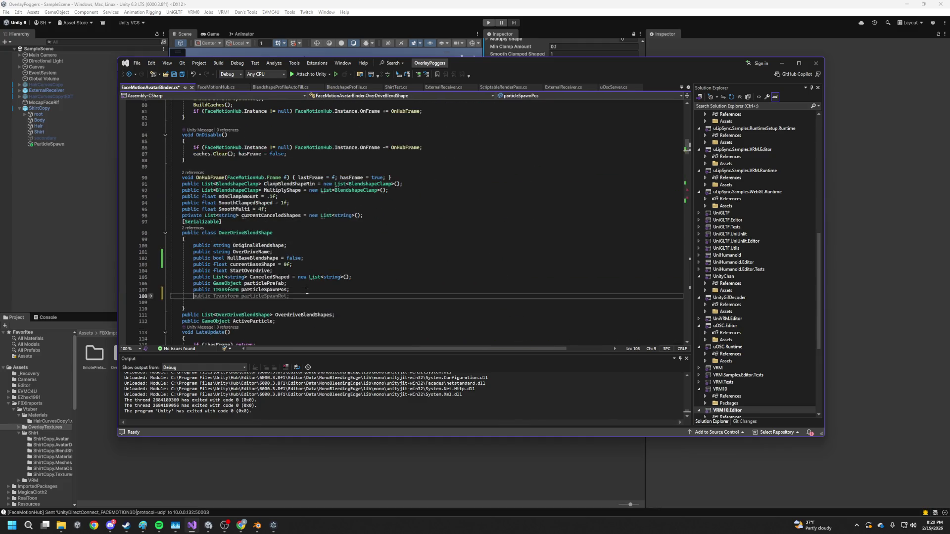
text(publivc)
key(BackSpace)
text(c Ga)
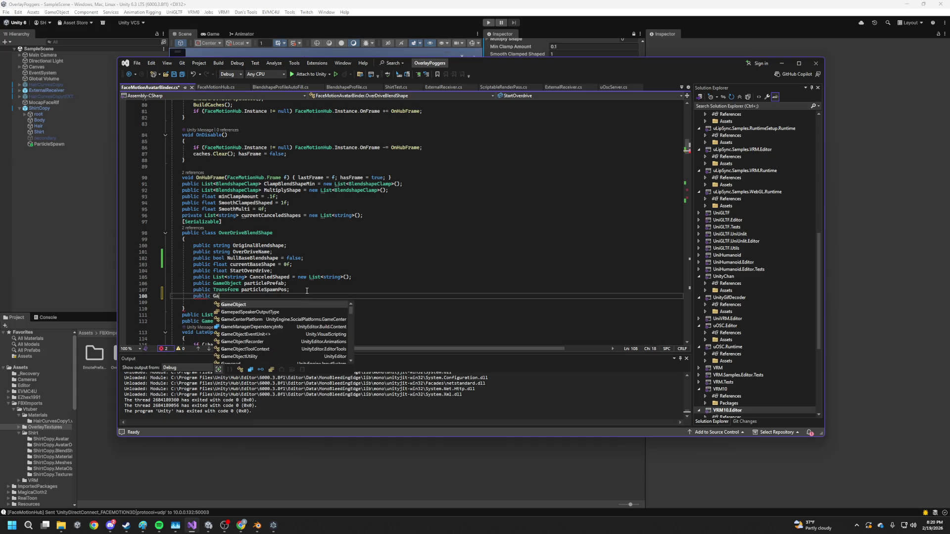
text(meObject S)
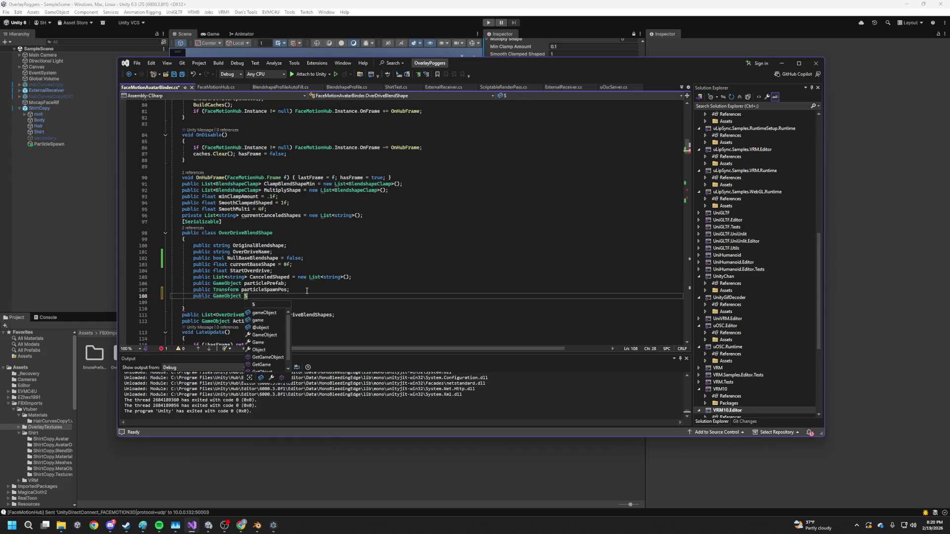
text(pawnPartr)
text(cle = null;)
key(ctrl+s)
- Assign the line 200 Instantiate result to SpawnedParticle as well as ActiveParticle, and save
double_click(268, 299)
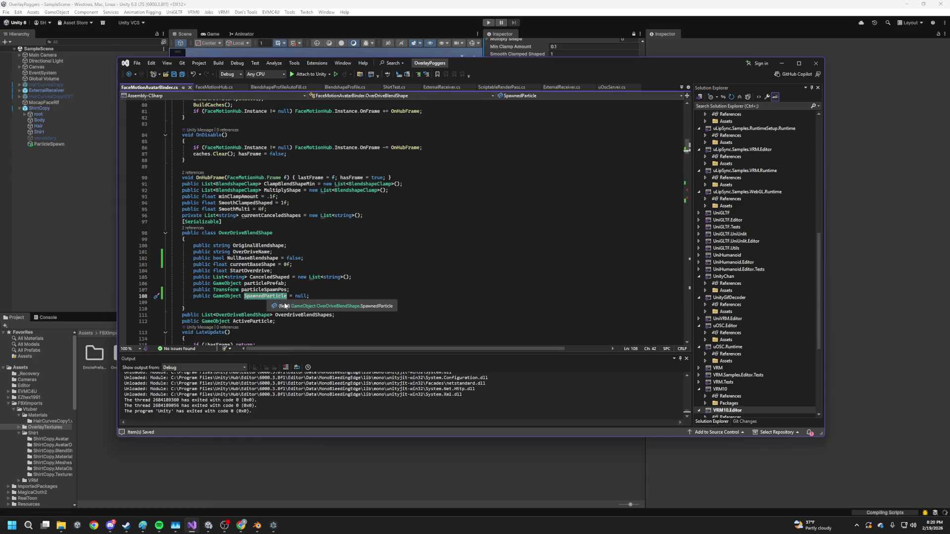
scroll(339, 261, down, 14)
scroll(339, 261, down, 15)
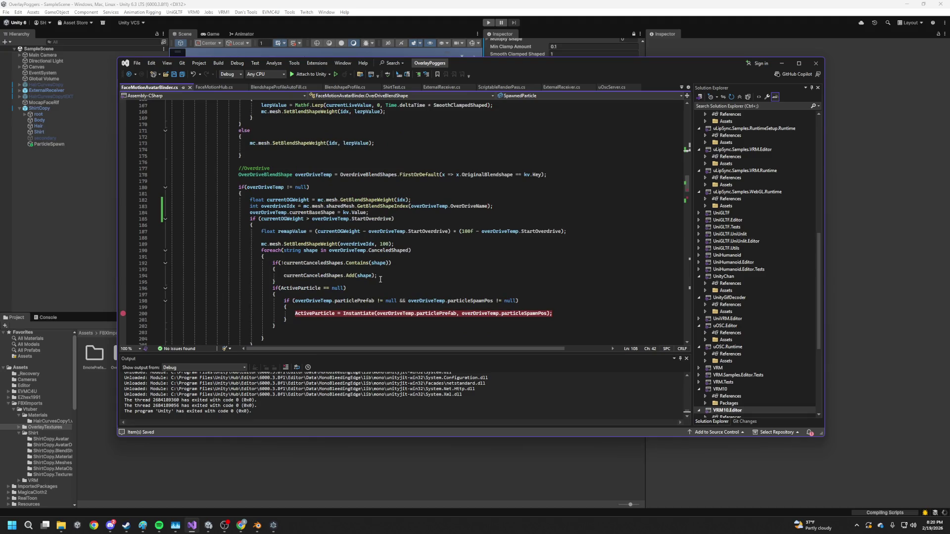
click(291, 314)
scroll(383, 301, down, 4)
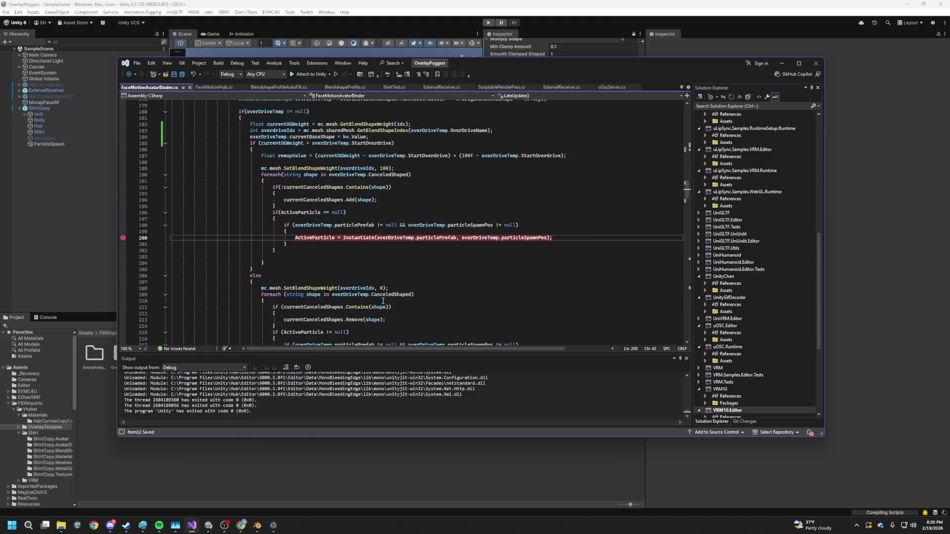
text(SpawnedParticle =)
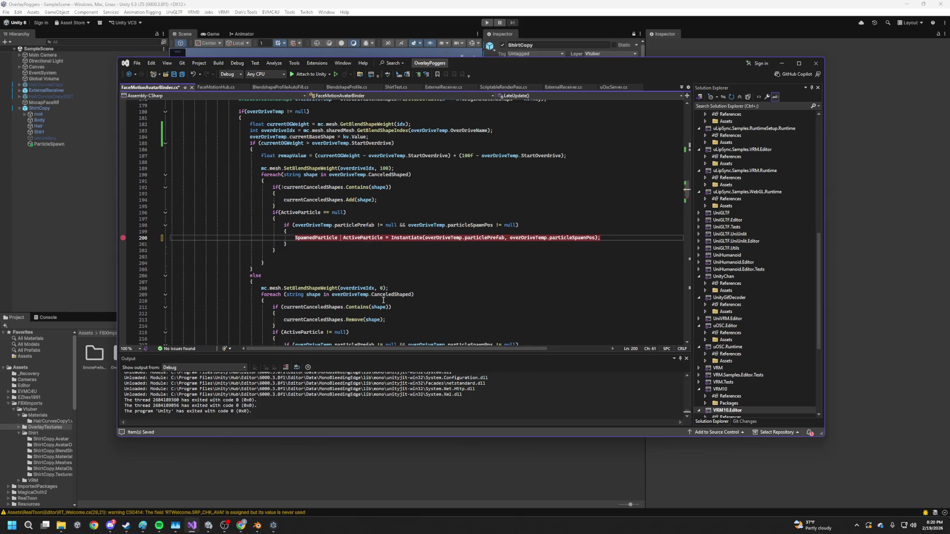
key(ctrl+s)
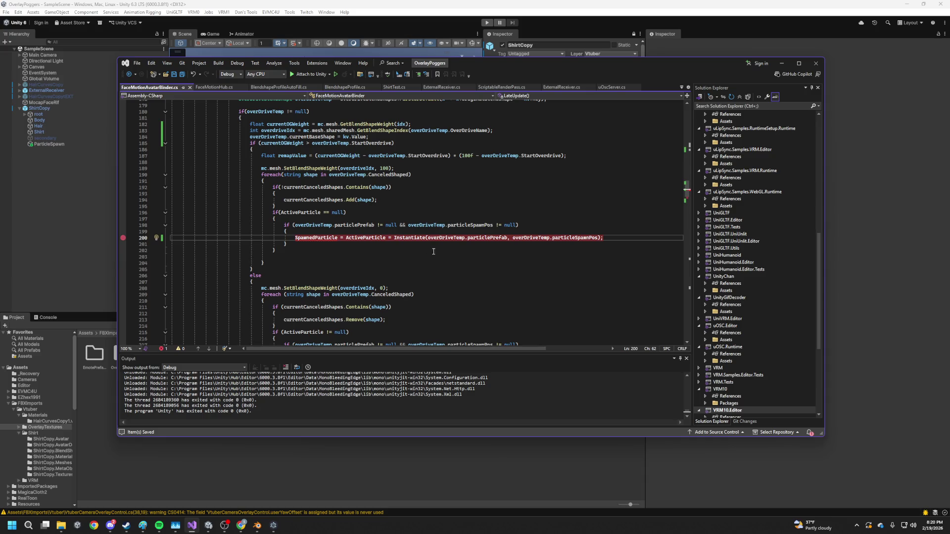
- Qualify the line 200 assignment as overDriveTemp.SpawnedParticle
scroll(433, 253, down, 6)
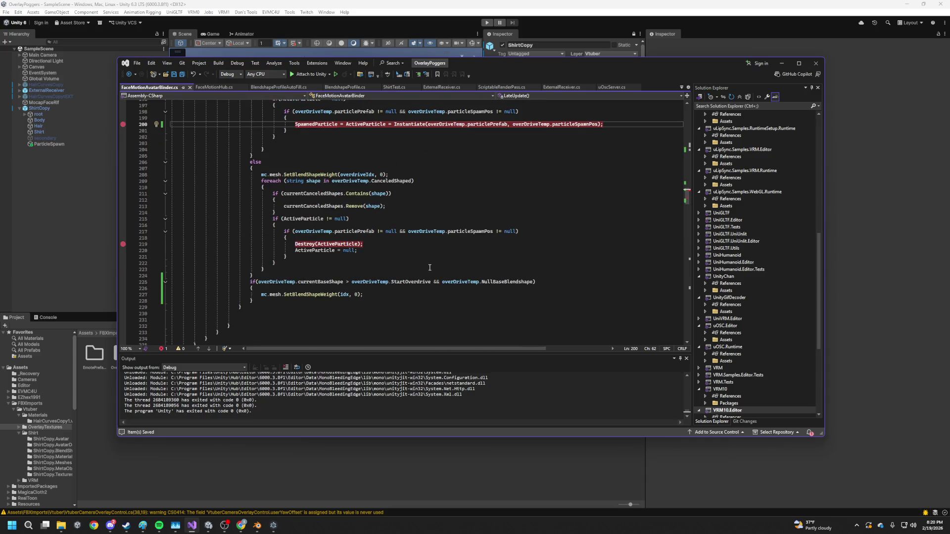
click(304, 242)
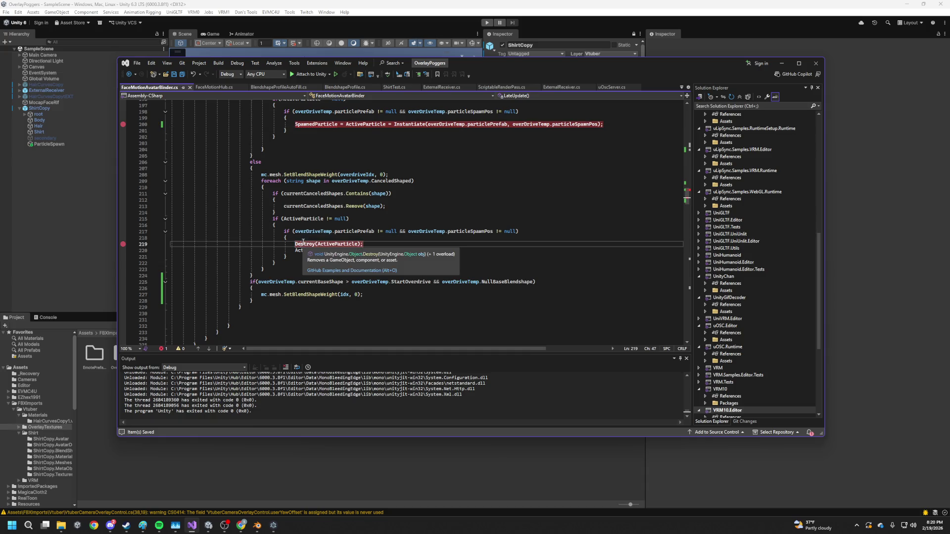
scroll(303, 242, up, 5)
click(302, 218)
text(overDriveTemp.)
key(Escape)
click(319, 205)
scroll(367, 227, down, 6)
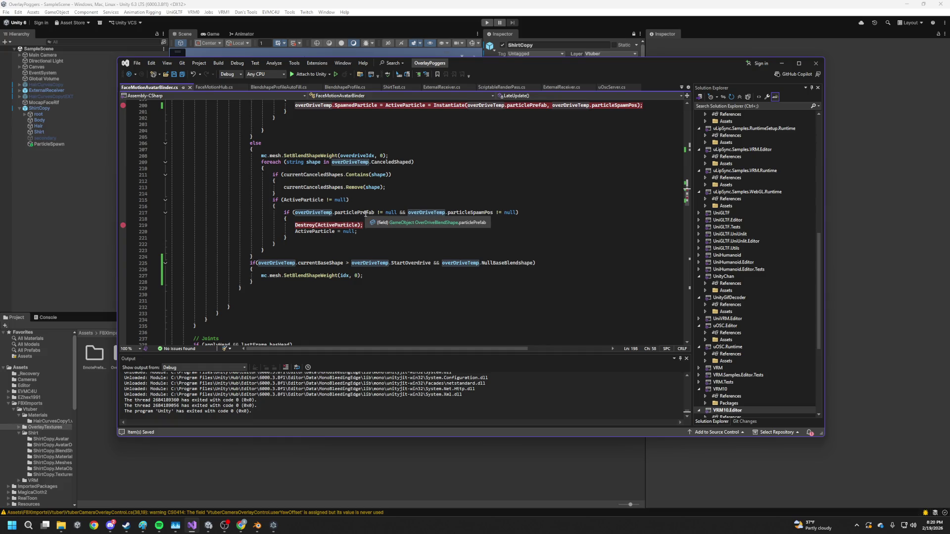
- Extend the line 217 condition with && overDriveTemp.SpawnedParticle != null
click(518, 213)
text(&&)
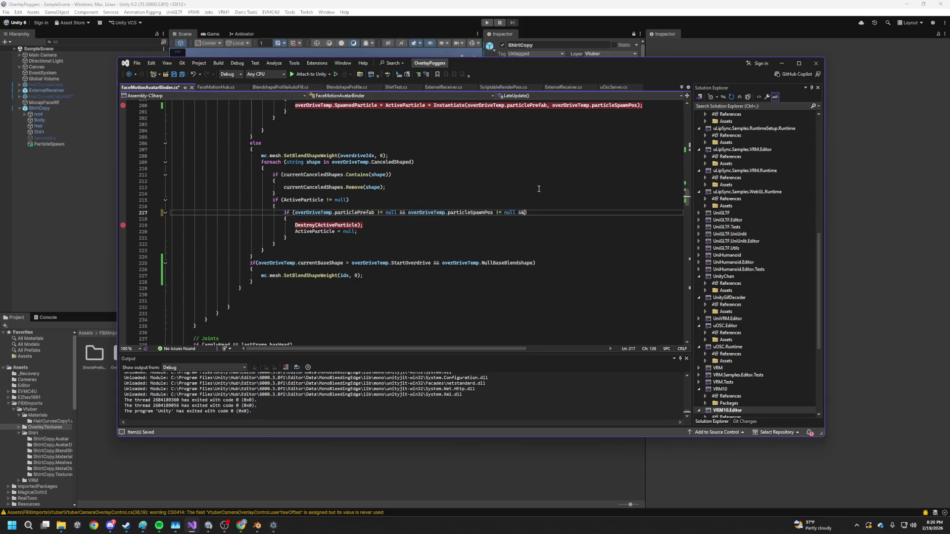
text( over)
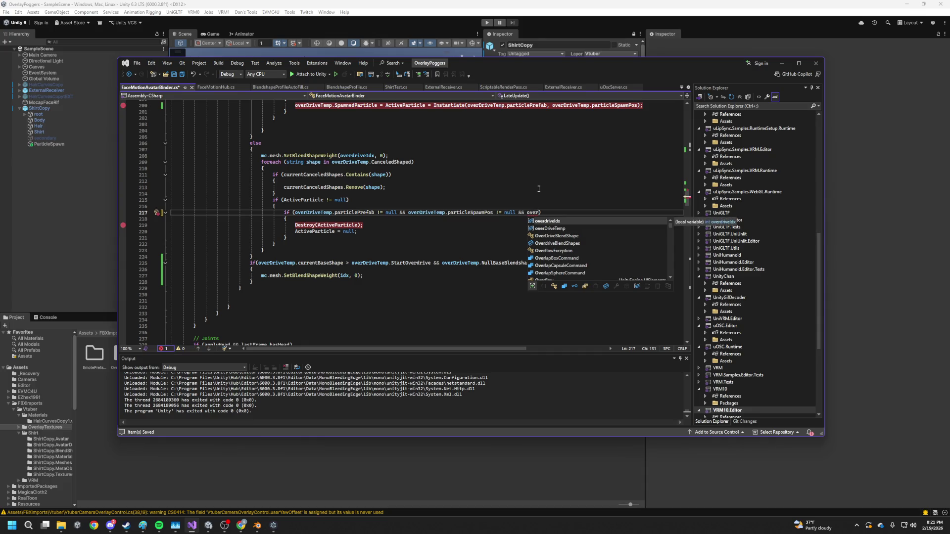
text(DriveTemp.spa)
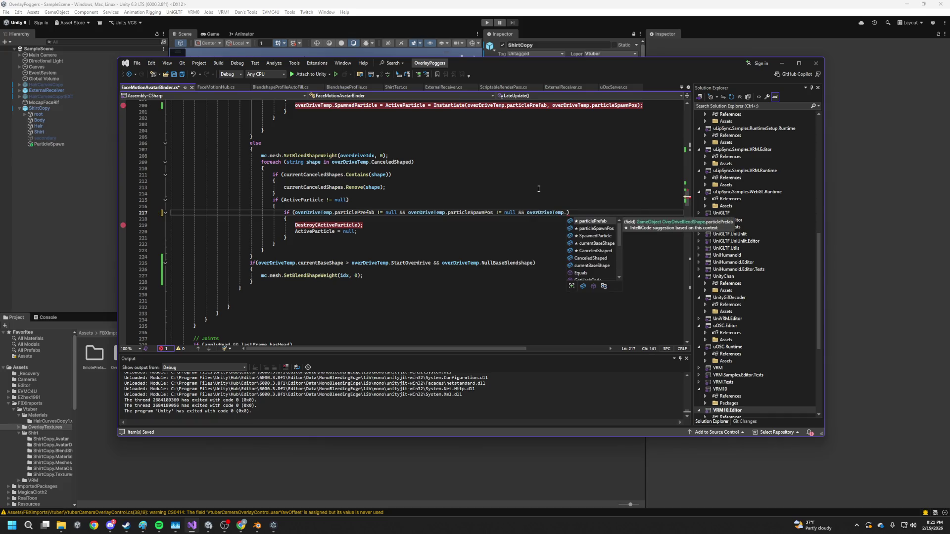
key(Tab)
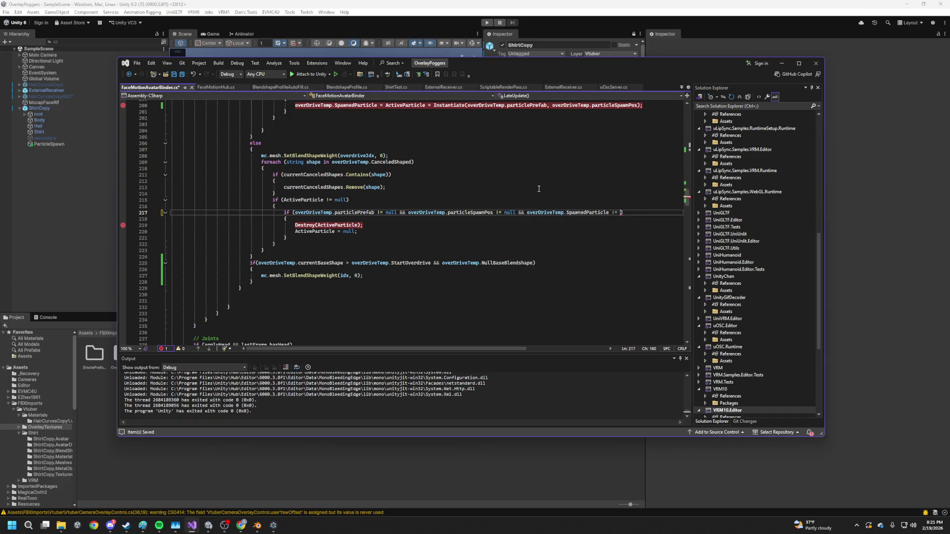
text(null)
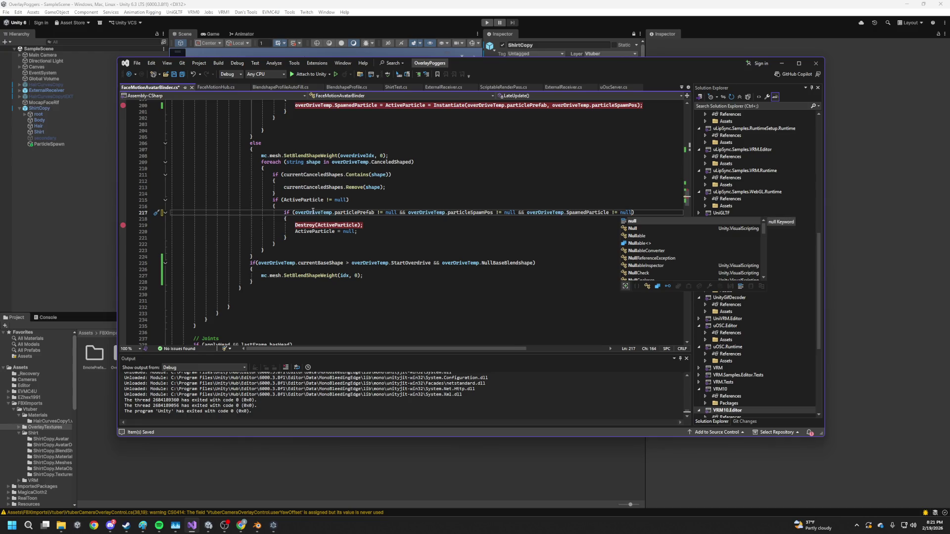
- Make the Destroy call destroy overDriveTemp.SpawnedParticle instead of ActiveParticle
click(332, 212)
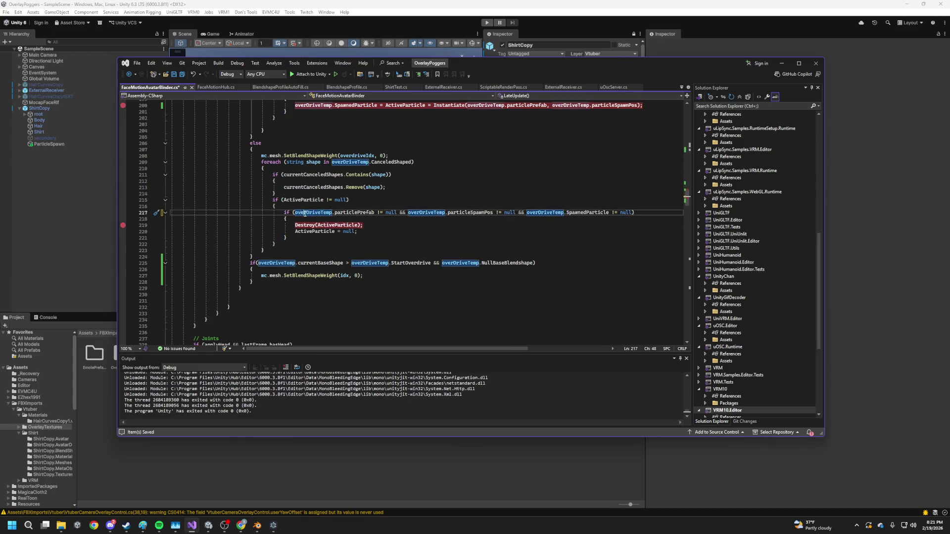
drag(609, 213, 530, 213)
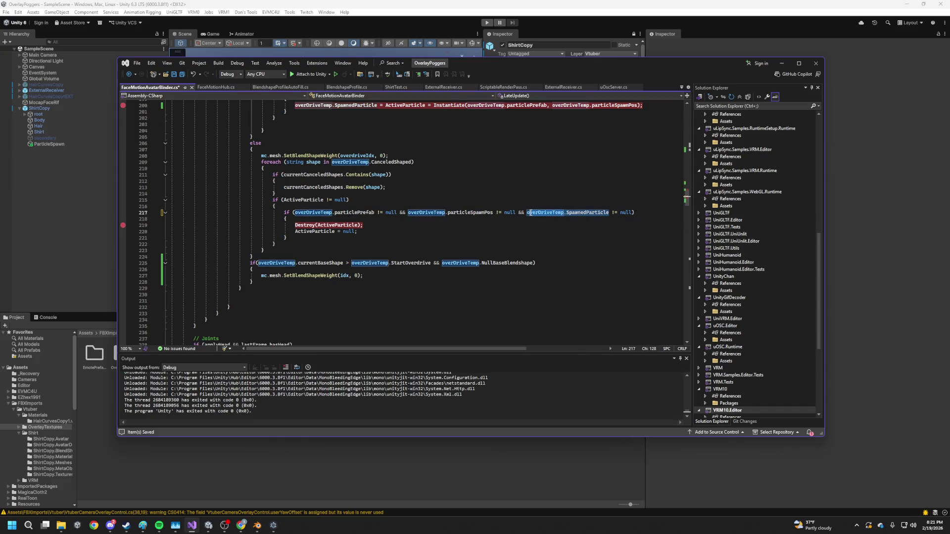
key(ctrl+c)
double_click(339, 225)
key(ctrl+v)
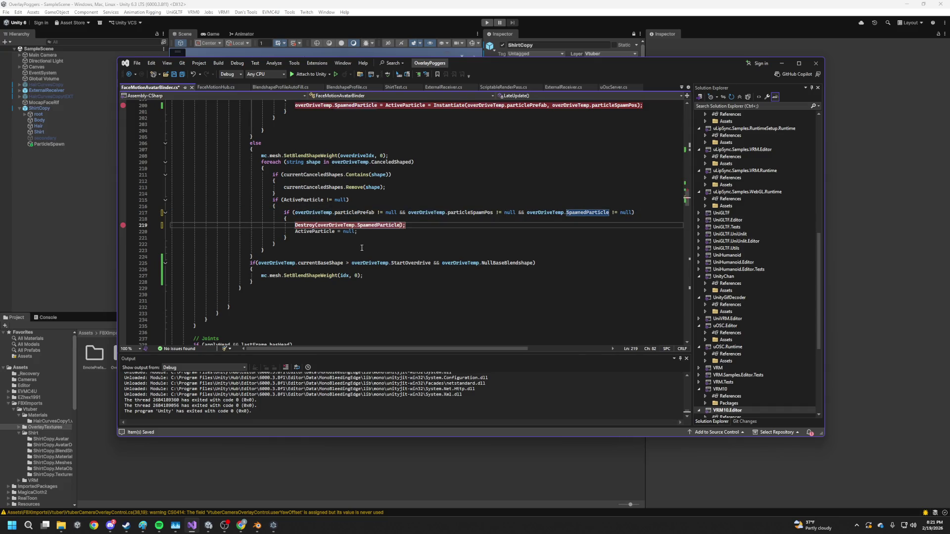
- Null overDriveTemp.SpawnedParticle alongside ActiveParticle on line 220, save, and return to Unity
click(339, 232)
drag(317, 226, 401, 224)
key(ctrl+c)
key(Down)
key(Home)
key(ctrl+v)
text(=)
key(ctrl+s)
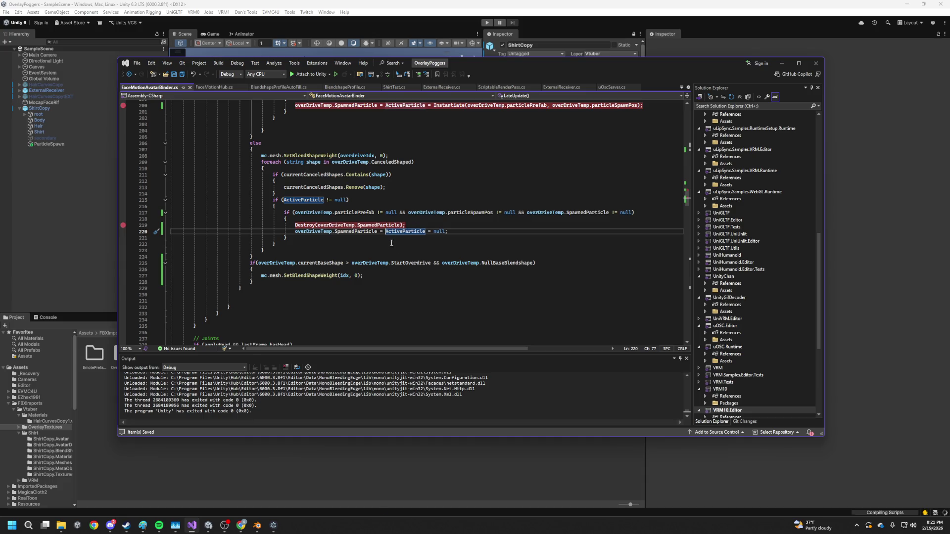
double_click(409, 231)
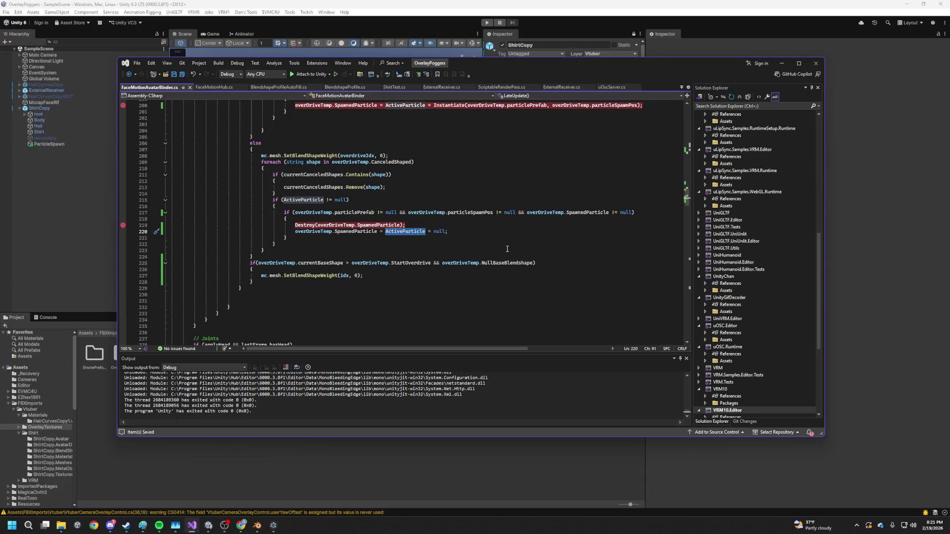
click(838, 246)
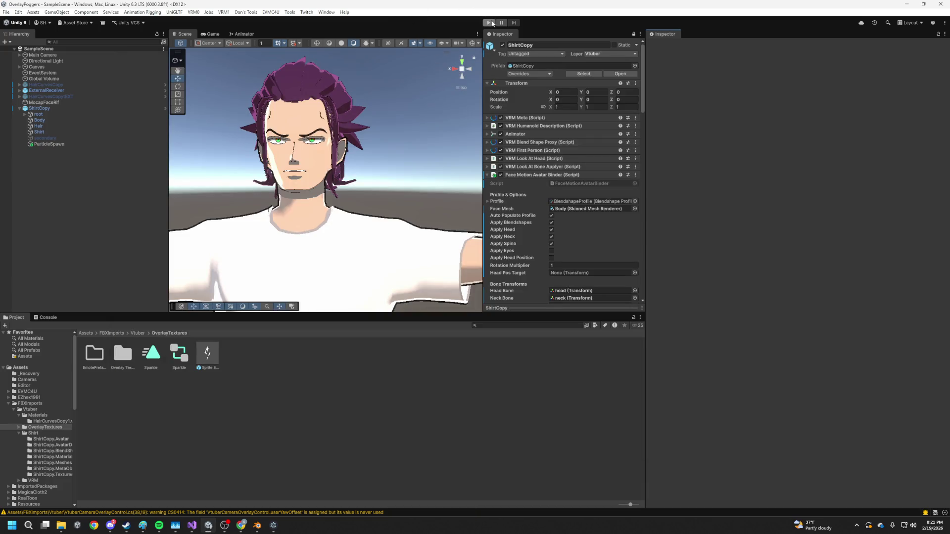
- Run the scene with an enlarged Game view to test the script, then stop it
click(488, 22)
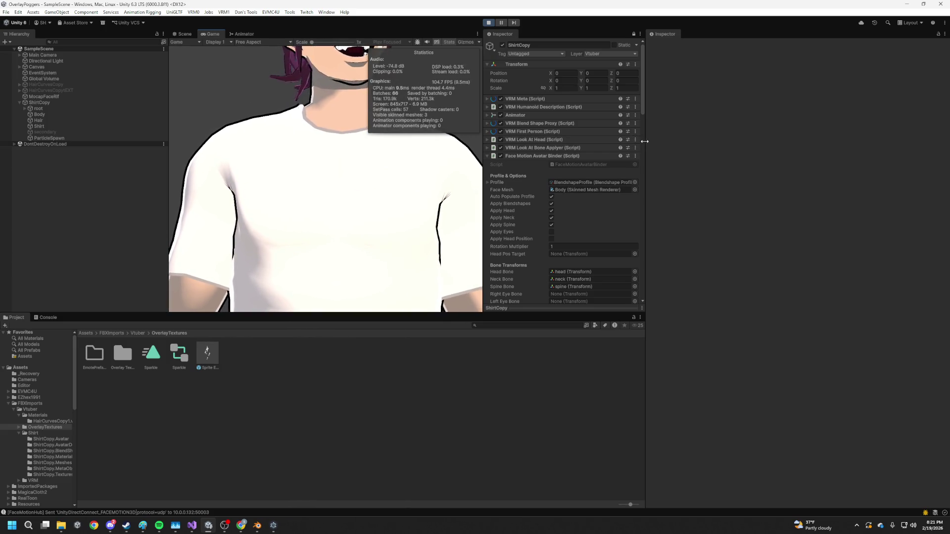
drag(646, 164, 788, 164)
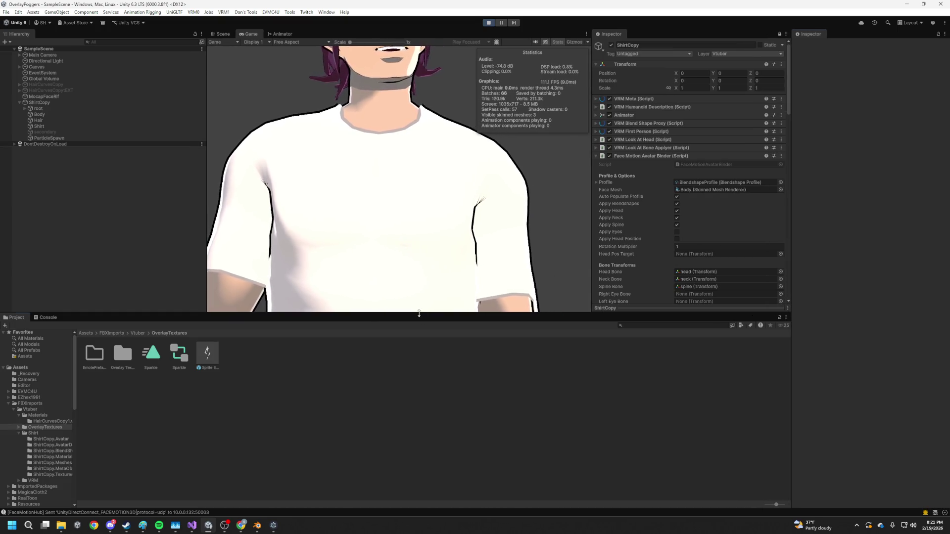
drag(439, 314, 439, 427)
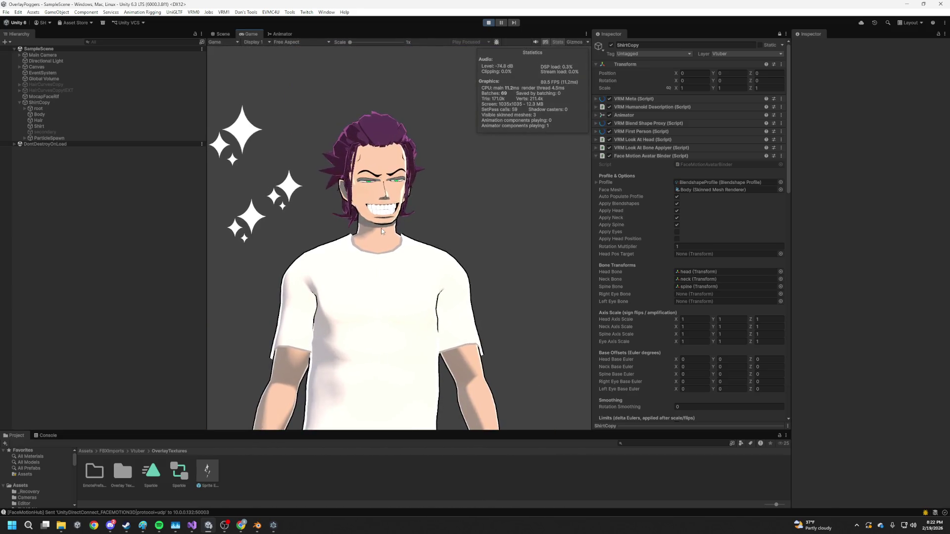
click(490, 23)
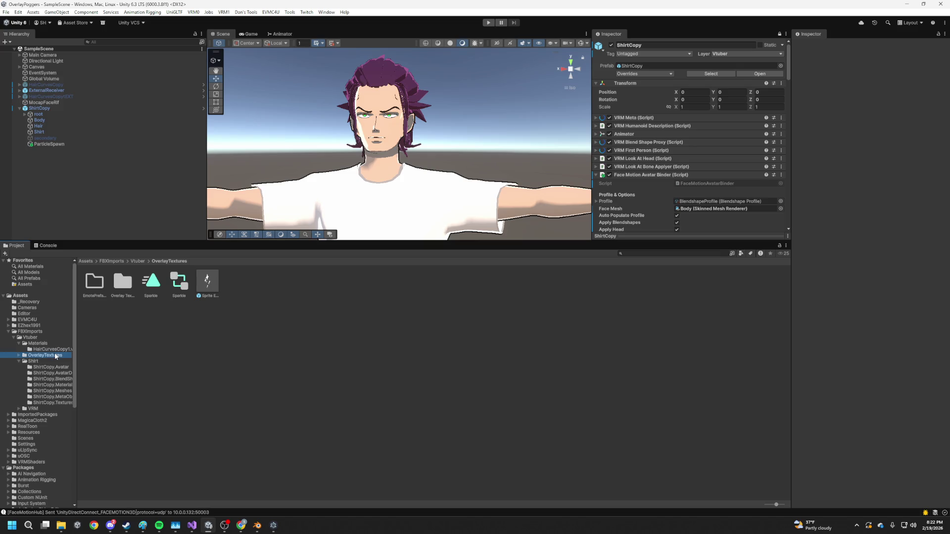
- Expand the Materials, ImportedPackages and FBXImports folders in the Project window
click(49, 349)
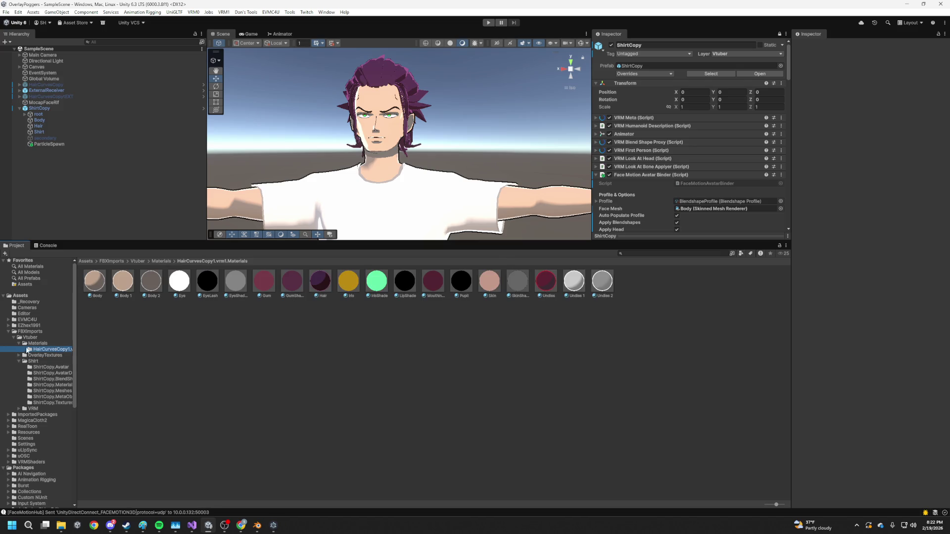
click(31, 343)
click(19, 362)
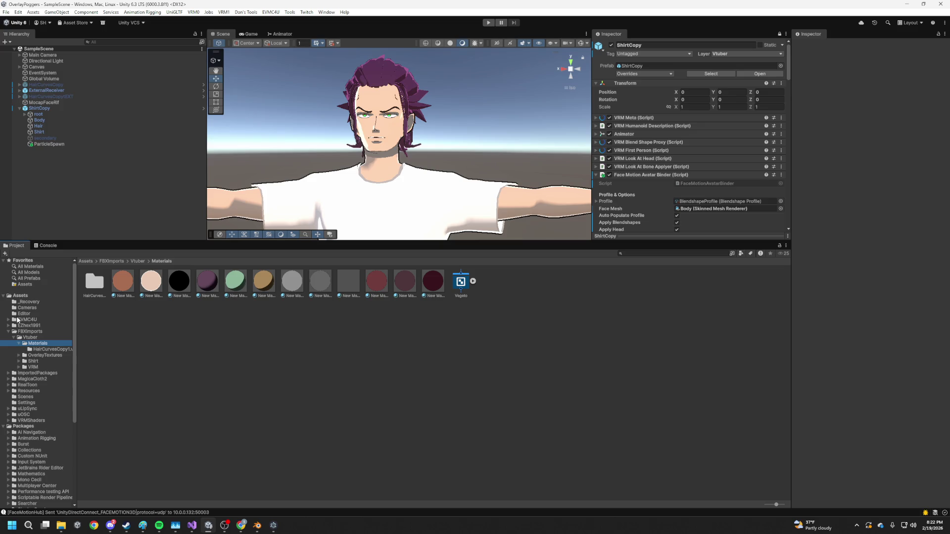
click(44, 385)
click(41, 391)
click(42, 373)
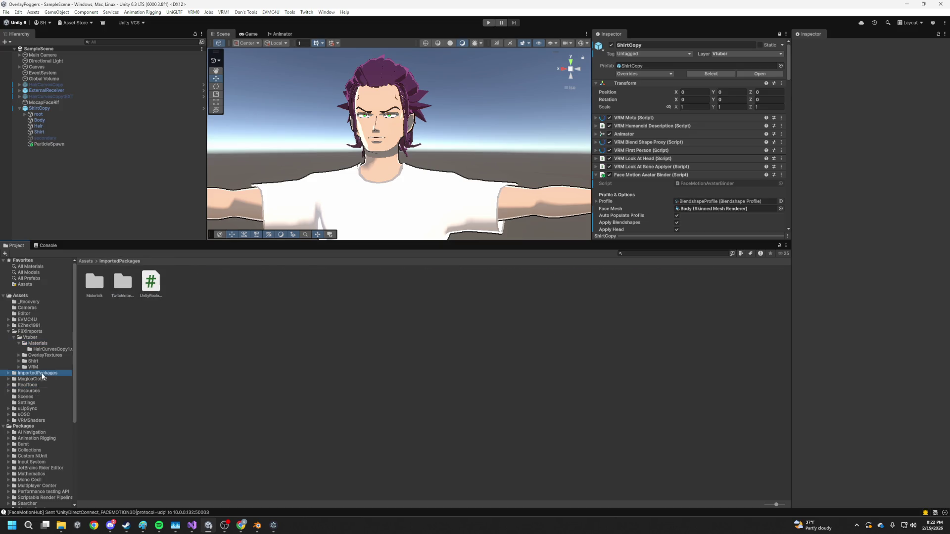
click(24, 415)
click(28, 408)
click(29, 326)
click(32, 331)
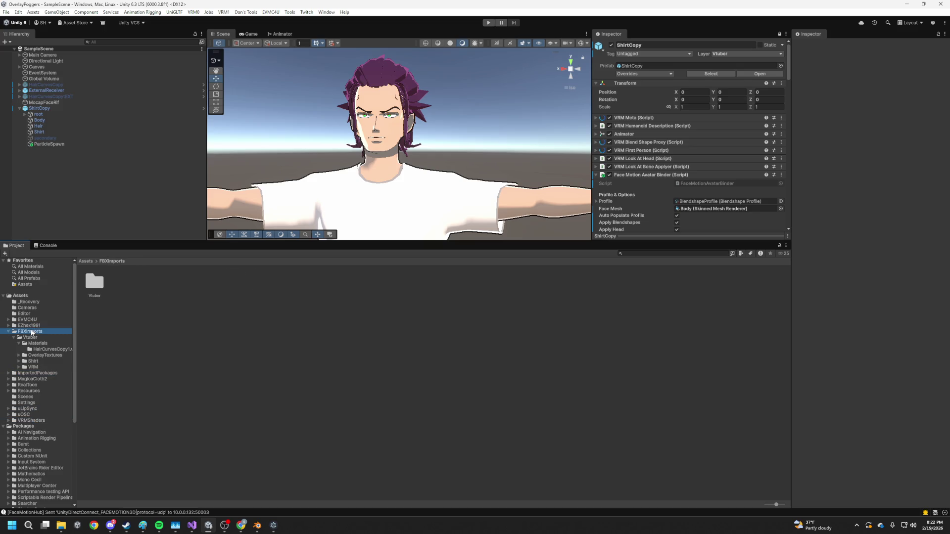
- Open the Overlay Textures sprite folder inside OverlayTextures
click(39, 355)
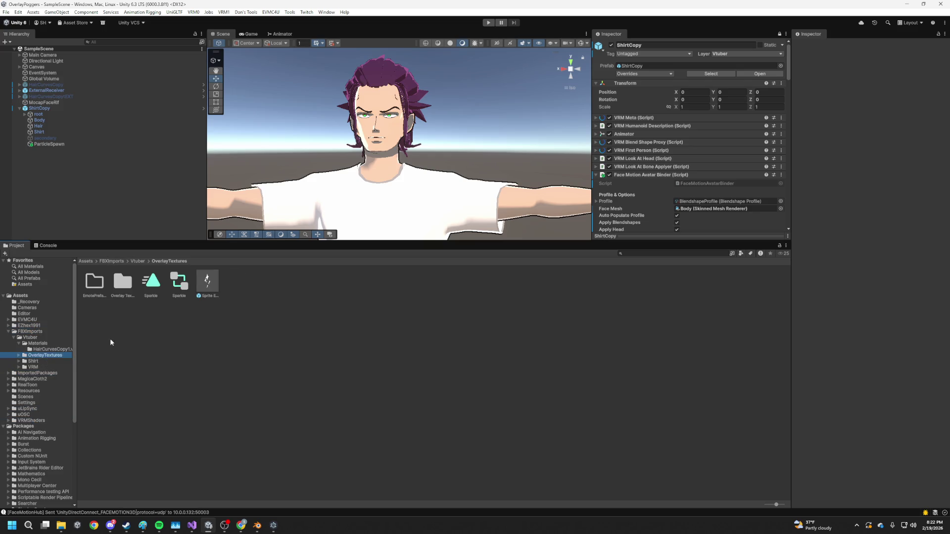
double_click(97, 287)
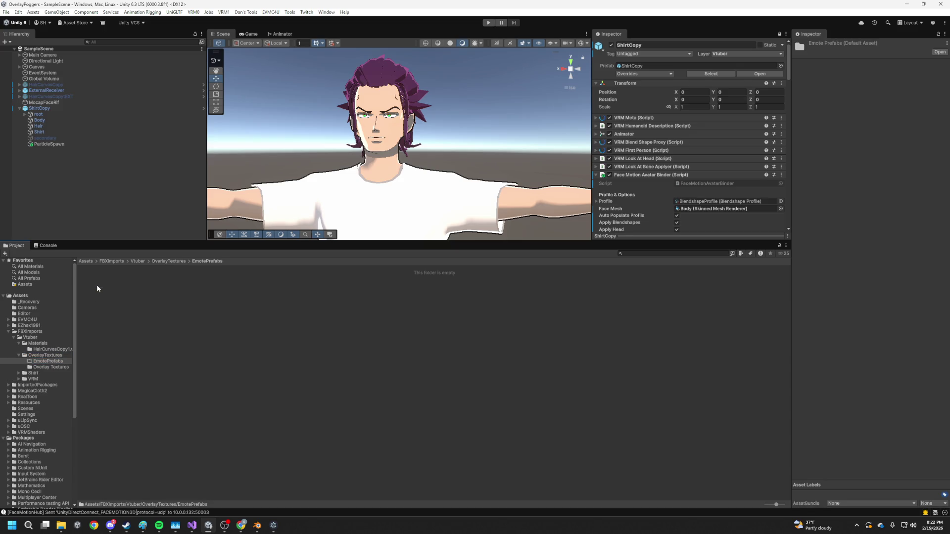
click(170, 261)
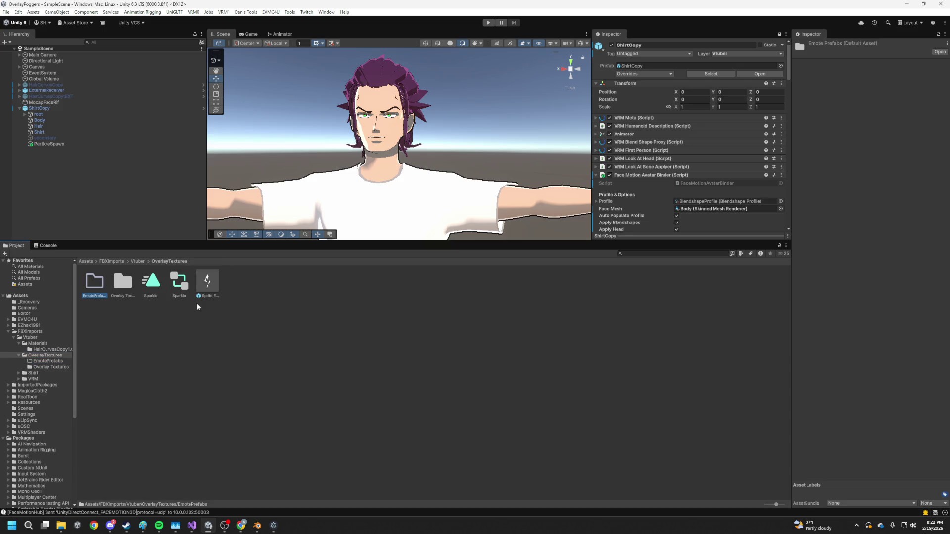
double_click(122, 282)
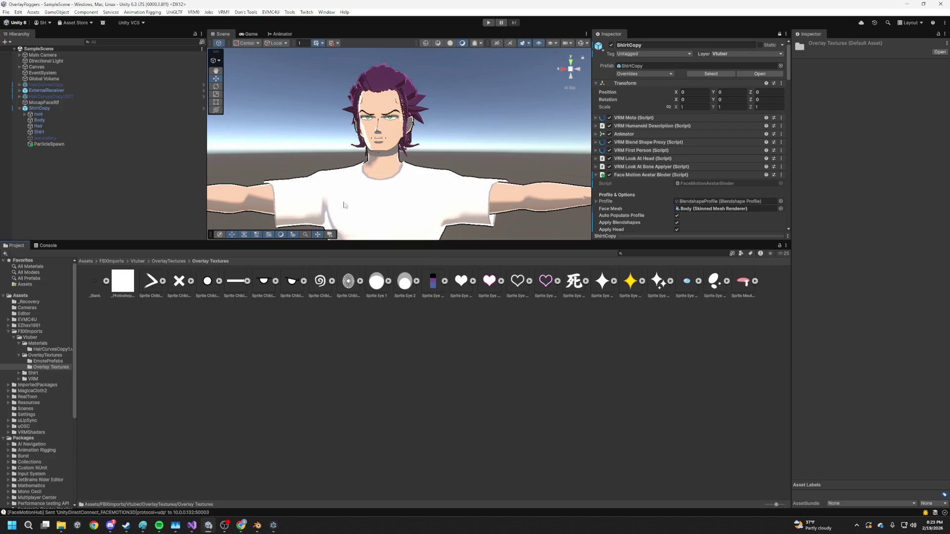
mouse_move(342, 211)
mouse_down()
mouse_move(476, 243)
mouse_move(561, 246)
mouse_up()
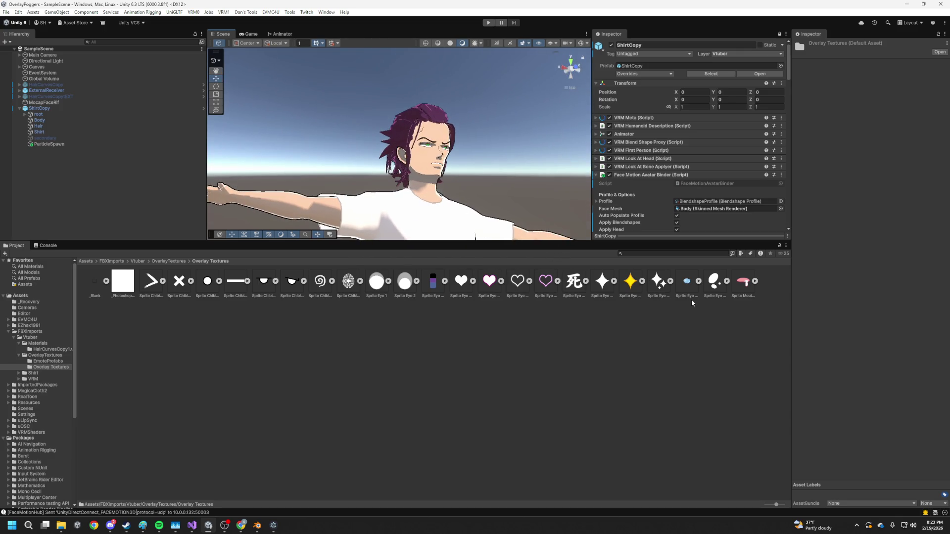
- Drag Sprite Eye 7 - Tears into the scene and scale it down to fit the head
click(688, 284)
drag(412, 147, 415, 144)
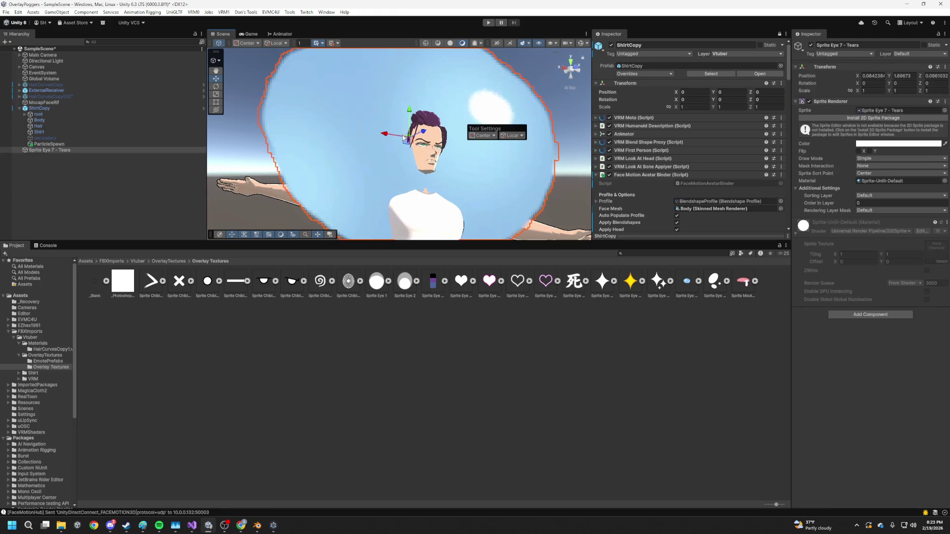
key(r)
mouse_move(409, 137)
mouse_down()
mouse_move(423, 137)
mouse_move(393, 155)
mouse_up()
scroll(392, 155, up, 6)
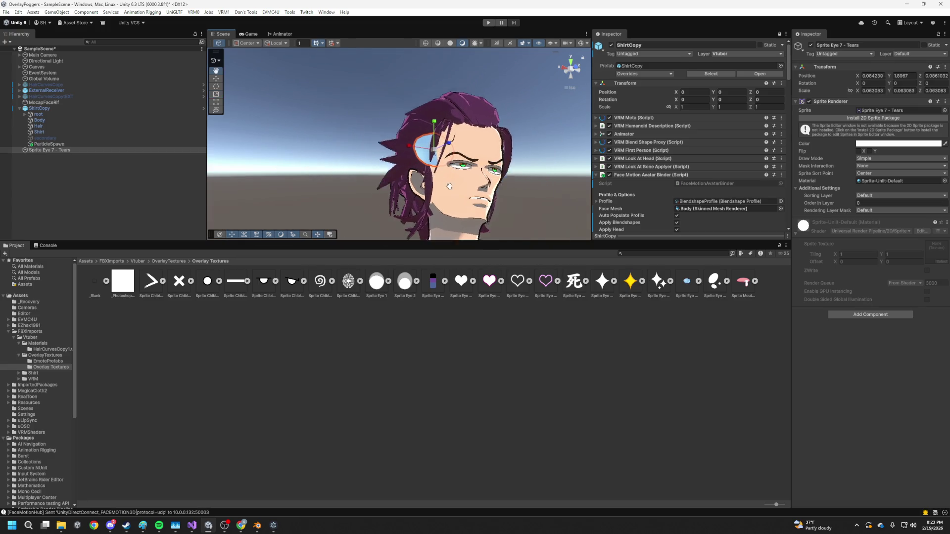
mouse_move(402, 172)
mouse_down()
mouse_move(402, 142)
mouse_move(422, 177)
mouse_move(254, 214)
mouse_move(498, 104)
mouse_up()
mouse_move(545, 77)
mouse_down()
mouse_move(388, 132)
mouse_move(439, 117)
mouse_move(323, 75)
mouse_up()
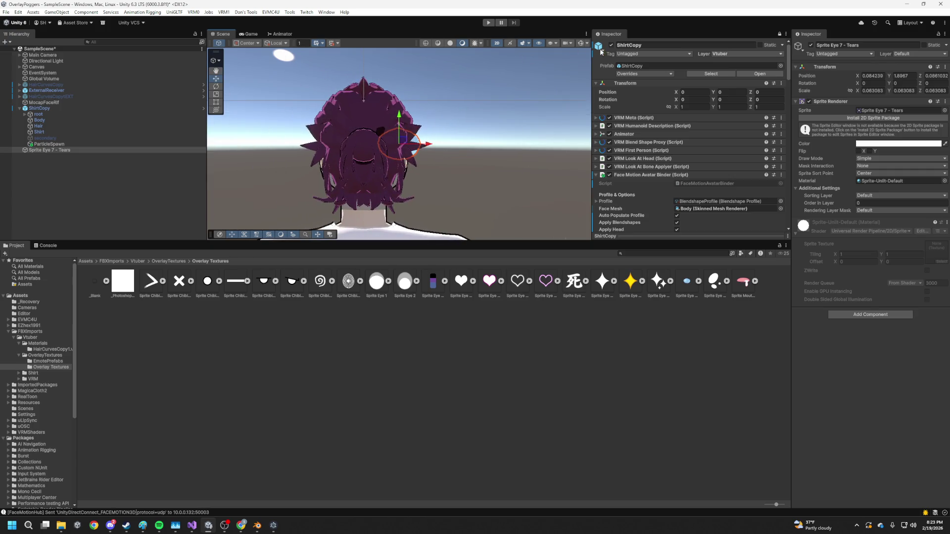
- Turn off 2D view, switch to Front view and move the tear sprite onto the eye
click(498, 43)
drag(446, 154, 457, 153)
key(f)
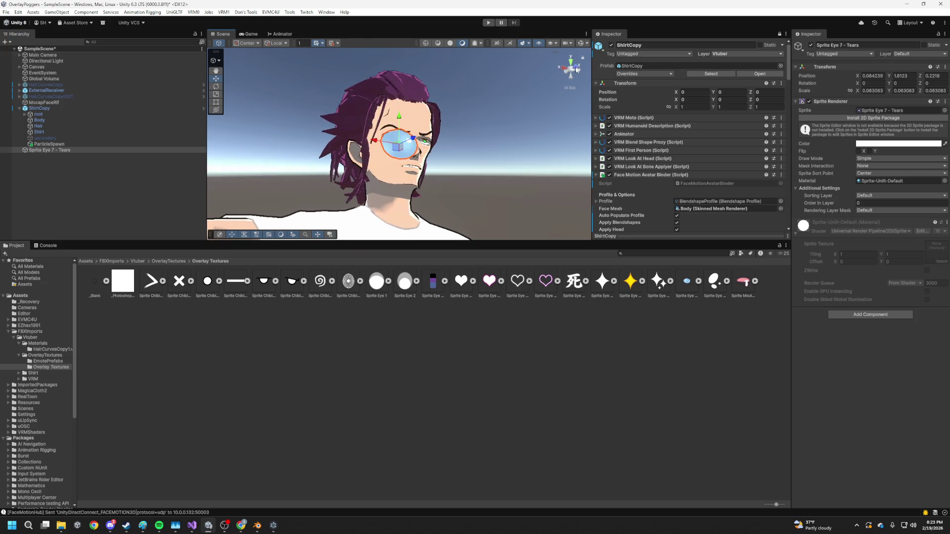
click(577, 70)
mouse_move(402, 144)
mouse_down()
mouse_move(451, 125)
mouse_move(429, 131)
mouse_up()
key(r)
key(w)
drag(459, 96, 458, 102)
key(r)
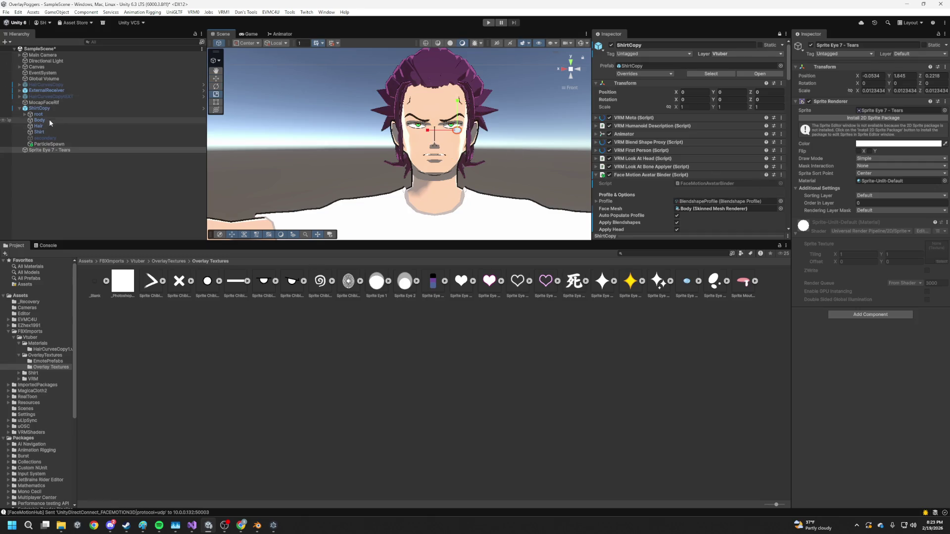
click(39, 127)
- Set the Body's ScaredOverdrive blendshape to 100 for a scared expression
click(38, 120)
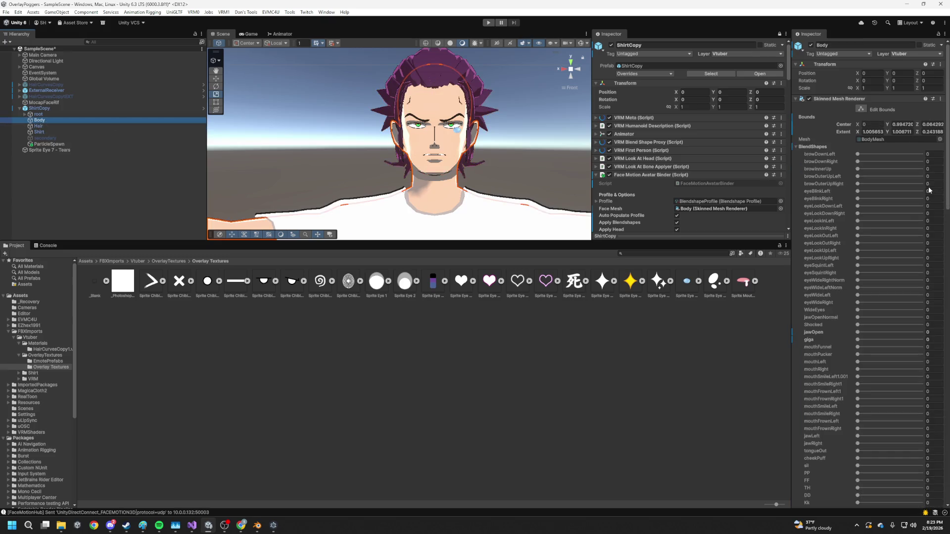
scroll(890, 230, down, 10)
drag(858, 164, 921, 165)
click(52, 120)
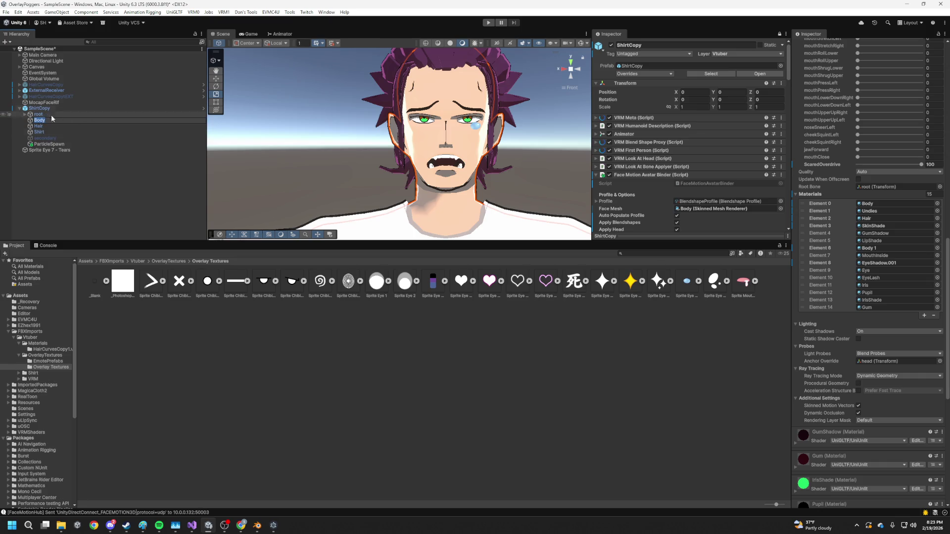
- Shrink the Sprite Eye 7 - Tears sprite to about 0.0073 scale
click(55, 150)
click(476, 127)
key(w)
key(r)
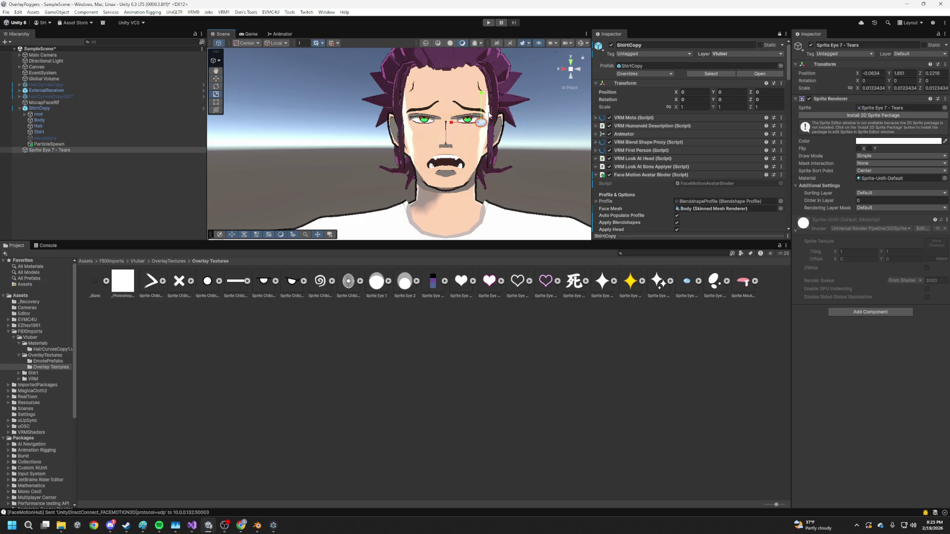
drag(478, 127, 470, 128)
key(w)
- Nudge the tear sprite up and back against the face, to Y 1.8555, Z 0.1219
scroll(484, 127, up, 5)
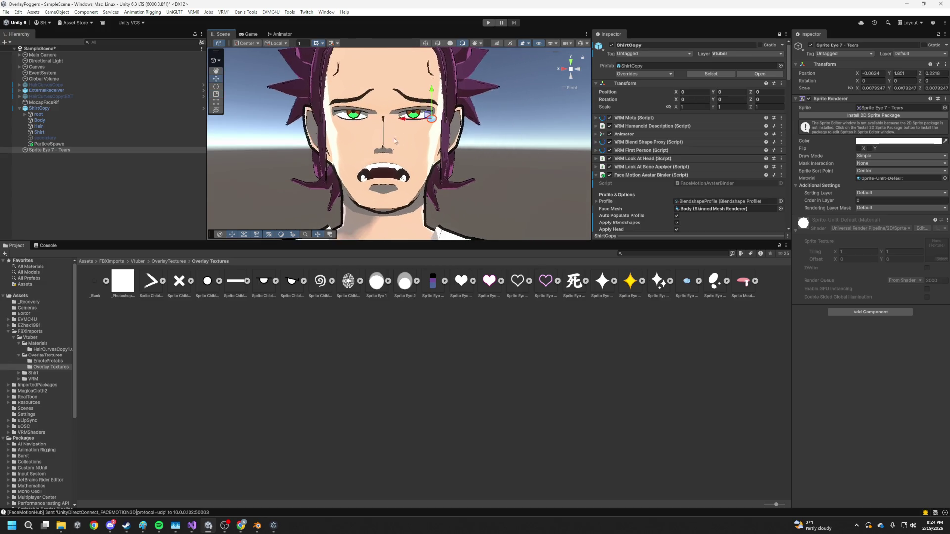
key(f)
mouse_move(397, 147)
mouse_down()
mouse_move(395, 137)
mouse_move(411, 159)
mouse_move(479, 156)
mouse_up()
scroll(381, 153, down, 5)
mouse_move(426, 143)
mouse_down()
mouse_move(291, 146)
mouse_move(411, 171)
mouse_move(350, 145)
mouse_move(436, 153)
mouse_move(396, 147)
mouse_move(401, 117)
mouse_move(405, 132)
mouse_up()
scroll(393, 144, down, 5)
scroll(371, 138, down, 3)
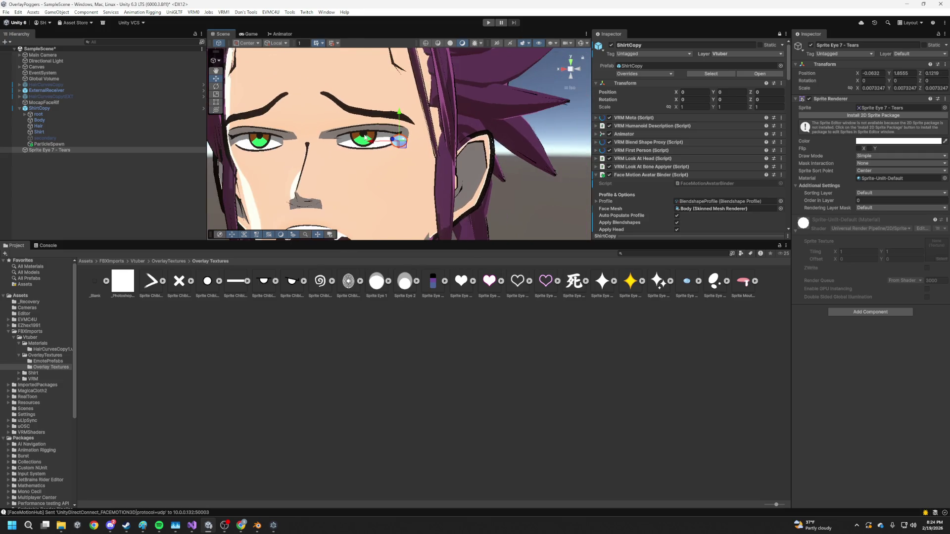
- Create an empty GameObject named TearSpawn in the Hierarchy
right_click(58, 173)
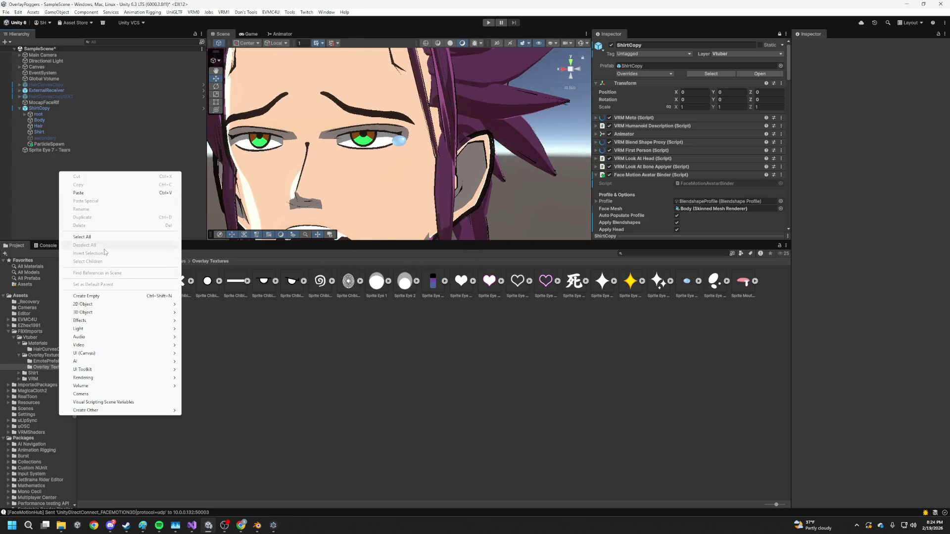
click(91, 296)
text(Te)
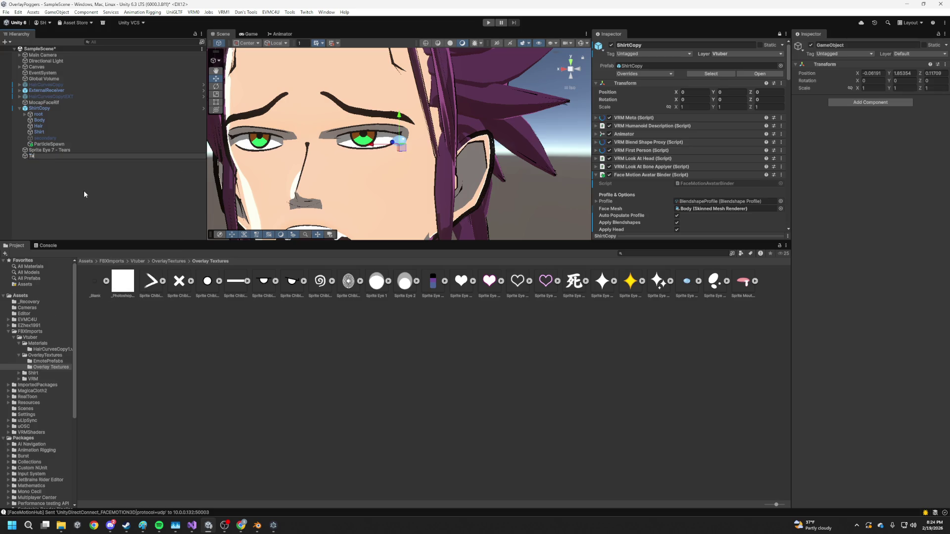
text(arSpawn)
key(Return)
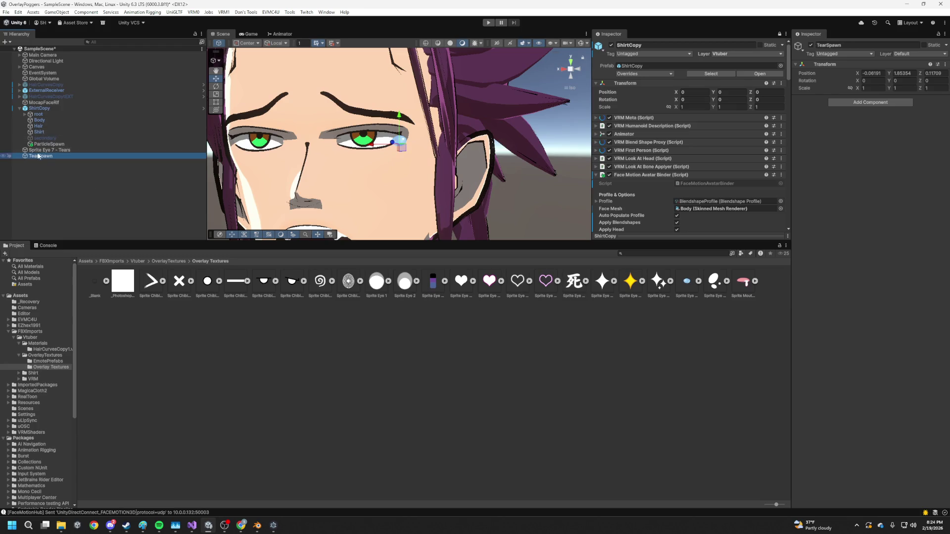
- Parent TearSpawn under the avatar's head bone, below root, hips, spine, chest and neck
click(25, 114)
click(30, 120)
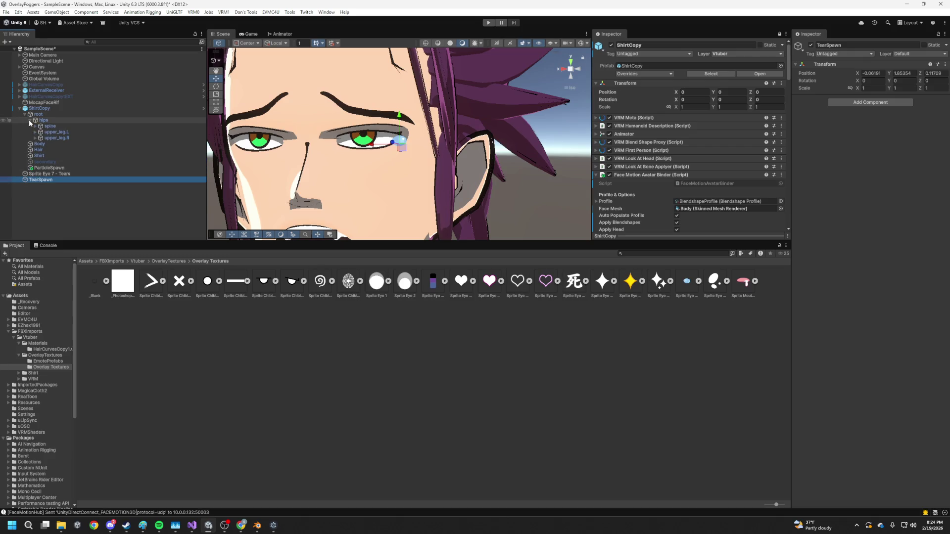
click(35, 127)
click(41, 132)
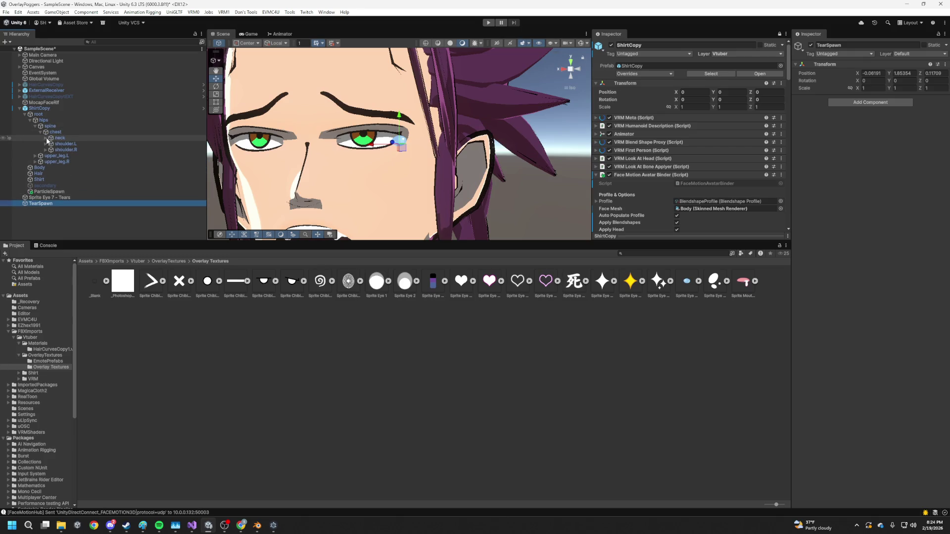
click(46, 139)
click(52, 144)
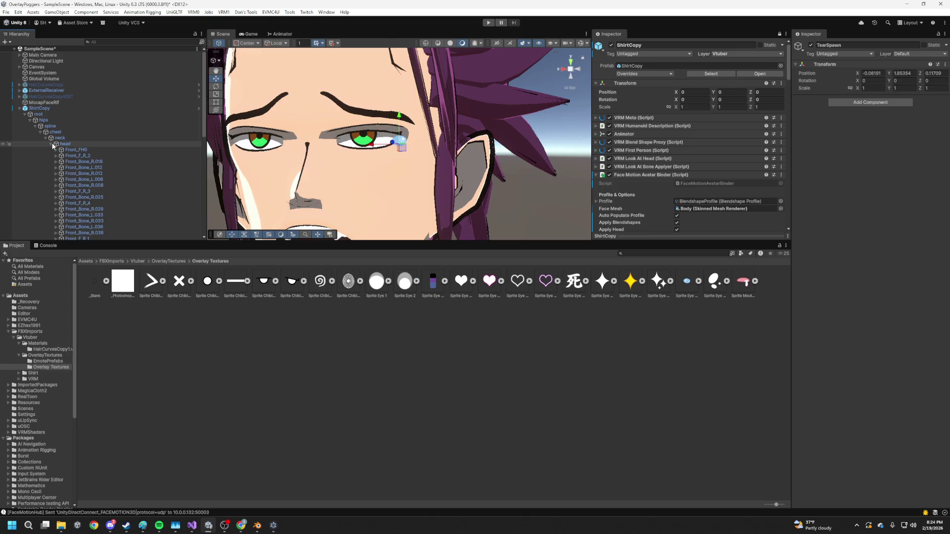
click(53, 144)
drag(40, 210, 68, 144)
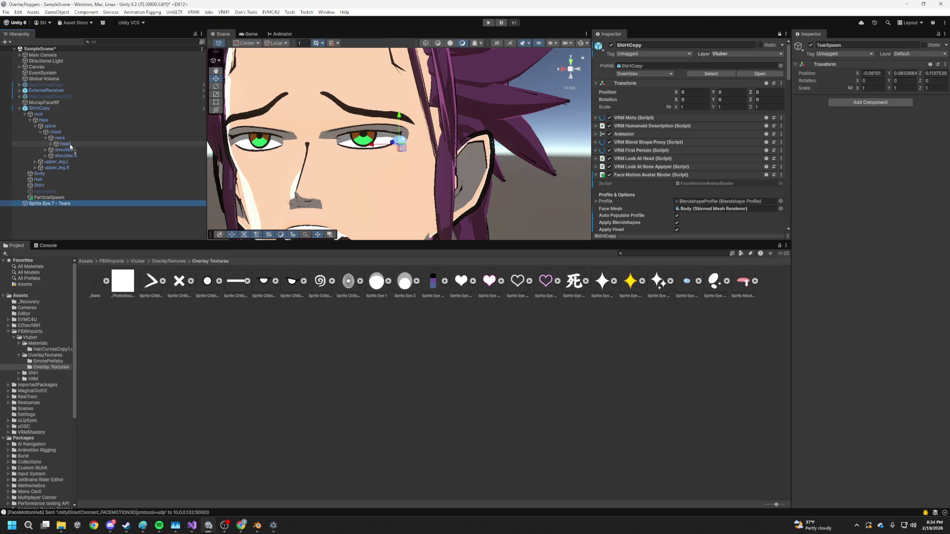
- Nest the Sprite Eye 7 - Tears sprite inside TearSpawn and reselect TearSpawn
click(52, 144)
scroll(79, 169, down, 5)
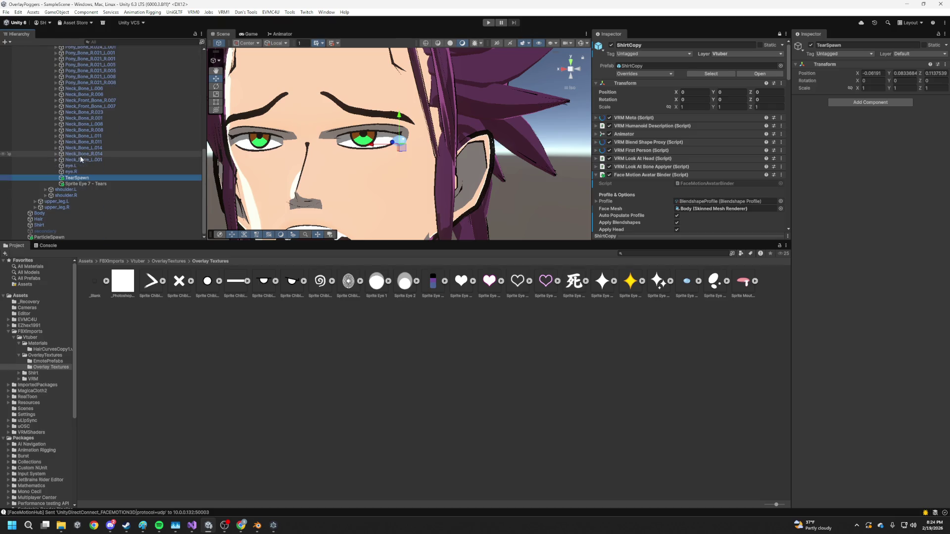
key(Left)
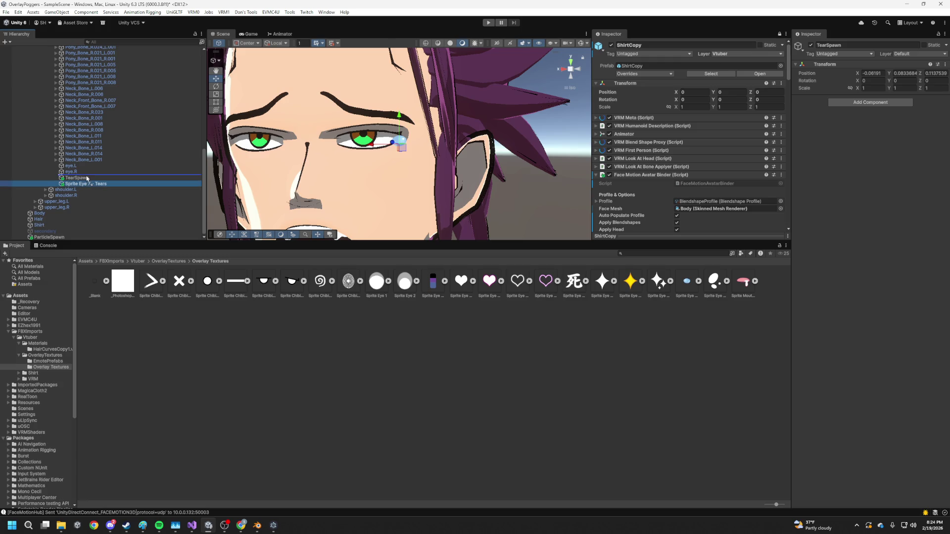
click(57, 184)
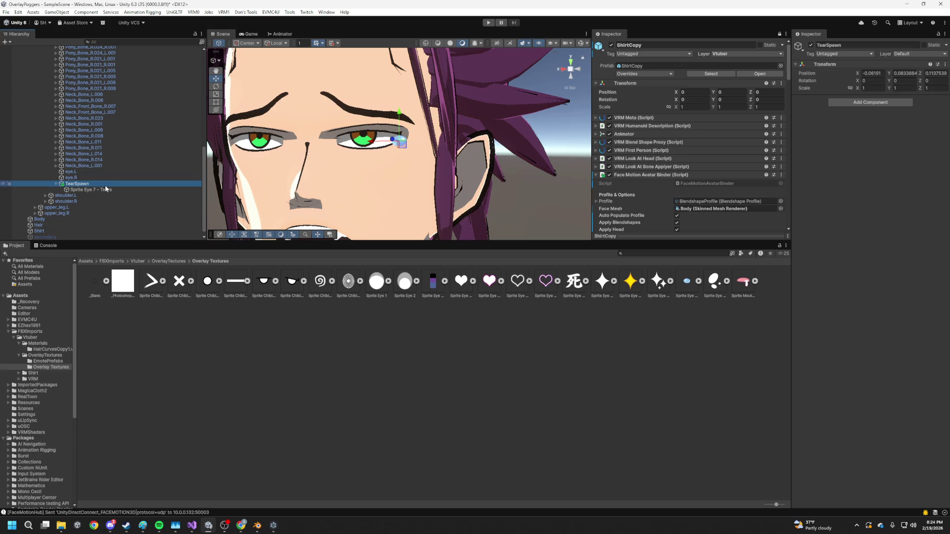
scroll(382, 156, down, 5)
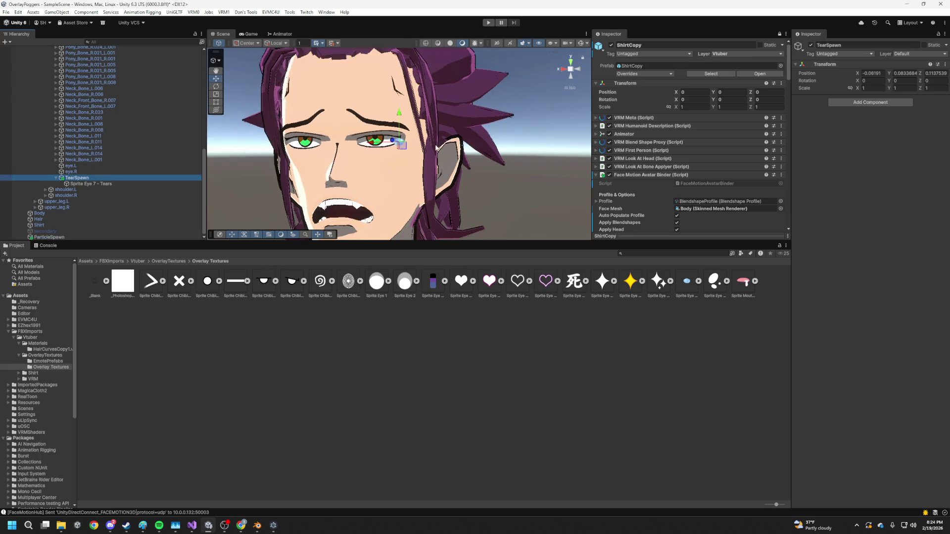
click(109, 184)
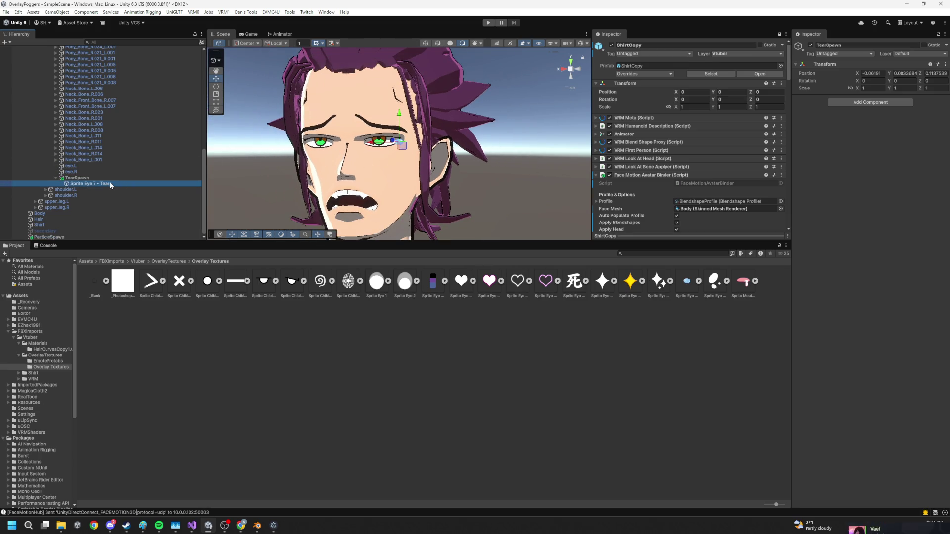
click(112, 179)
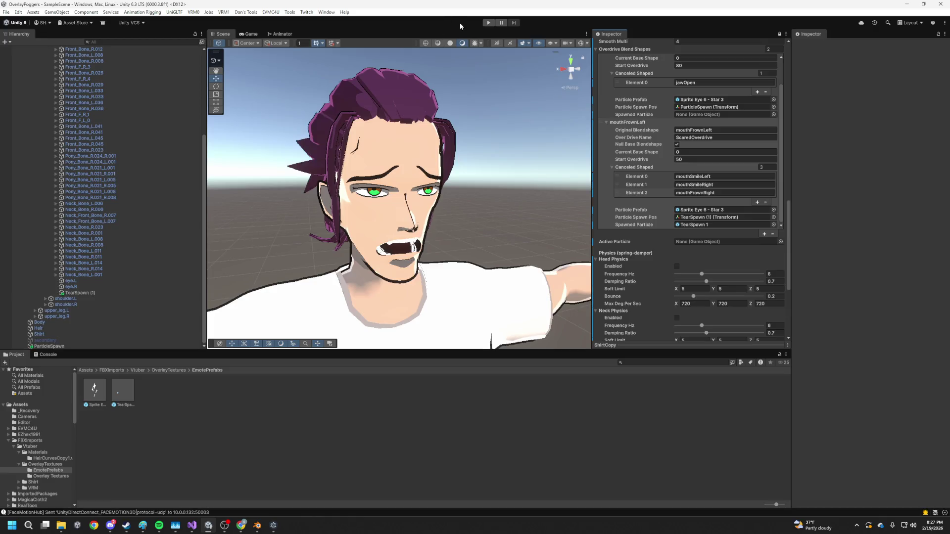
- Run a quick Play-mode check of the setup, then stop it
key(ctrl+p)
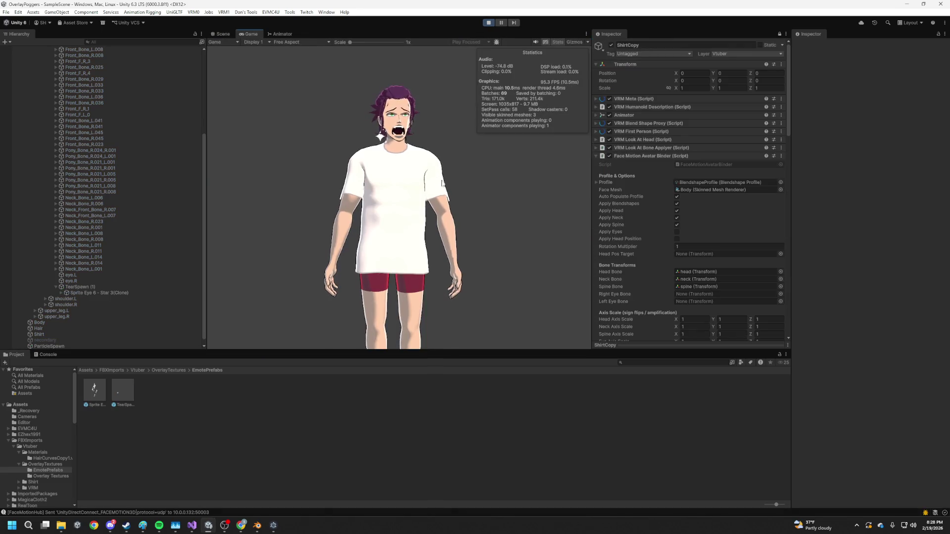
click(488, 23)
scroll(694, 222, down, 15)
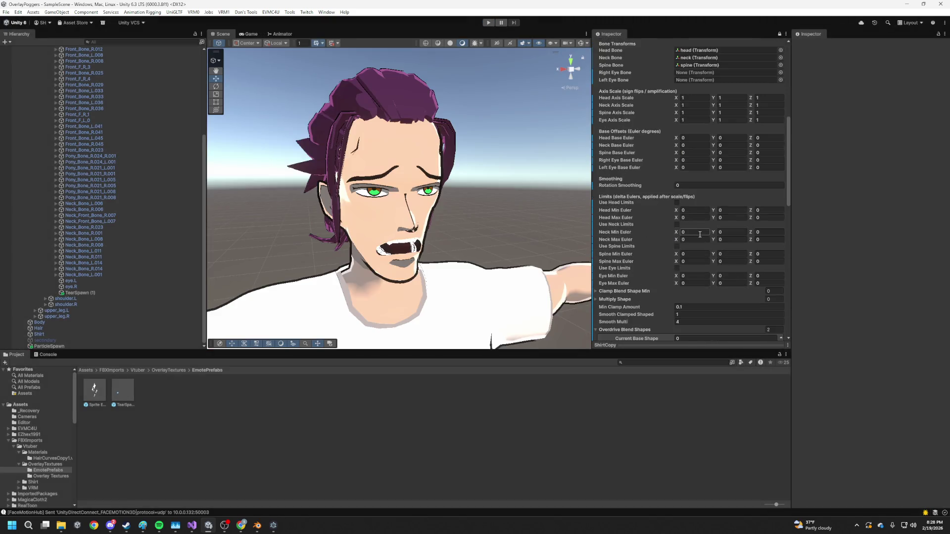
scroll(728, 253, down, 3)
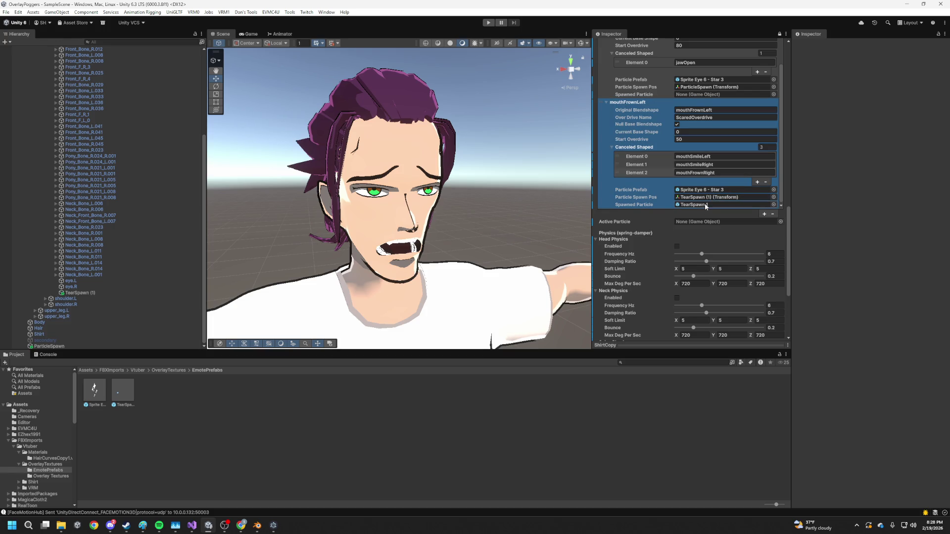
- Set mouthFrownLeft's Particle Prefab to TearSpawn 1, clear Spawned Particle to None, and start Play
mouse_move(123, 391)
mouse_down()
mouse_move(426, 382)
mouse_move(756, 218)
mouse_move(722, 190)
mouse_up()
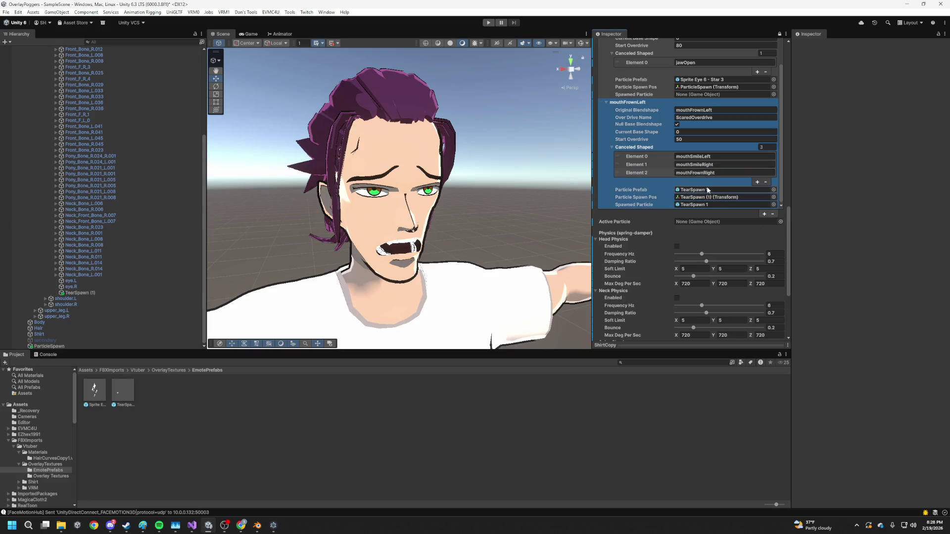
click(774, 205)
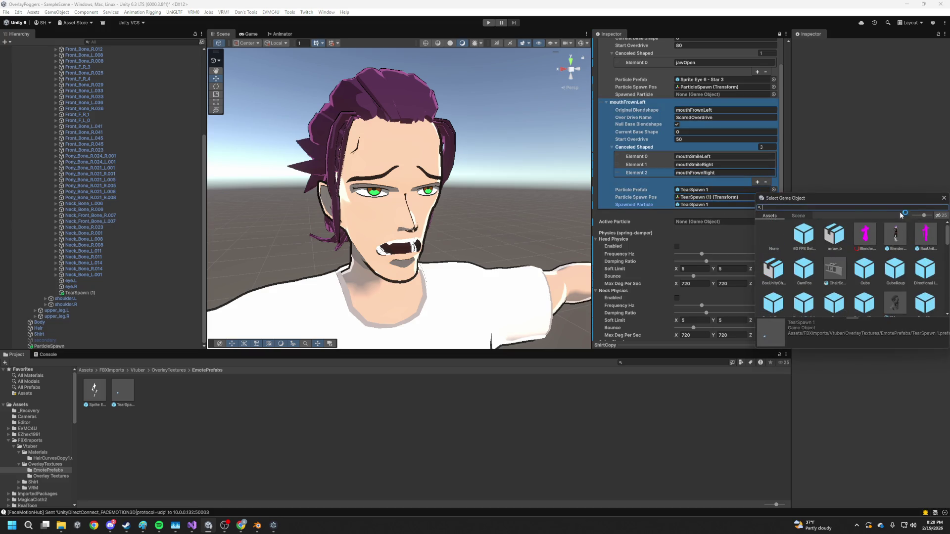
double_click(785, 241)
click(489, 22)
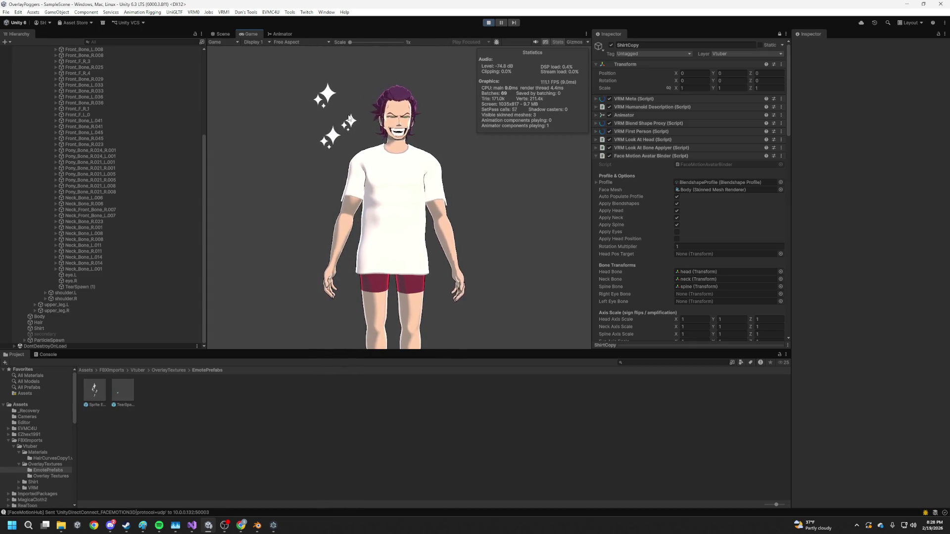
- Inspect the tears under the eyes in Scene and Game views, then stop Play mode
click(218, 31)
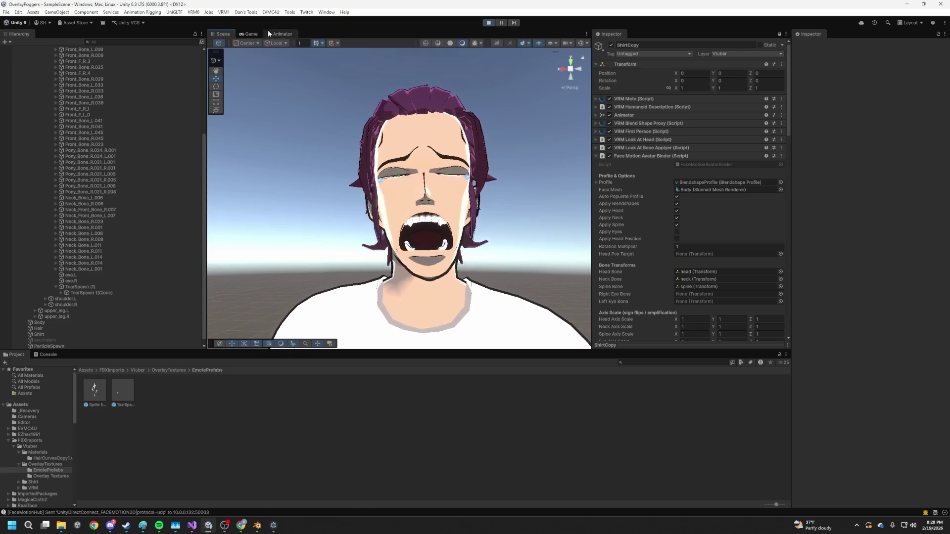
click(248, 34)
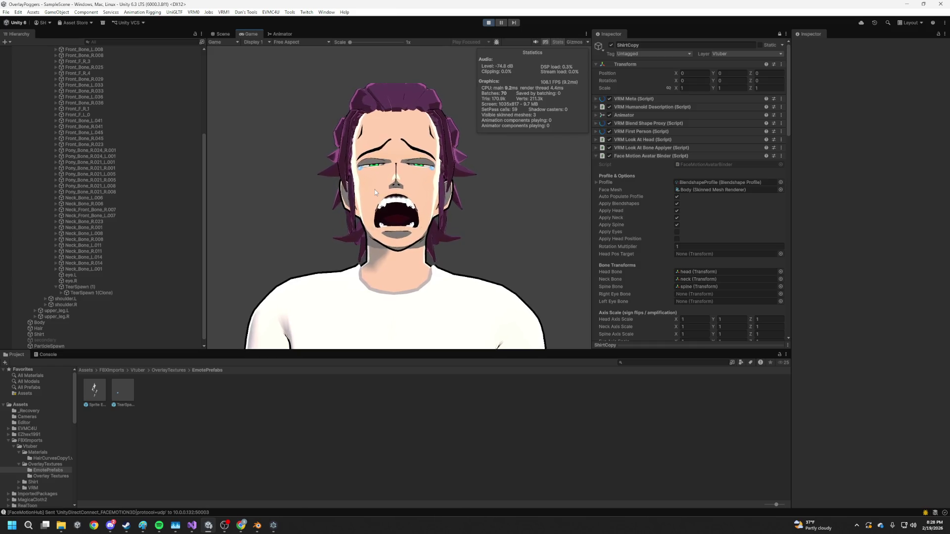
click(489, 22)
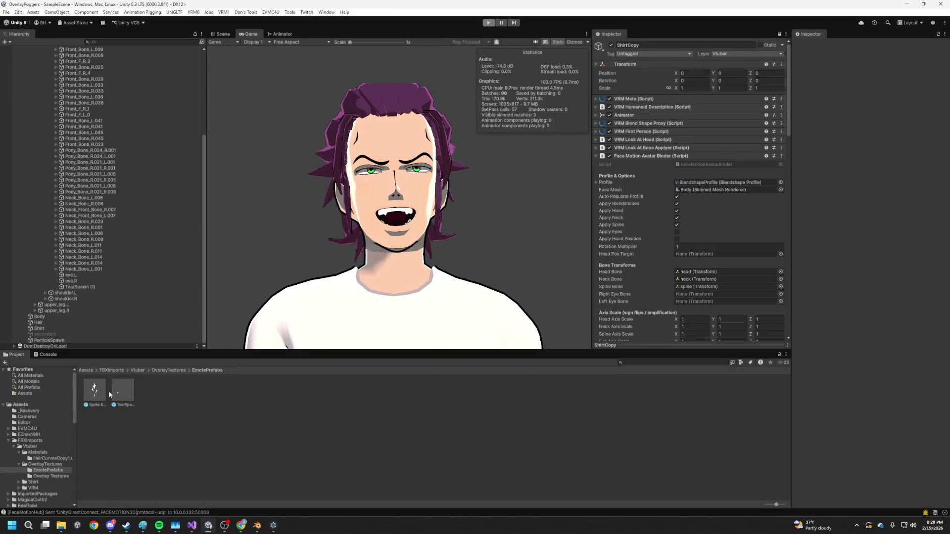
double_click(119, 391)
- Select both tear sprites and try out X scale values with proportional scale locking toggled
click(99, 64)
shift+click(86, 70)
click(687, 107)
text(1.82)
key(BackSpace)
text(1)
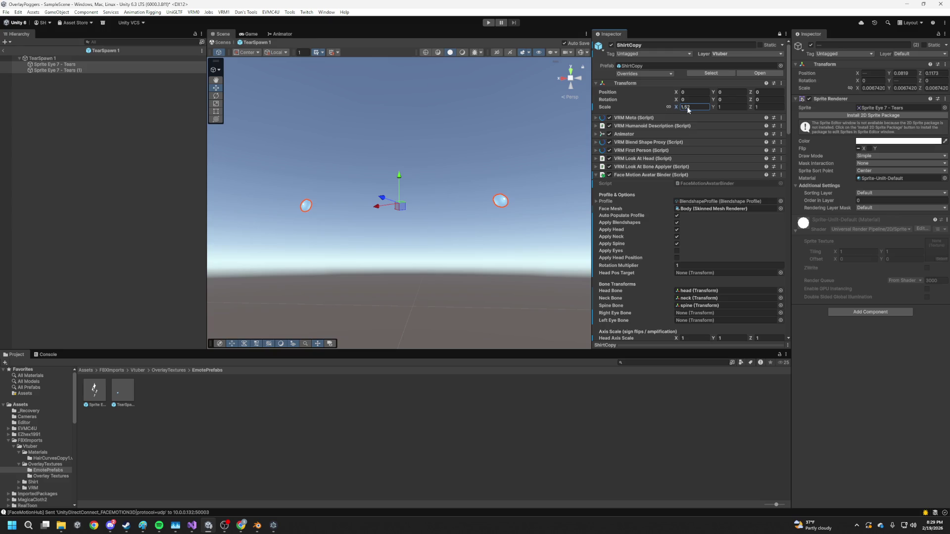
click(57, 66)
shift+click(58, 69)
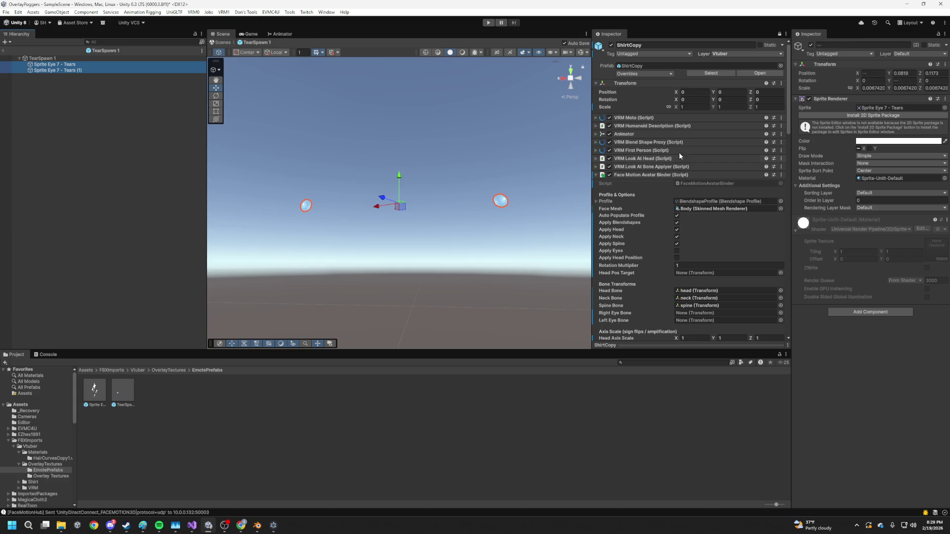
click(669, 108)
drag(679, 110, 685, 111)
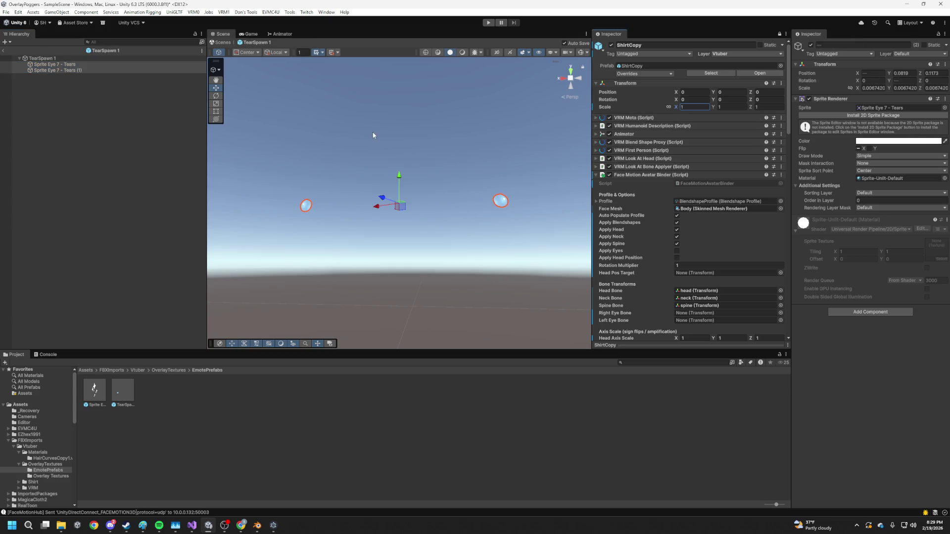
- Set both tear sprites to a uniform scale of 0.01 and deselect them
drag(373, 135, 416, 192)
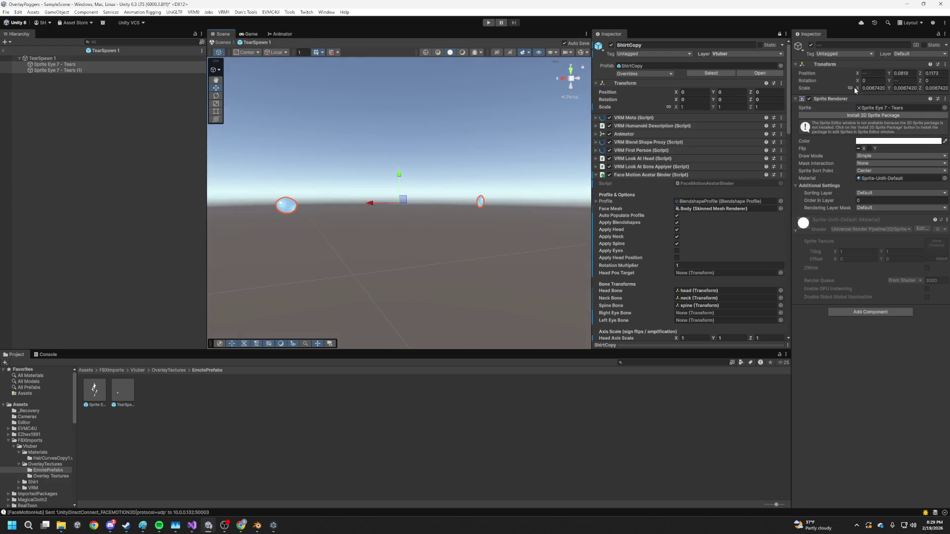
mouse_move(857, 90)
mouse_down()
mouse_move(871, 91)
mouse_move(859, 92)
mouse_up()
key(ctrl+z)
text(0.001)
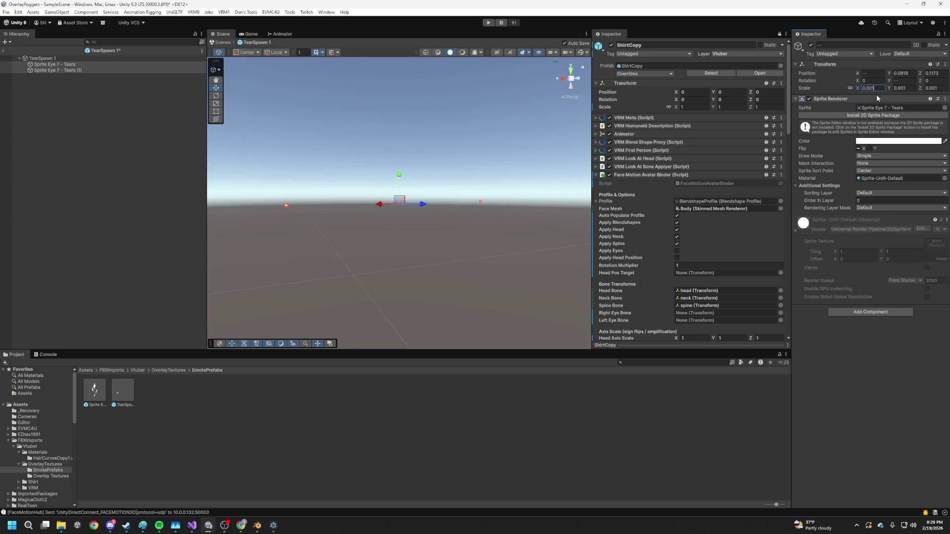
key(BackSpace)
text(1)
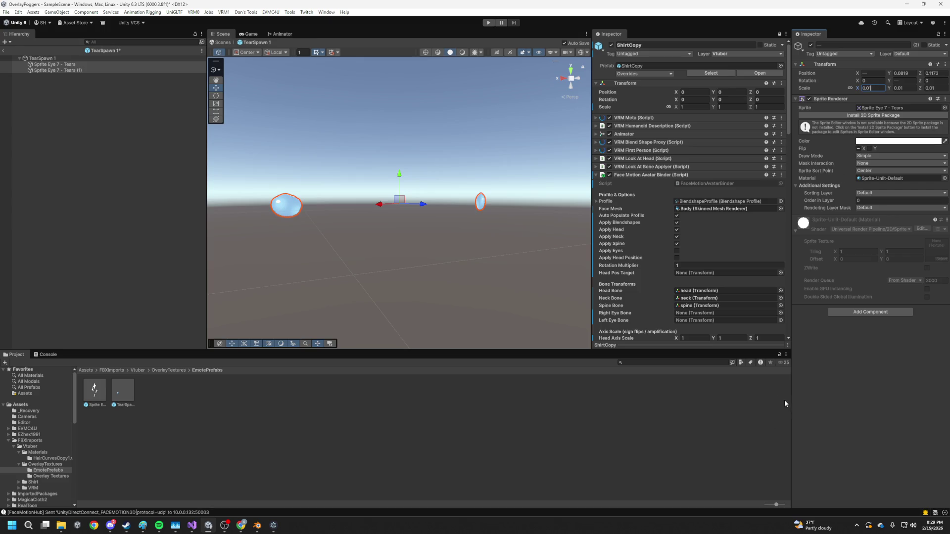
click(311, 245)
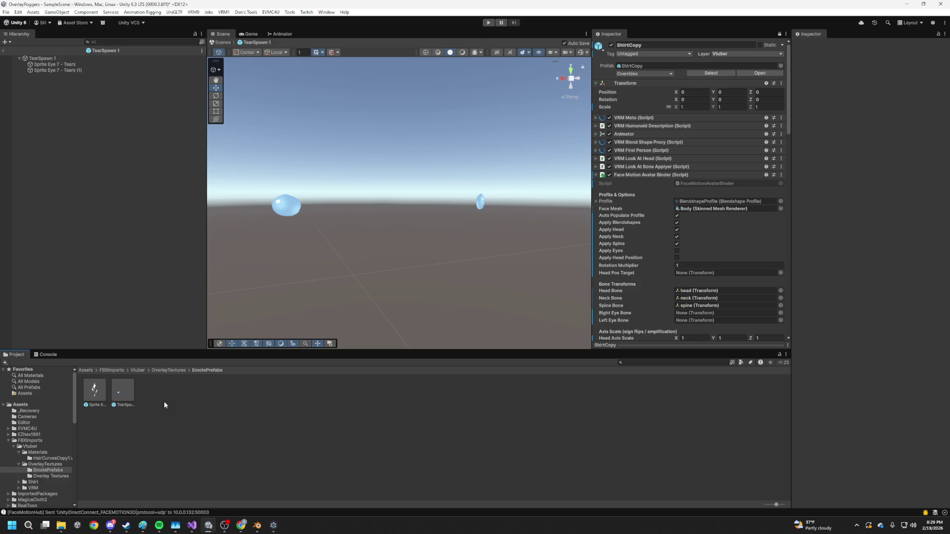
click(169, 370)
right_click(220, 395)
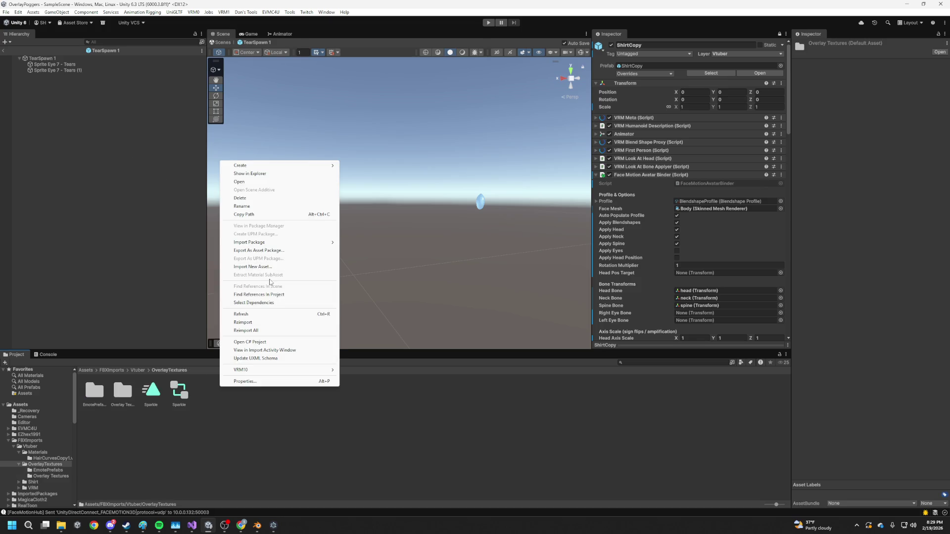
- Add an Animator component to TearSpawn 1
click(299, 181)
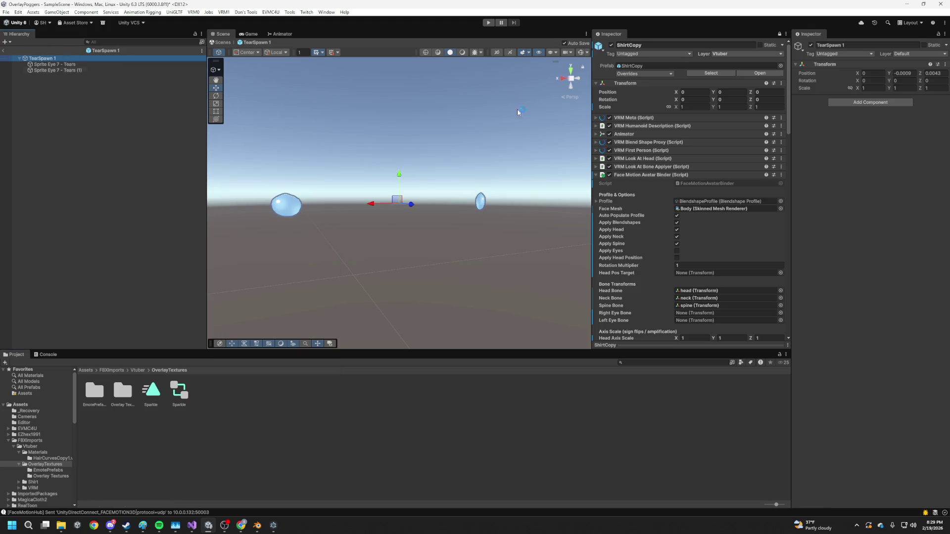
click(850, 102)
text(anium)
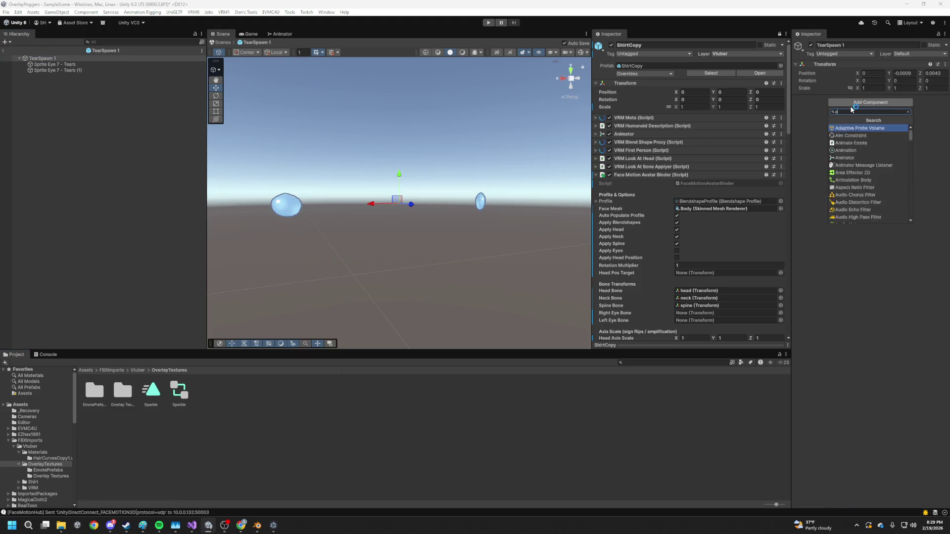
key(BackSpace)
key(BackSpace)
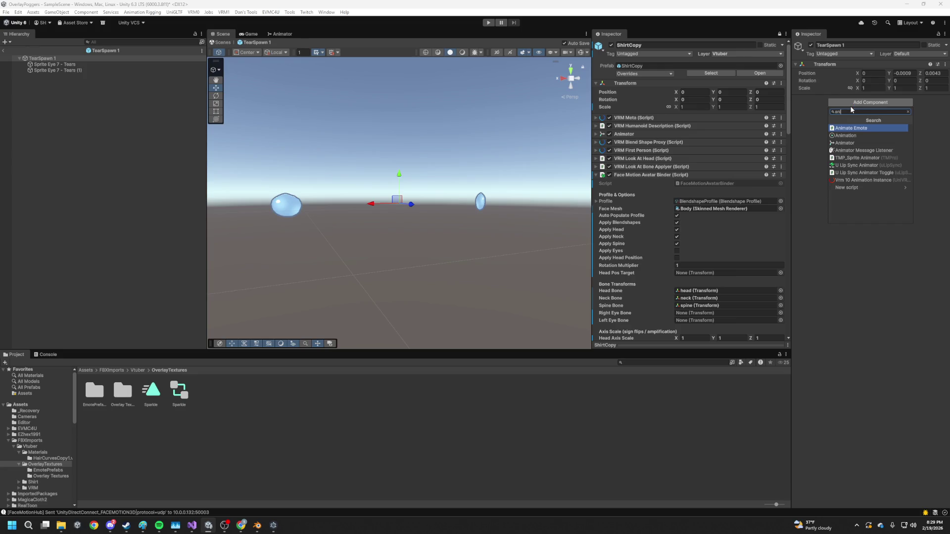
key(Down)
key(Down)
key(Return)
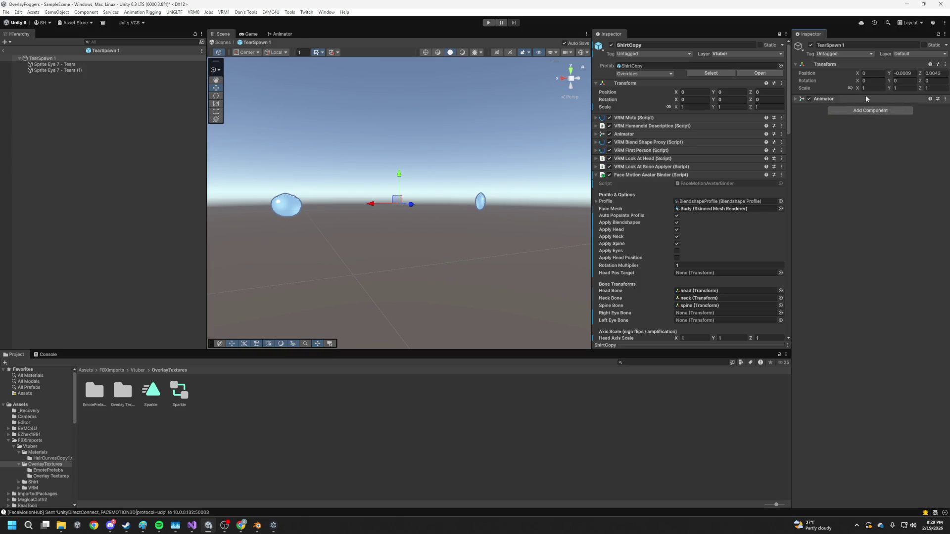
click(822, 98)
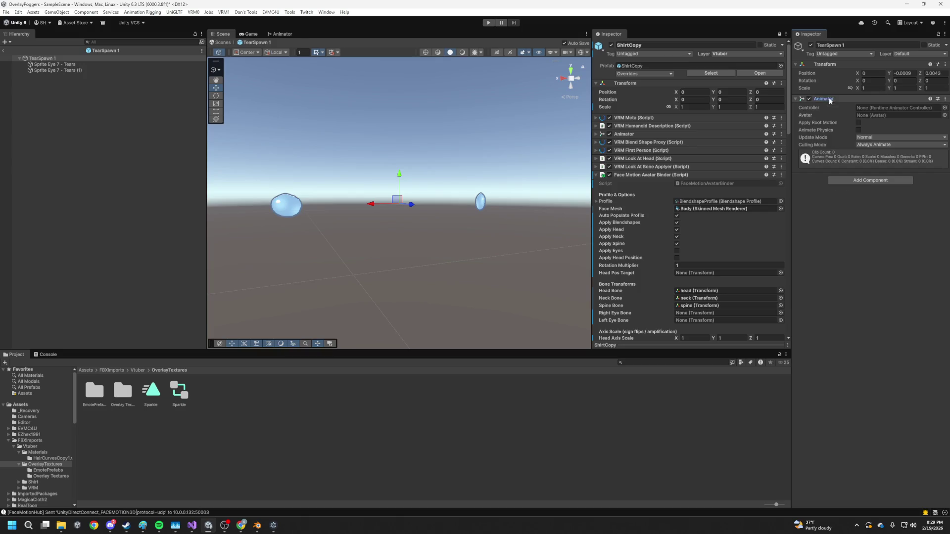
- Create a CryAnim Animator Controller and a CryClip Animation Clip in OverlayTextures
right_click(236, 418)
mouse_move(304, 193)
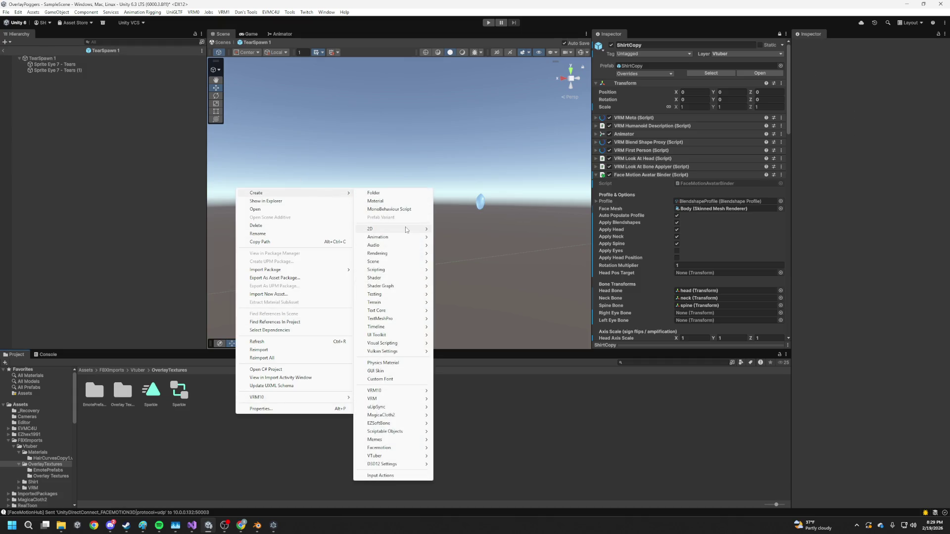
mouse_move(409, 238)
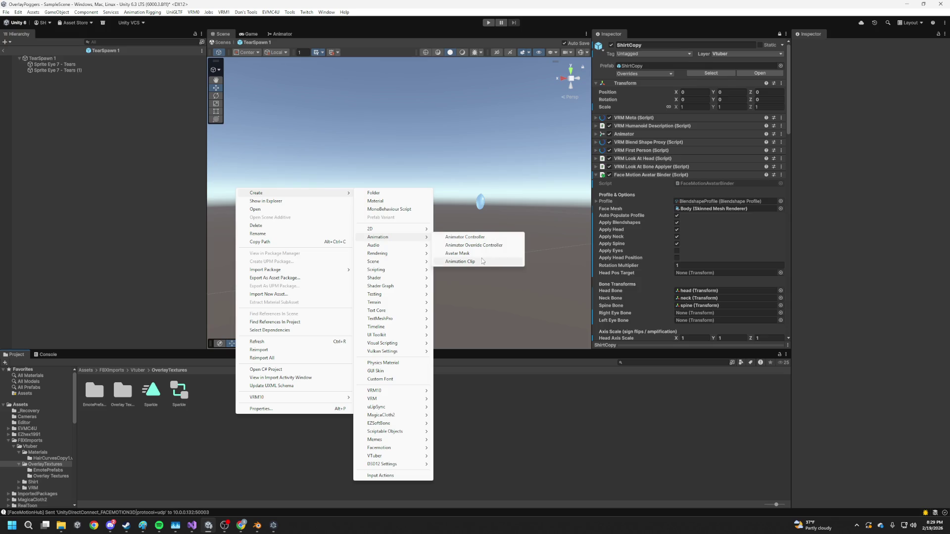
click(486, 241)
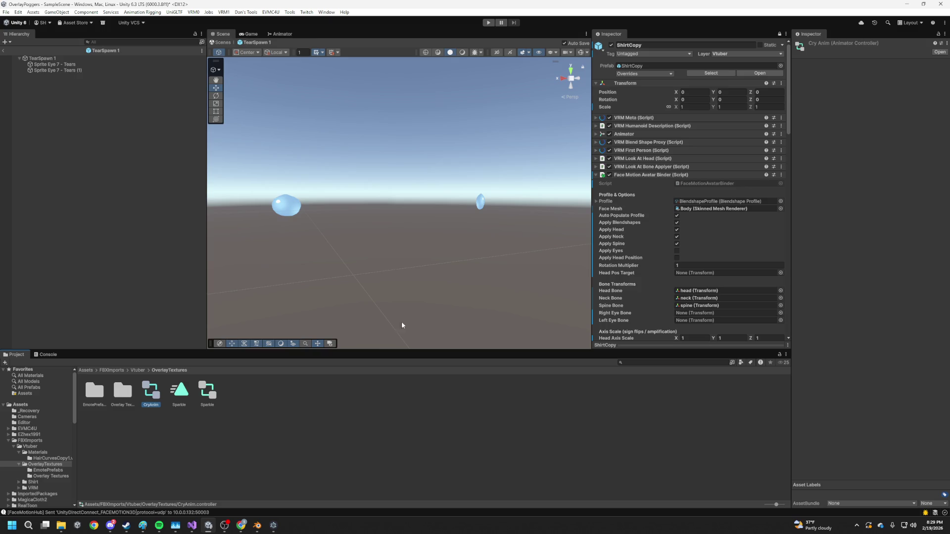
right_click(279, 414)
mouse_move(331, 193)
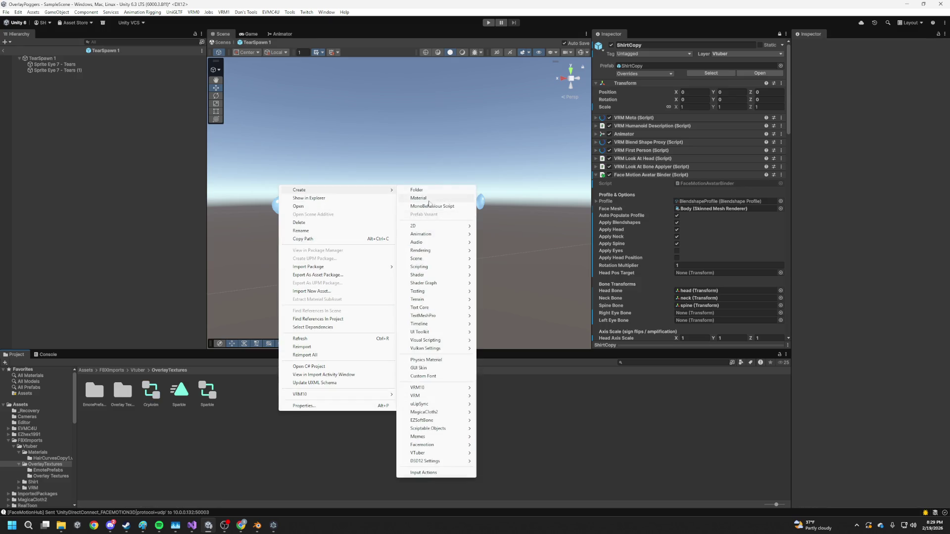
mouse_move(420, 234)
click(515, 258)
text(CryCli)
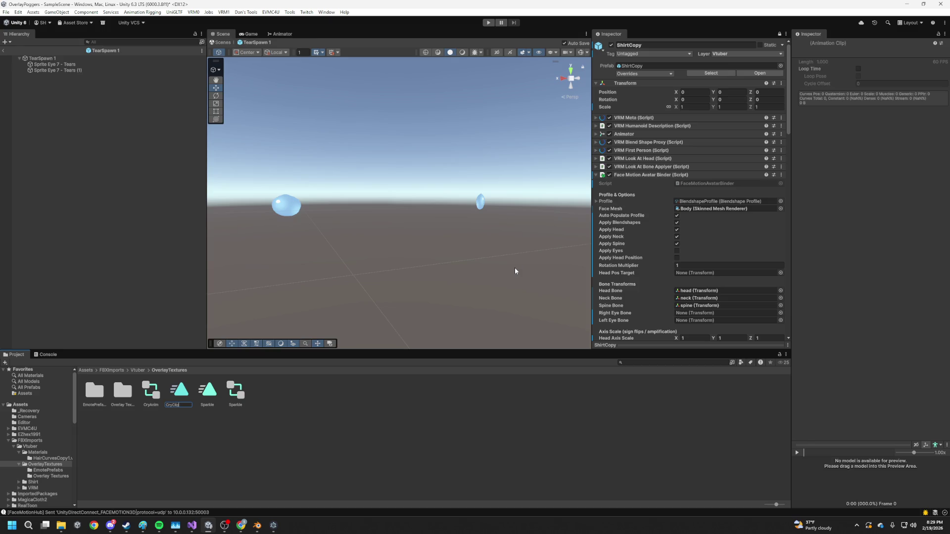
key(Return)
- Assign CryAnim to TearSpawn 1's Animator and make CryClip its default state
click(101, 58)
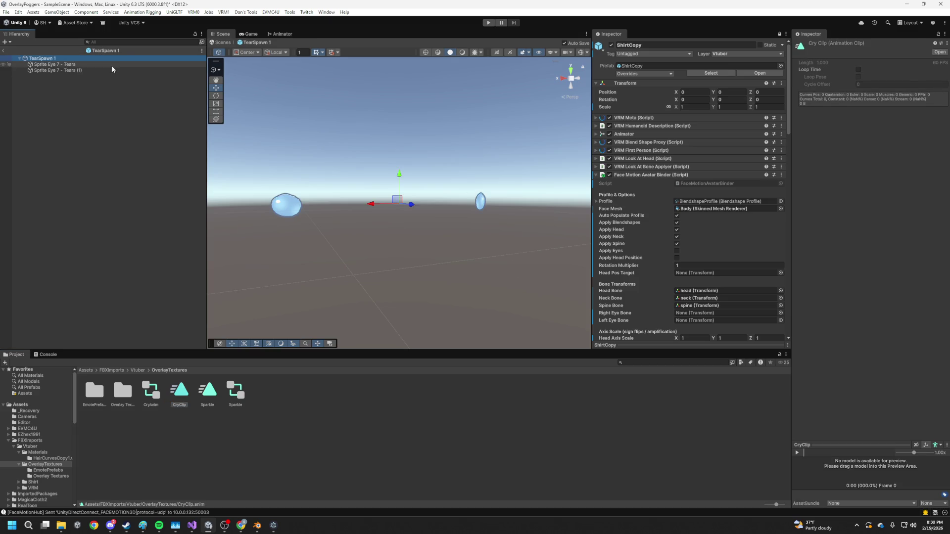
mouse_move(154, 401)
mouse_down()
mouse_move(913, 107)
mouse_move(898, 107)
mouse_up()
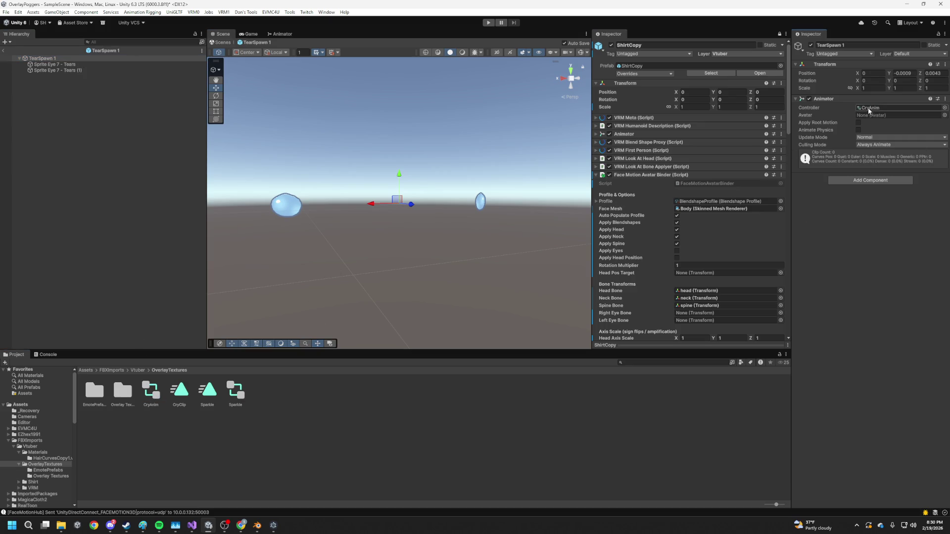
double_click(151, 392)
drag(188, 397, 345, 224)
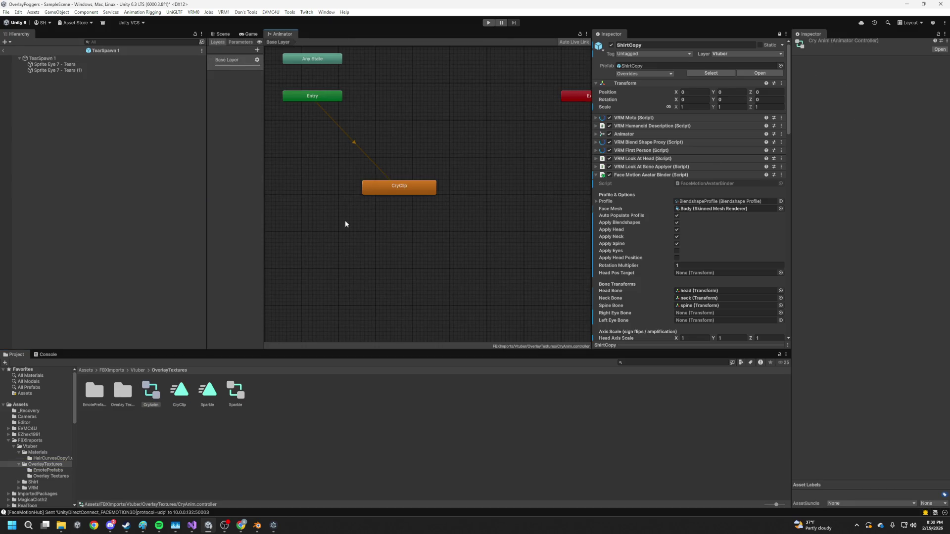
- Turn on Loop Time for the CryClip animation
double_click(179, 391)
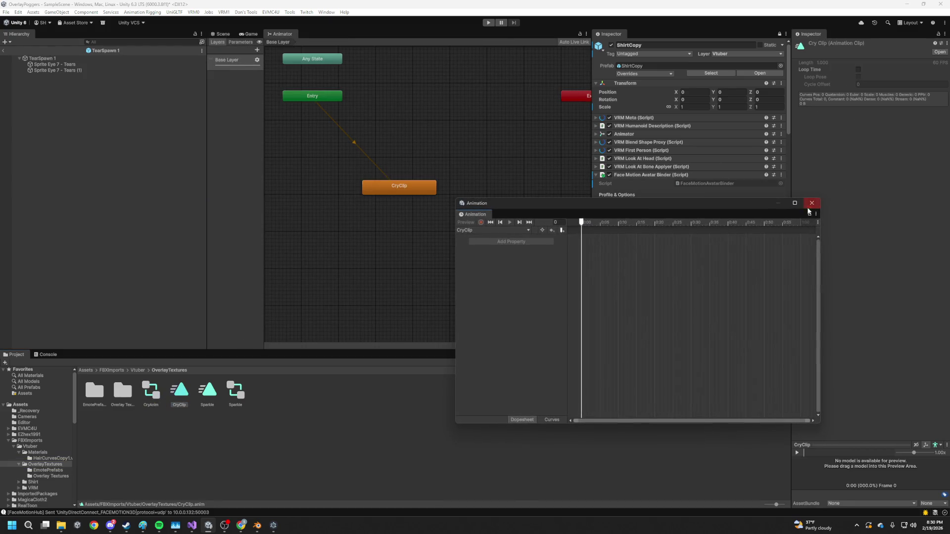
click(813, 203)
click(858, 70)
click(227, 35)
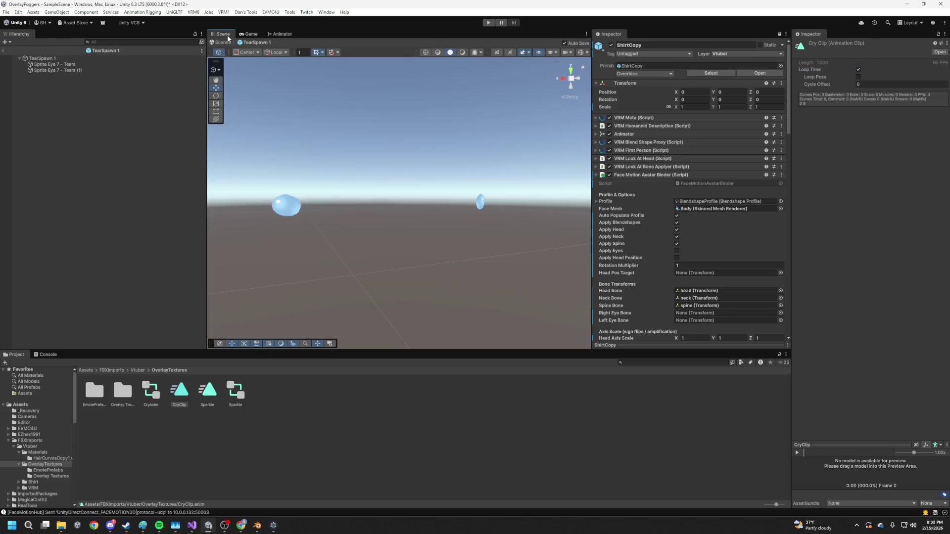
- Record a Y scale key of 0.02 at 0:30 for Sprite Eye 7 - Tears (1)
double_click(188, 394)
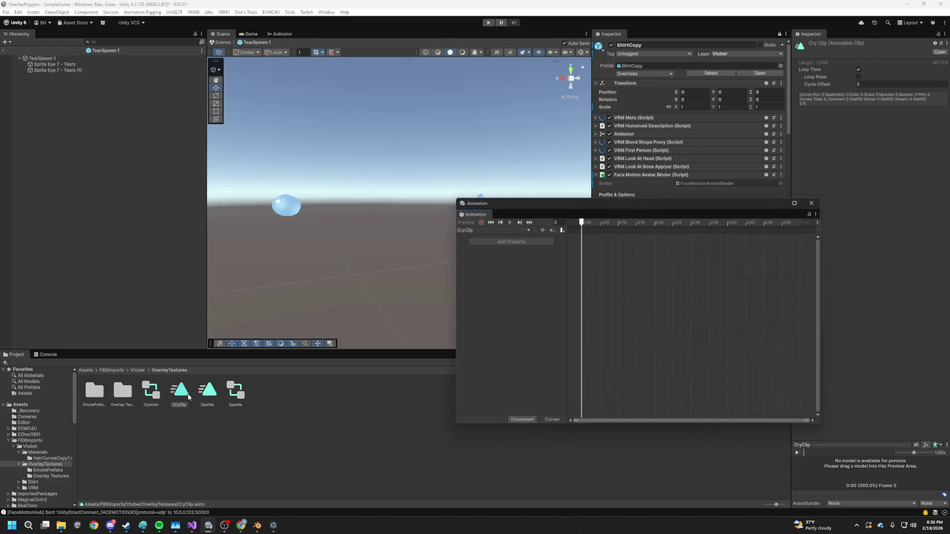
click(74, 70)
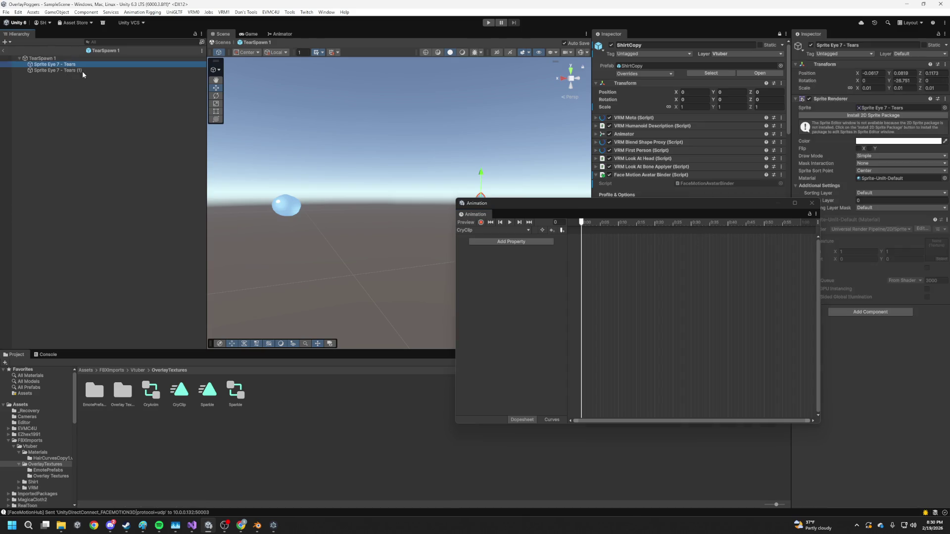
click(481, 223)
mouse_move(448, 200)
mouse_down()
mouse_move(435, 208)
mouse_move(450, 203)
mouse_up()
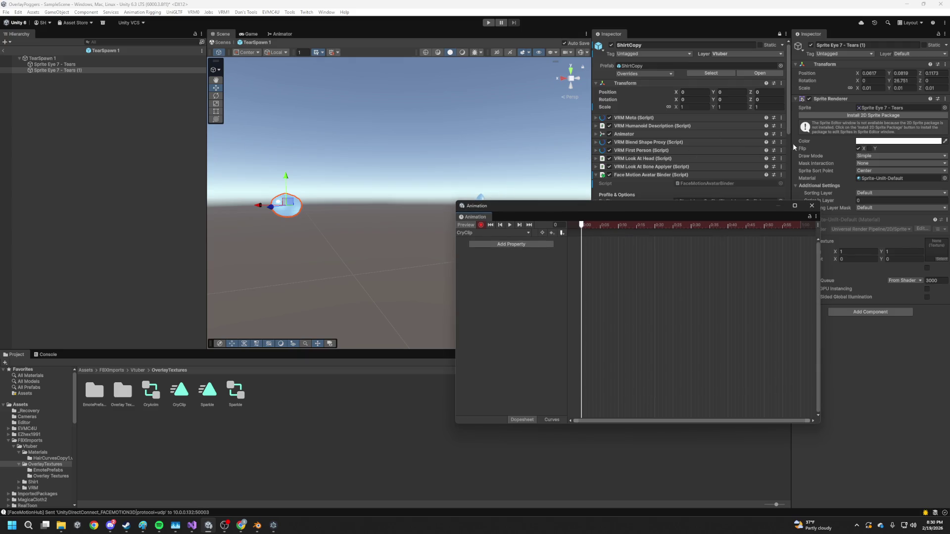
click(900, 88)
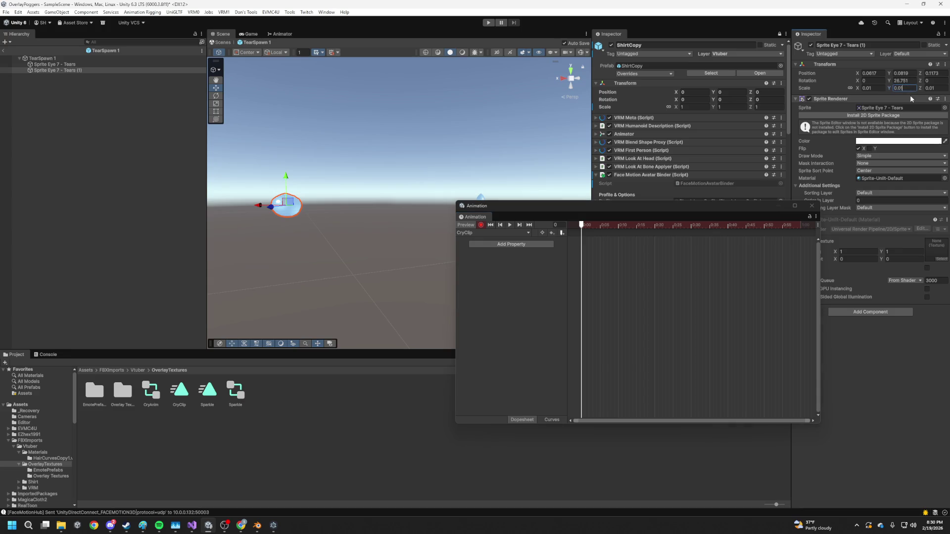
key(BackSpace)
text(2)
key(BackSpace)
text(1)
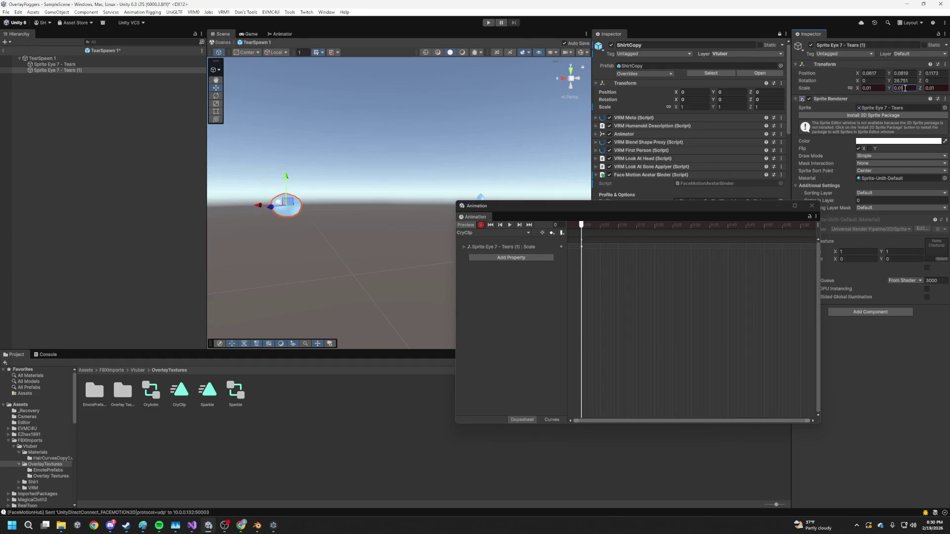
key(BackSpace)
text(2)
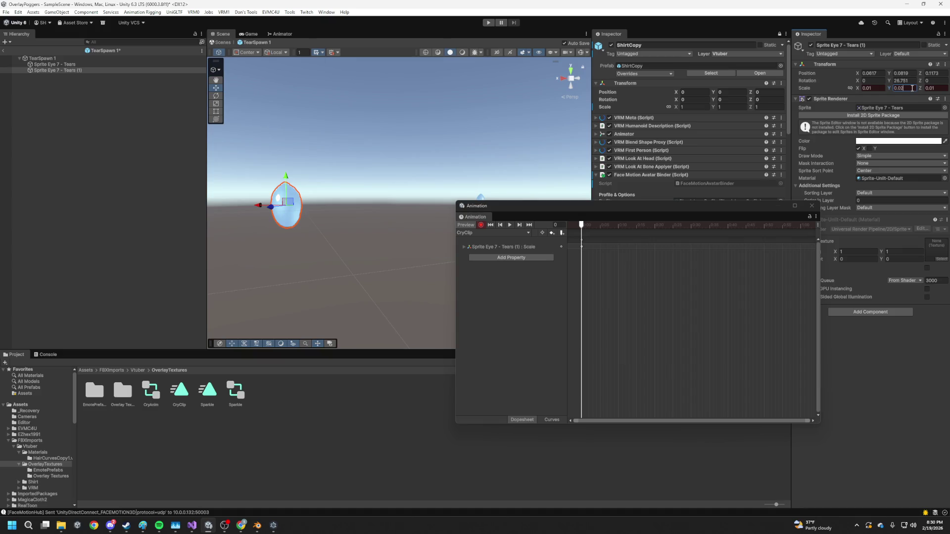
drag(581, 246, 693, 248)
- Key the tear's Y scale back to 0.01 at the start, plus end-scale and position keys
click(916, 88)
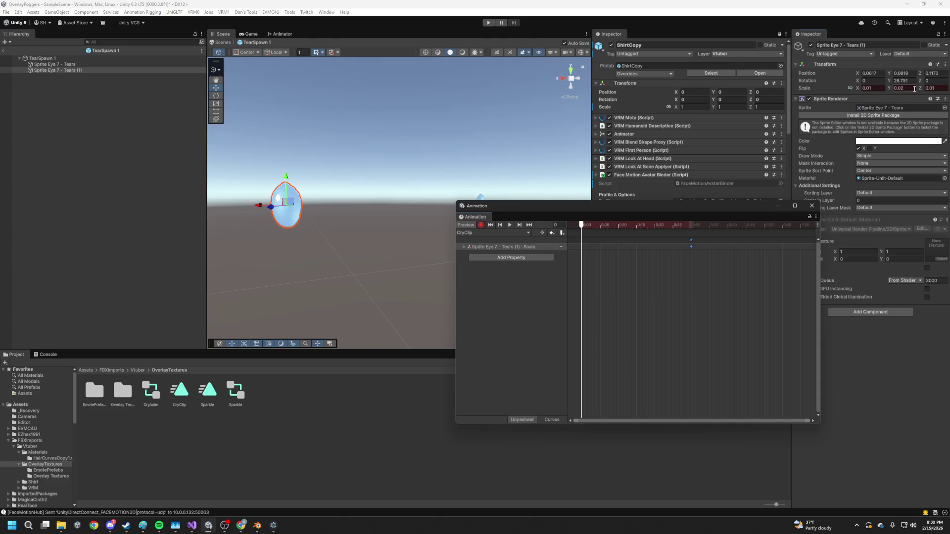
key(BackSpace)
text(1)
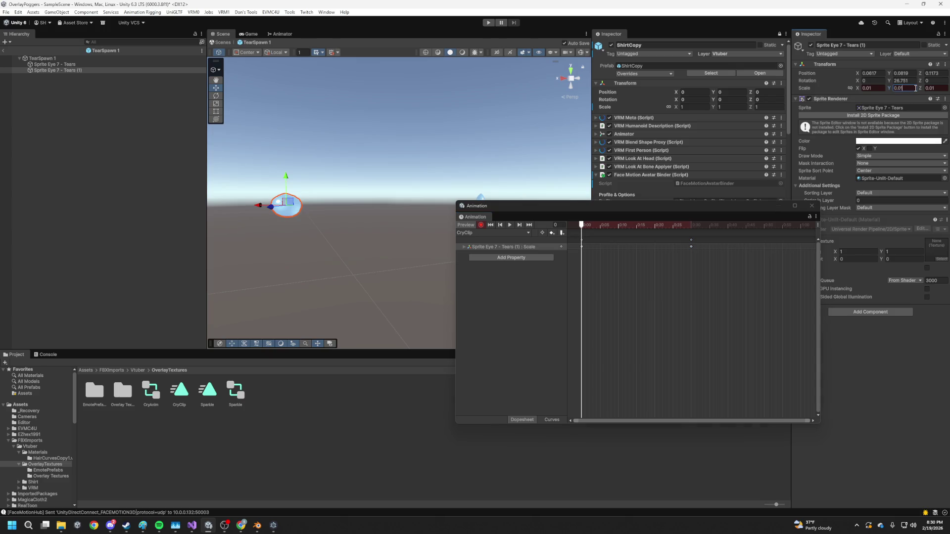
click(589, 235)
mouse_move(764, 228)
mouse_down()
mouse_move(806, 225)
mouse_move(666, 228)
mouse_move(691, 228)
mouse_up()
key(ctrl+v)
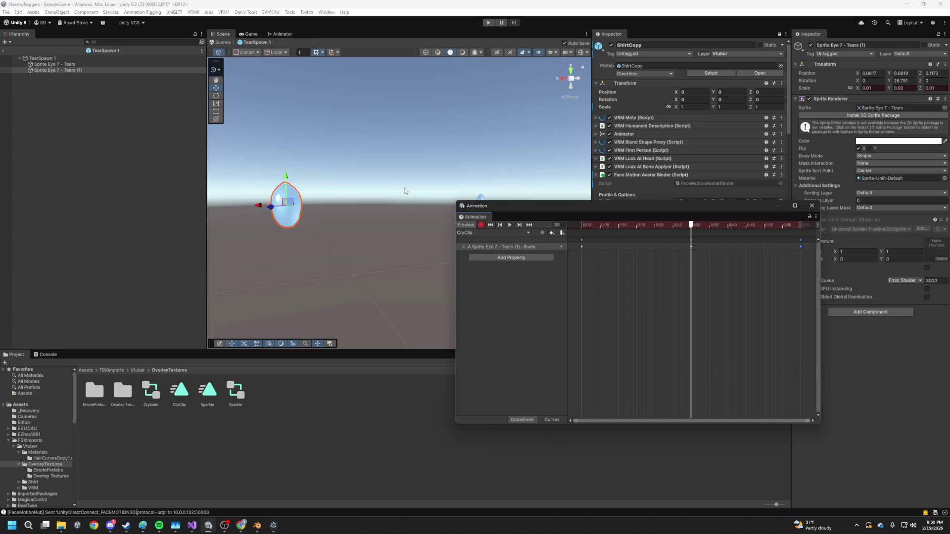
drag(287, 178, 286, 179)
- Preview CryClip by scrubbing and looping playback, then reopen CryClip
mouse_move(691, 225)
mouse_down()
mouse_move(585, 226)
mouse_move(776, 225)
mouse_move(582, 226)
mouse_up()
click(583, 248)
click(802, 226)
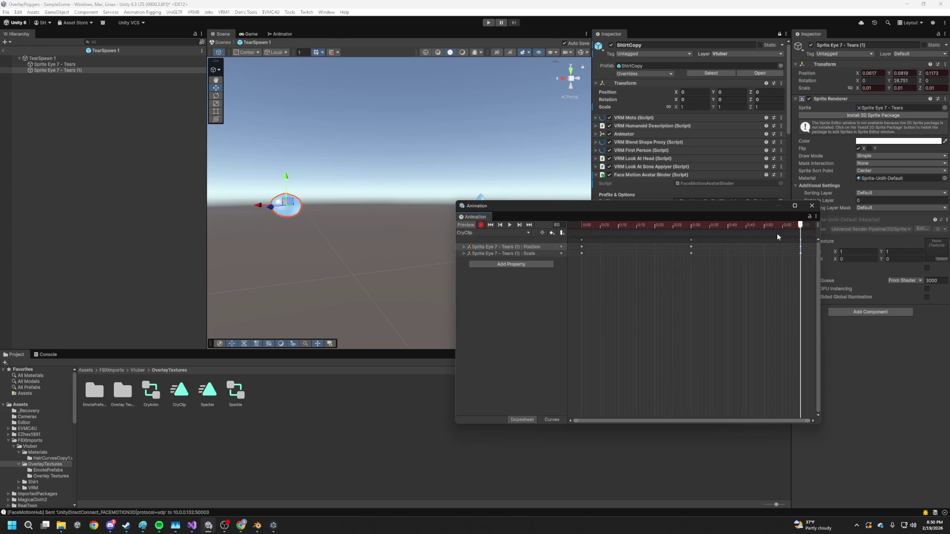
mouse_move(798, 229)
mouse_down()
mouse_move(556, 229)
mouse_move(777, 244)
mouse_move(584, 242)
mouse_move(766, 254)
mouse_move(632, 256)
mouse_move(693, 256)
mouse_up()
click(508, 228)
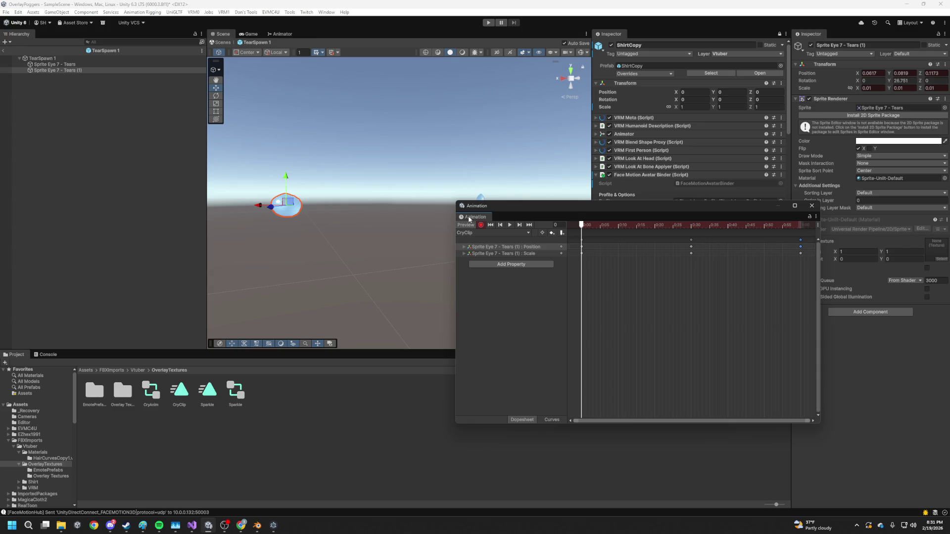
key(space)
key(space)
mouse_move(581, 225)
mouse_down()
mouse_move(749, 234)
mouse_move(714, 246)
mouse_move(553, 246)
mouse_up()
key(space)
key(space)
click(811, 206)
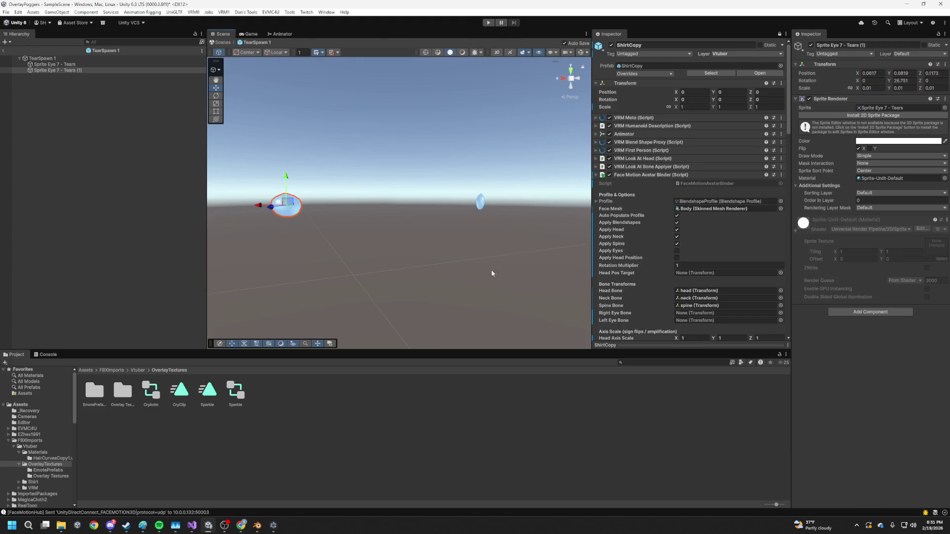
double_click(179, 393)
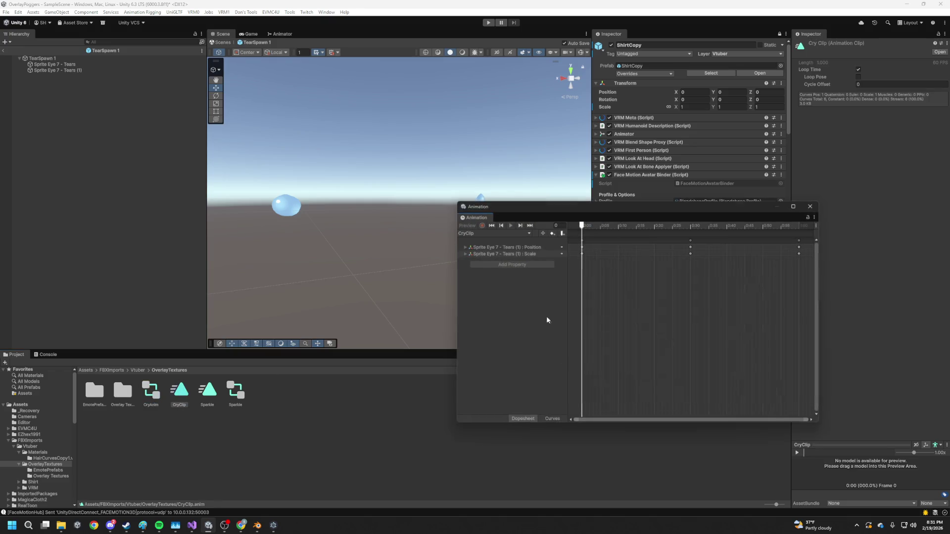
- Close the Animation window and do one Play-mode test run of the crying tears
click(811, 206)
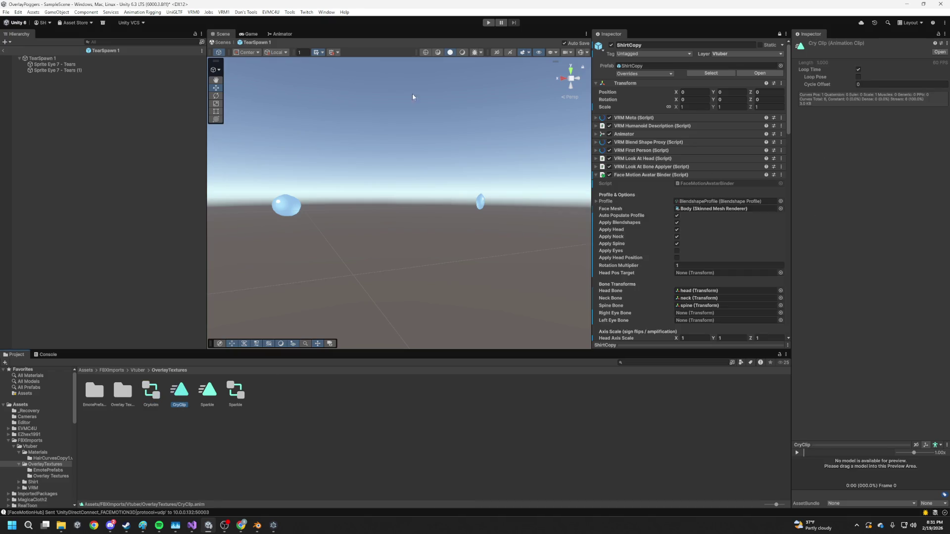
click(489, 23)
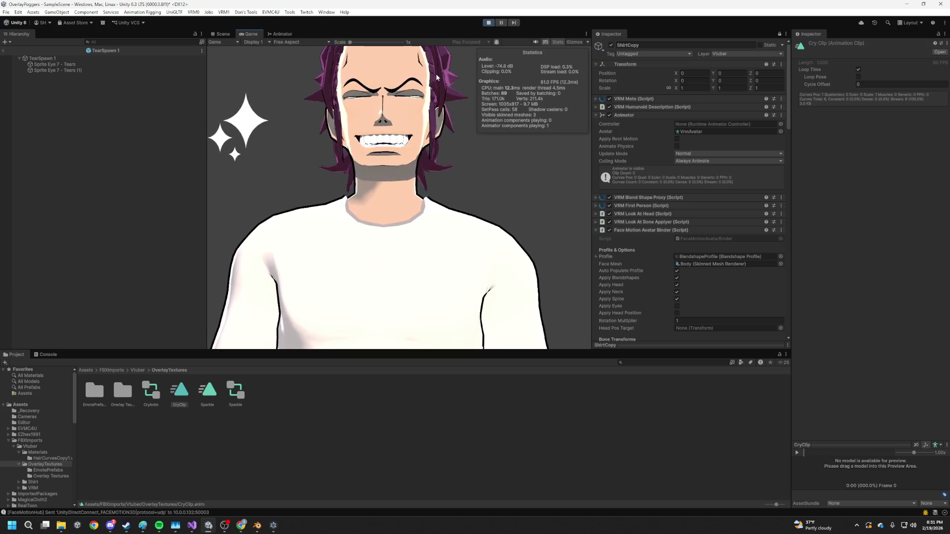
click(488, 25)
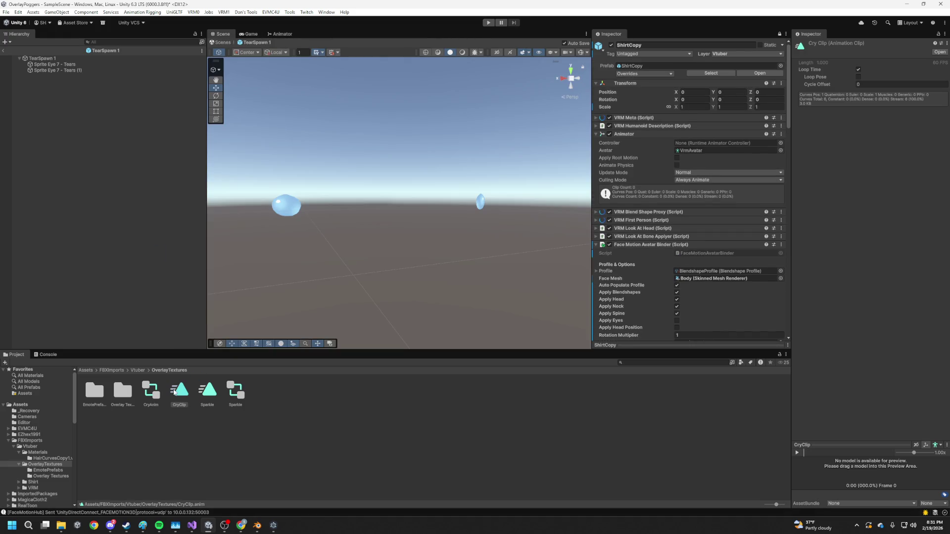
- Reopen CryClip in the Animation editor from the CryAnim controller graph
click(69, 64)
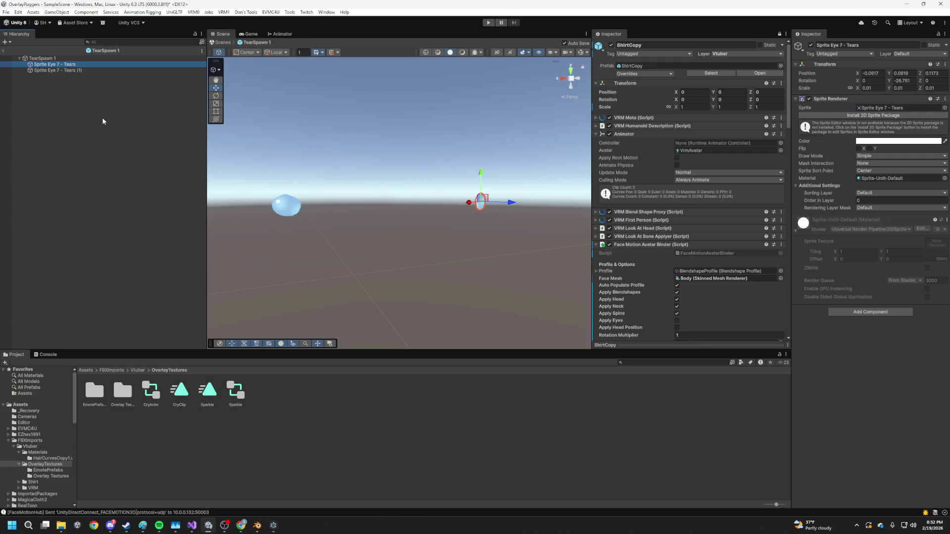
double_click(55, 70)
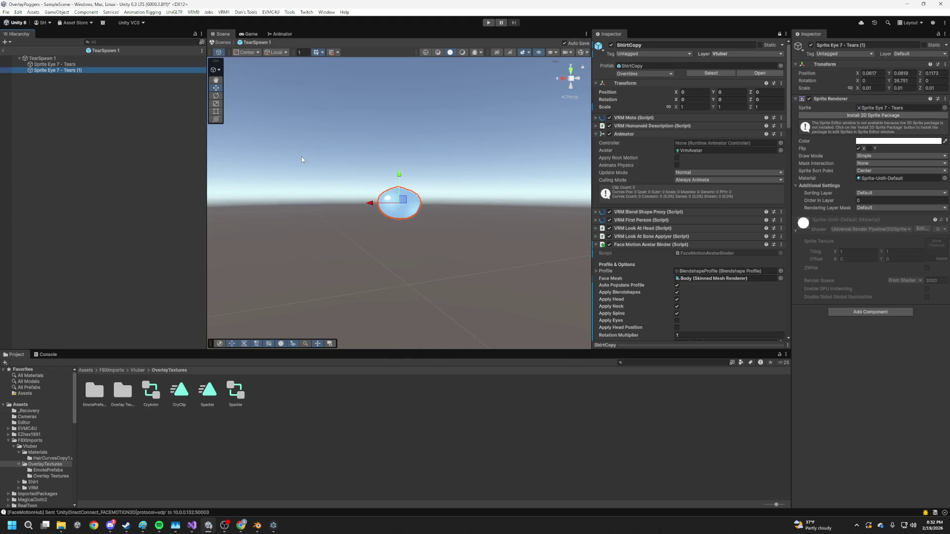
double_click(151, 391)
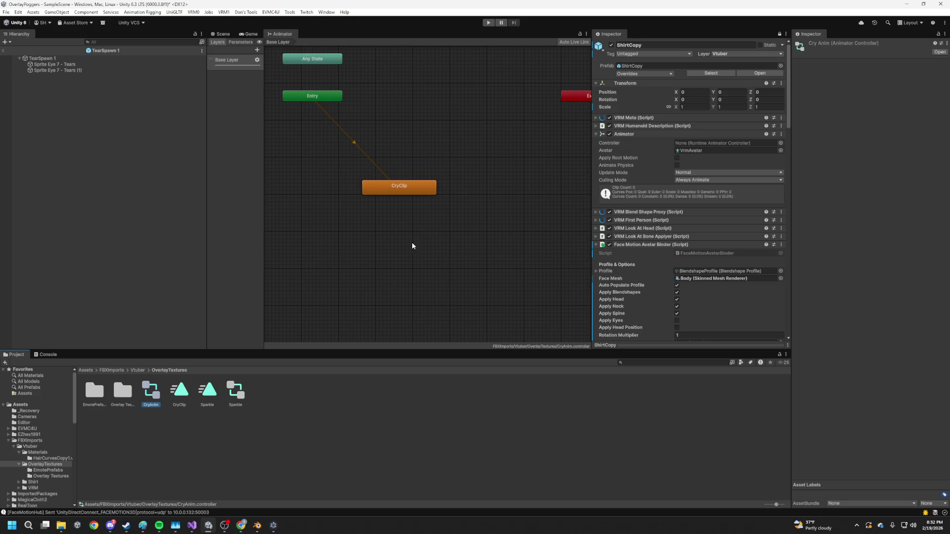
drag(416, 192, 422, 203)
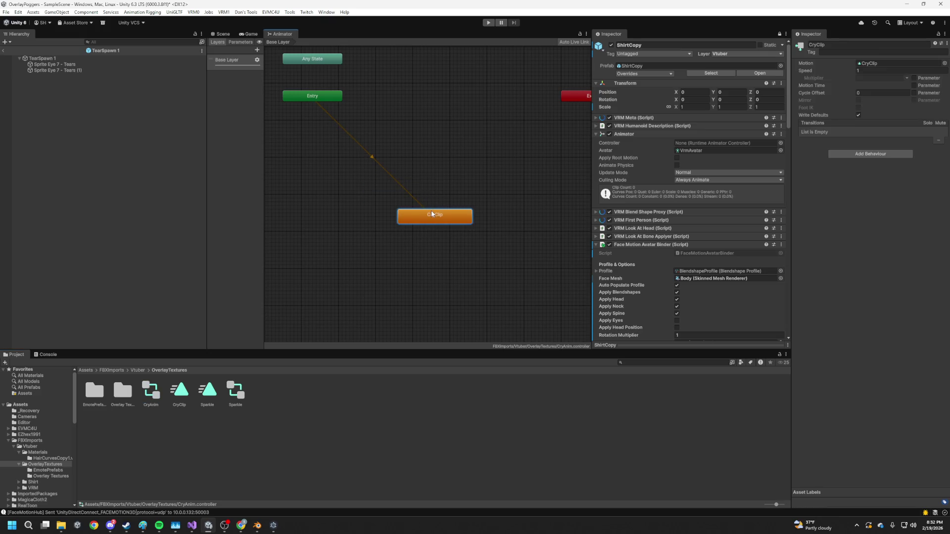
double_click(431, 212)
double_click(179, 391)
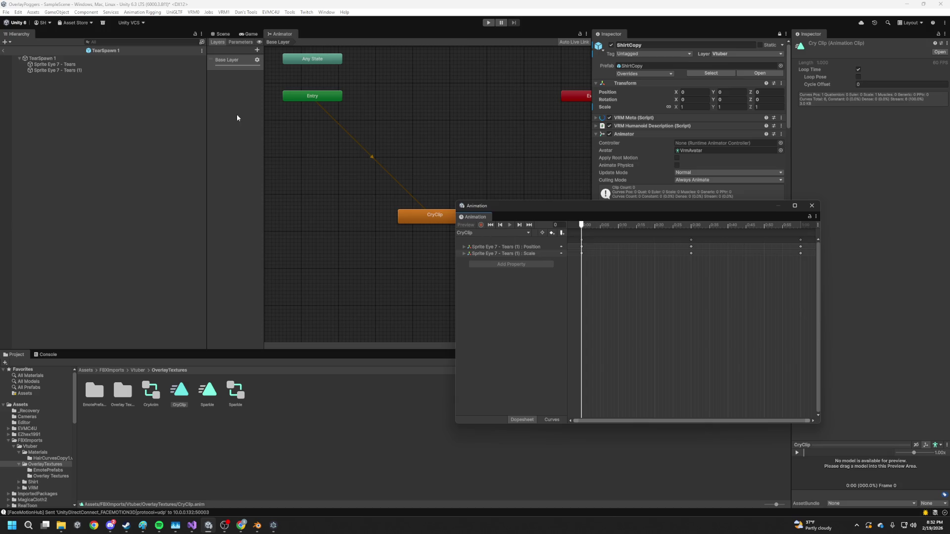
- Record a key stretching the first tear's height to 0.04 around frame 26
click(73, 64)
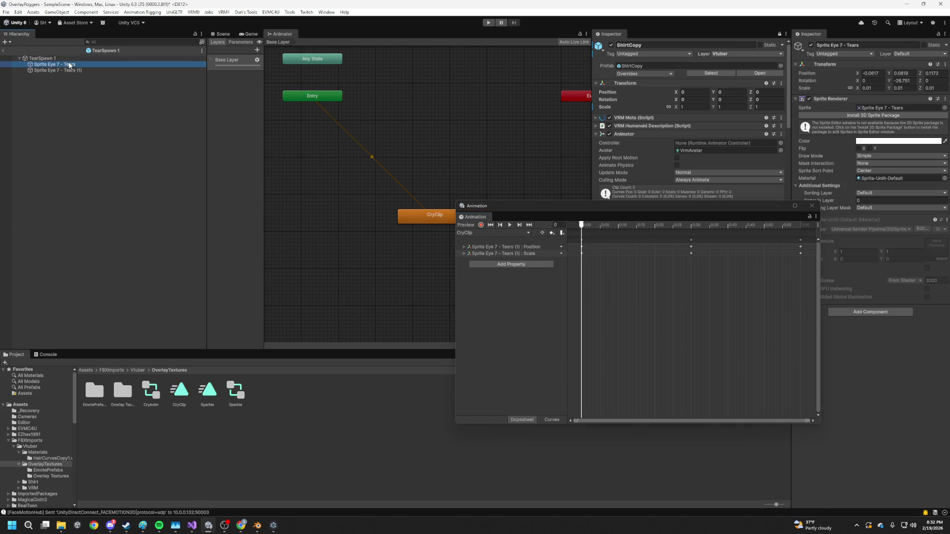
click(481, 226)
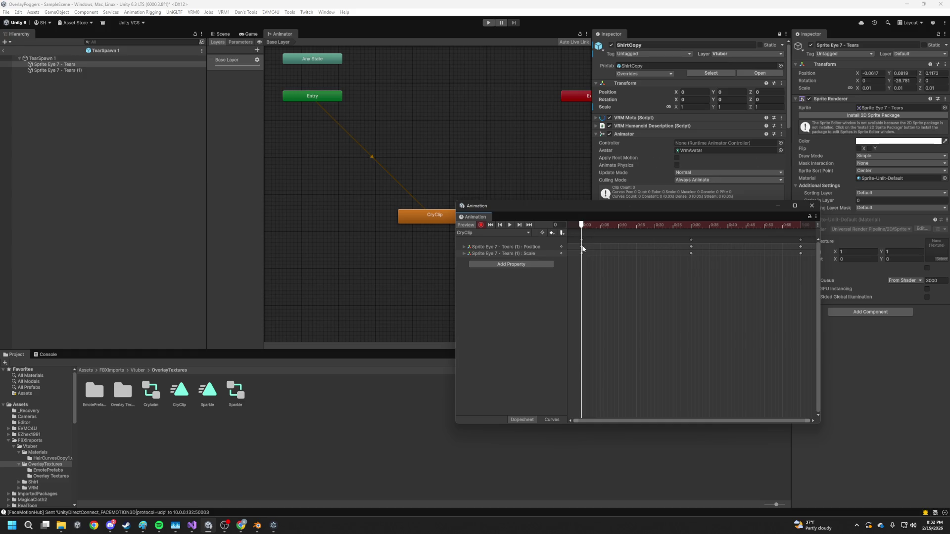
mouse_move(585, 226)
mouse_down()
mouse_move(693, 227)
mouse_move(575, 225)
mouse_up()
key(Return)
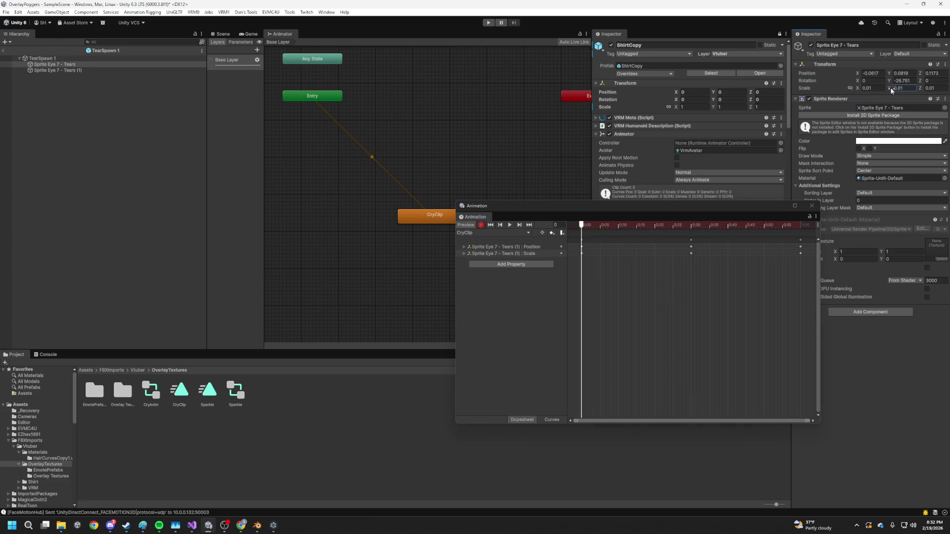
drag(891, 91, 893, 91)
- Frame the tear, reposition the Animation window, select Tears (1), and move to frame 30
click(221, 34)
key(Right)
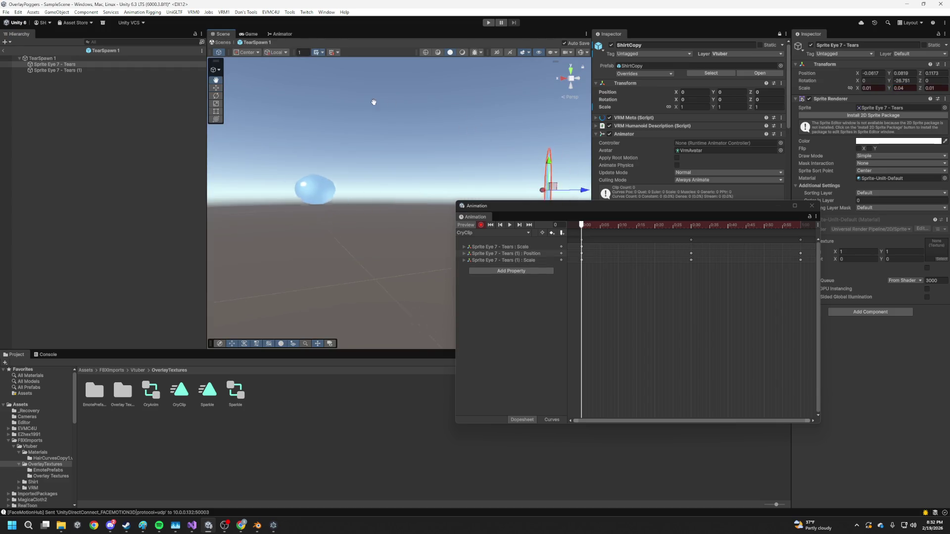
drag(617, 208, 469, 273)
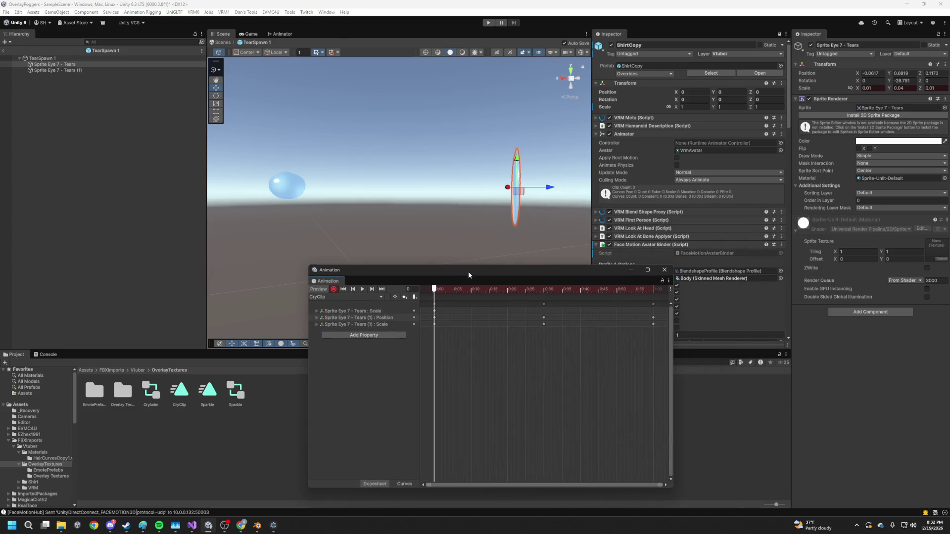
click(73, 71)
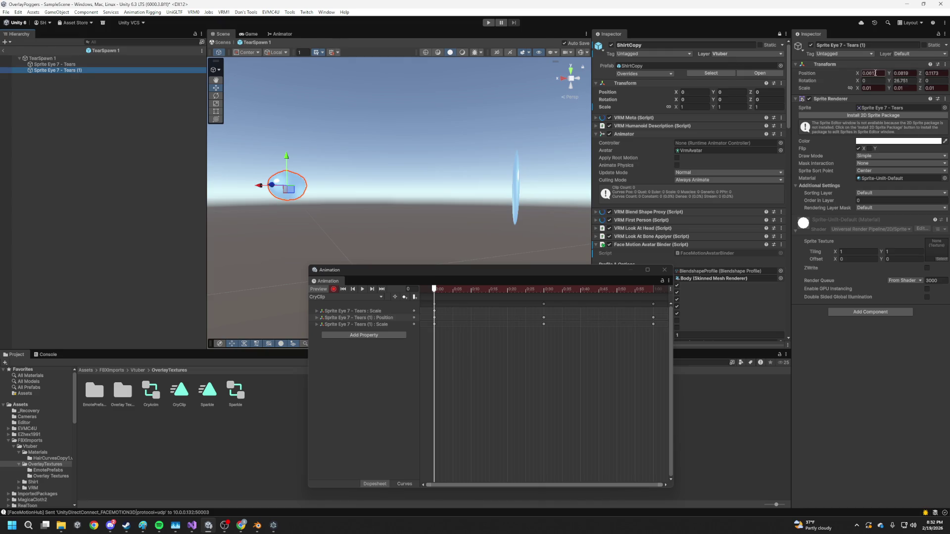
right_click(807, 73)
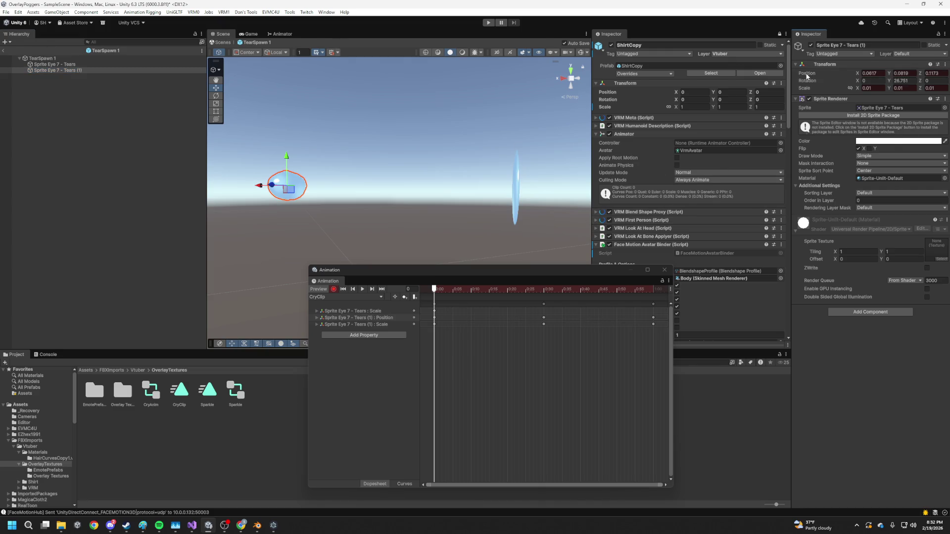
click(479, 301)
drag(442, 289, 544, 289)
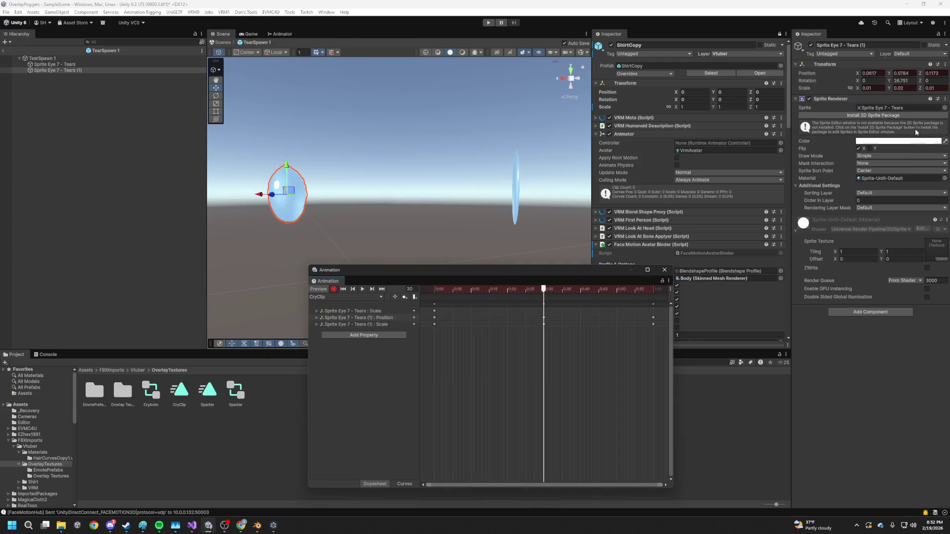
- Set both tear sprites' vertical scale to 0.01 at frame 30
click(907, 88)
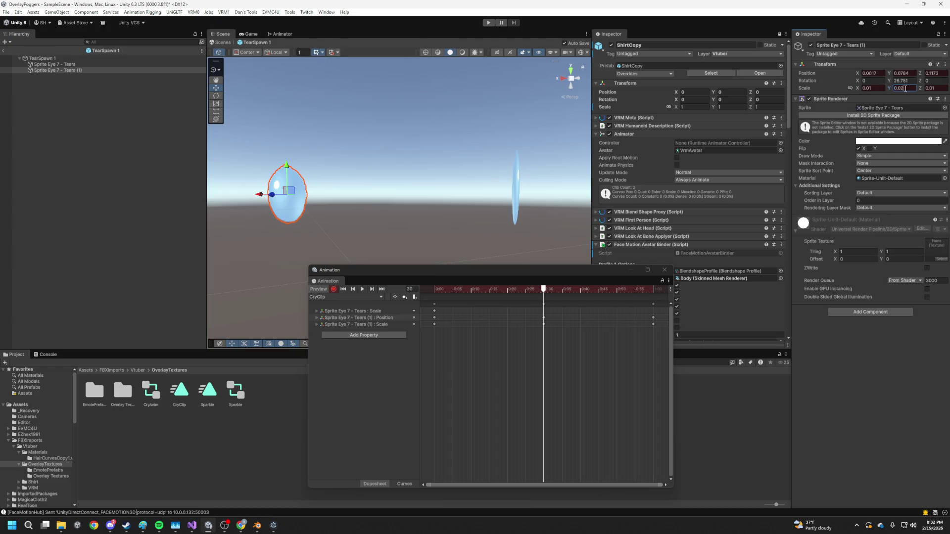
text(0.01)
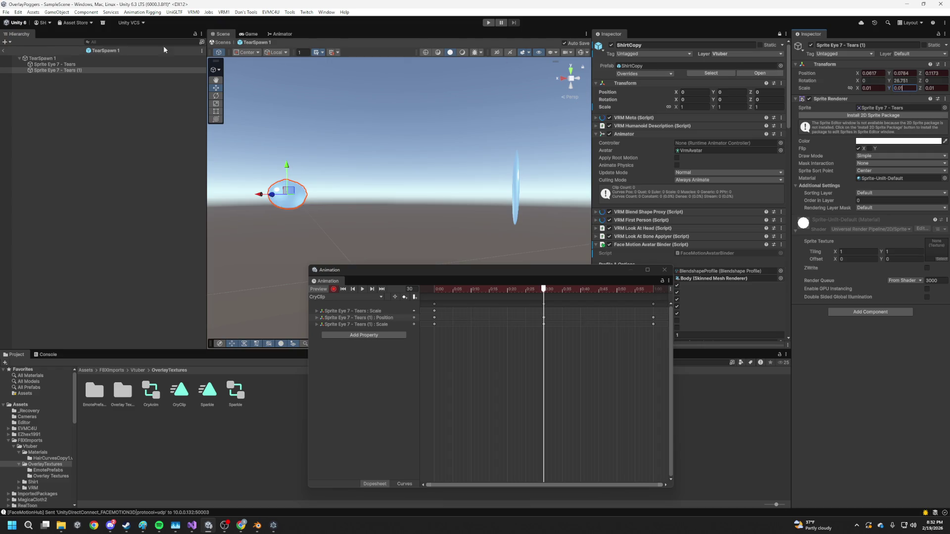
click(109, 64)
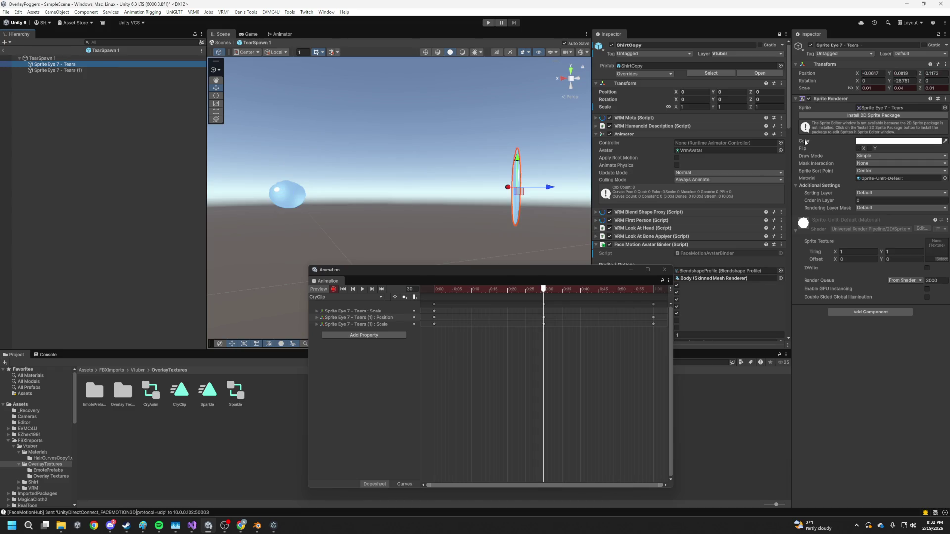
click(908, 88)
text(0.1)
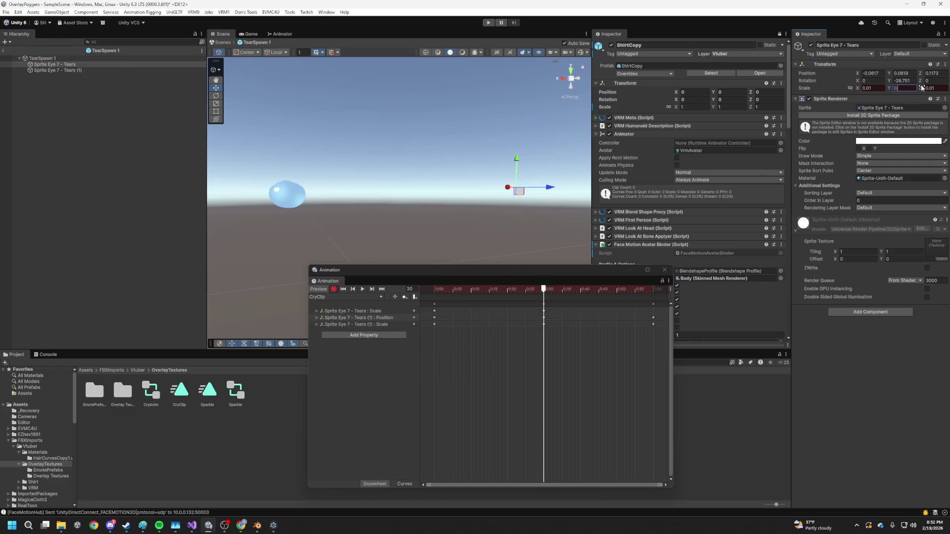
key(BackSpace)
text(01)
- Key the first tear's small vertical scale at frame 0 and scrub to preview the stretch
drag(544, 289, 389, 290)
click(911, 88)
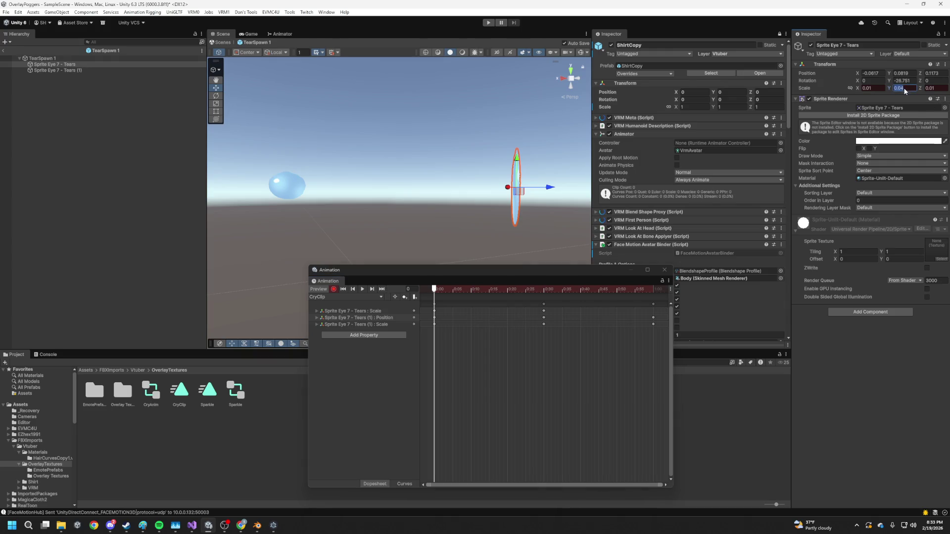
key(BackSpace)
text(1)
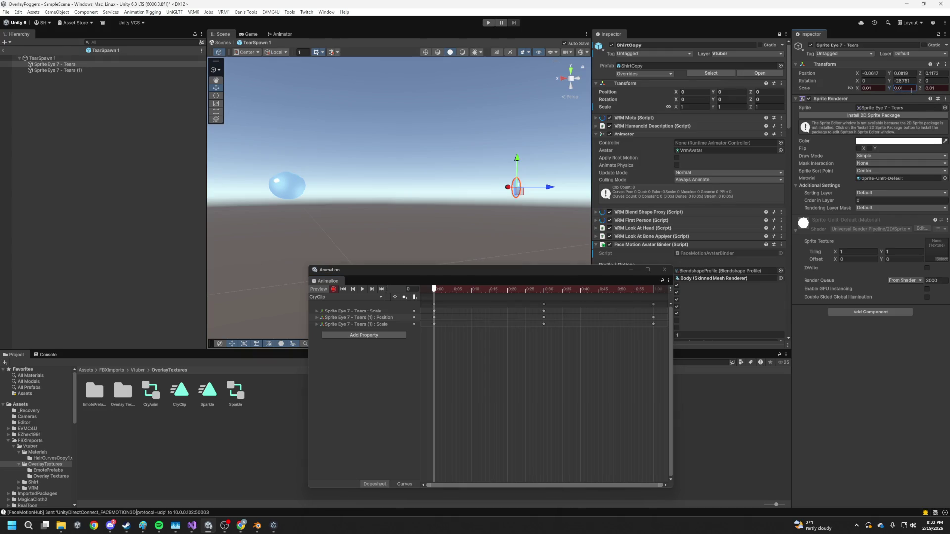
mouse_move(435, 291)
mouse_down()
mouse_move(547, 289)
mouse_move(410, 292)
mouse_move(558, 290)
mouse_move(245, 259)
mouse_up()
click(100, 70)
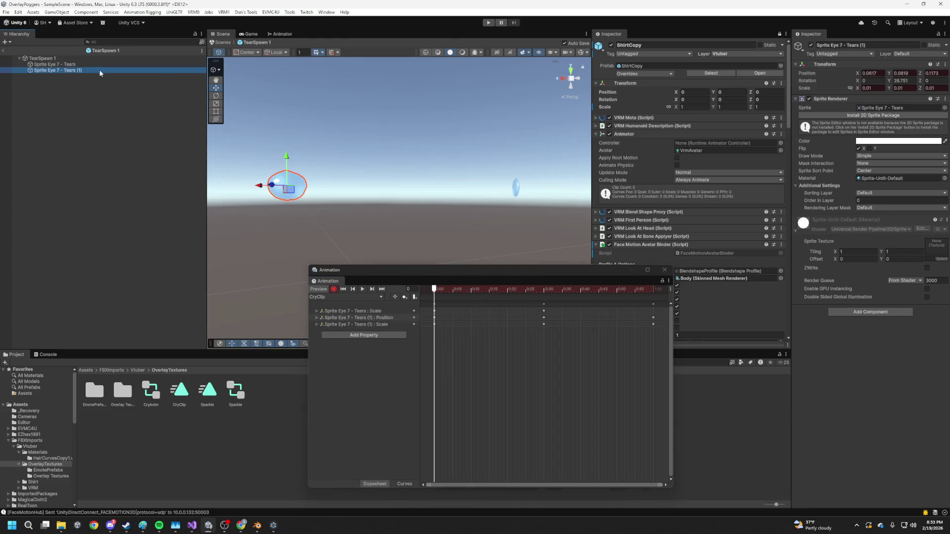
- Expand both tears' animated Scale and Position curves and scrub through CryClip
click(317, 325)
click(318, 317)
click(316, 311)
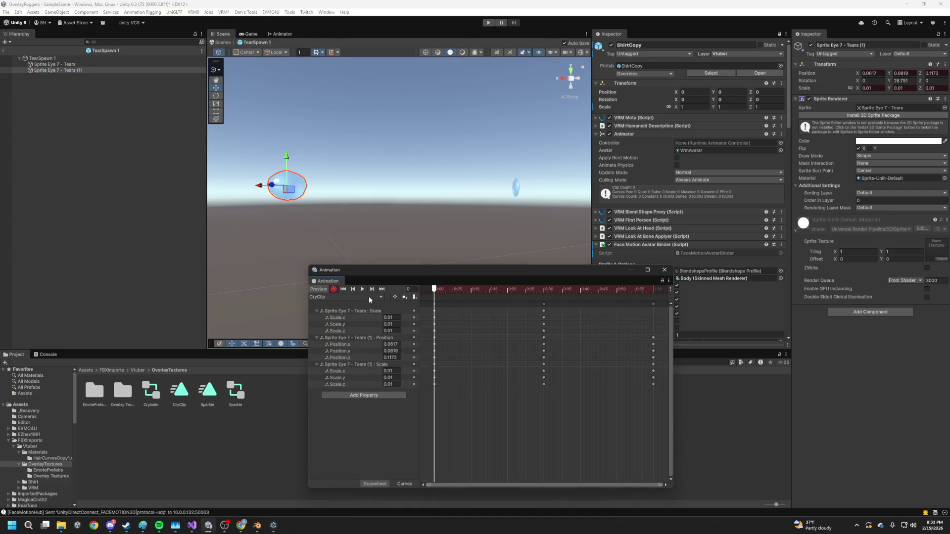
mouse_move(459, 297)
mouse_down()
mouse_move(568, 296)
mouse_move(544, 298)
mouse_up()
click(363, 290)
mouse_move(477, 288)
mouse_down()
mouse_move(517, 287)
mouse_move(457, 287)
mouse_move(566, 297)
mouse_move(465, 300)
mouse_move(601, 301)
mouse_move(413, 309)
mouse_move(651, 312)
mouse_move(435, 311)
mouse_move(645, 315)
mouse_move(408, 321)
mouse_up()
- Key the second tear's Scale.x and Scale.y values, entering 5 into Scale.y at frame 30
click(398, 371)
mouse_move(458, 292)
mouse_down()
mouse_move(559, 289)
mouse_move(544, 289)
mouse_up()
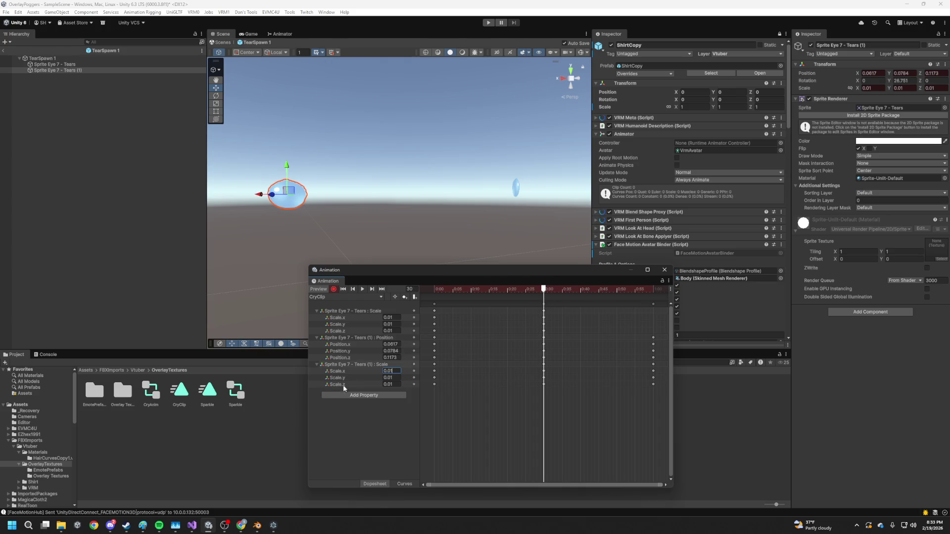
click(399, 378)
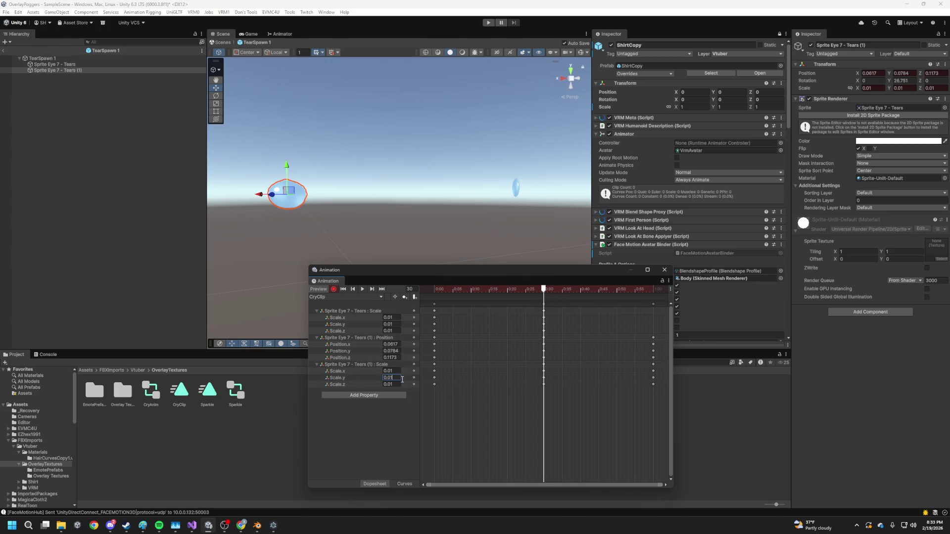
text(5)
mouse_move(546, 291)
mouse_down()
mouse_move(430, 298)
mouse_move(623, 311)
mouse_move(394, 325)
mouse_move(584, 322)
mouse_move(577, 327)
mouse_move(345, 325)
mouse_up()
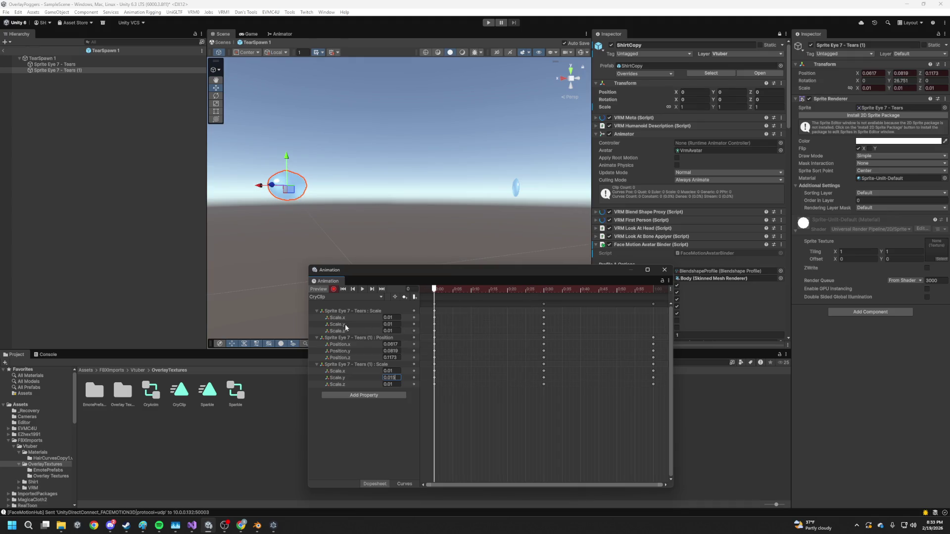
- Set the first tear's Scale.y to 0.015 at frame 30, then begin keying Position.y at frame 60
click(345, 324)
click(544, 291)
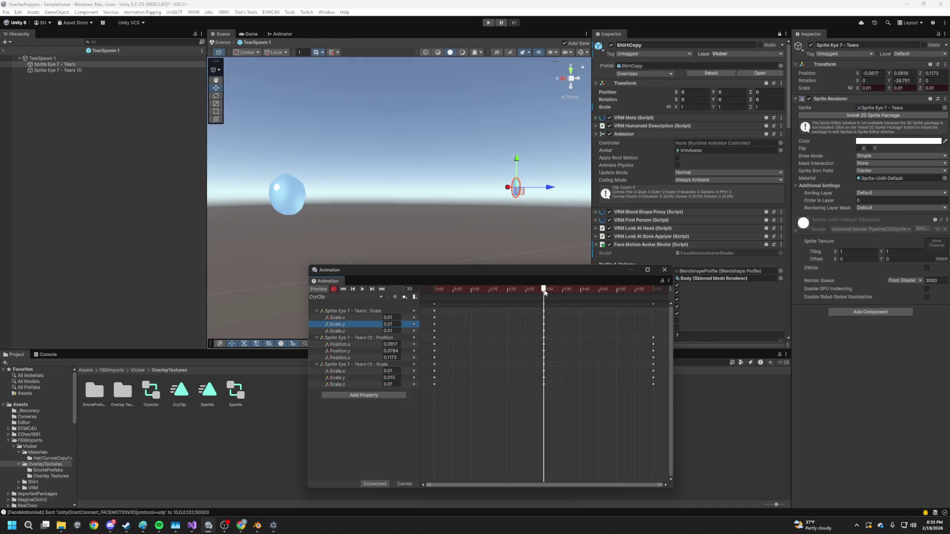
click(399, 325)
text(5)
click(653, 289)
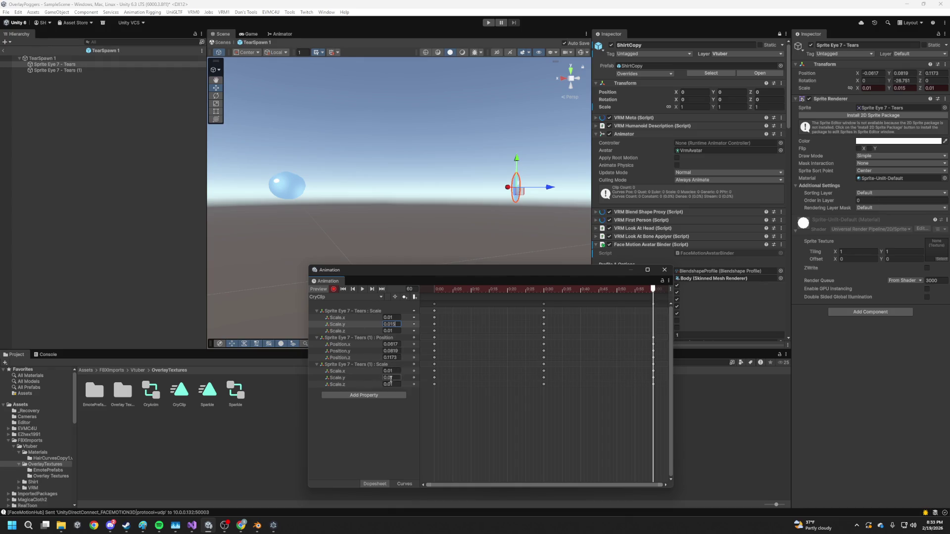
click(400, 350)
- Set the first tear's Position Y to 0.0784 at frame 30 in the Inspector
click(914, 81)
click(914, 74)
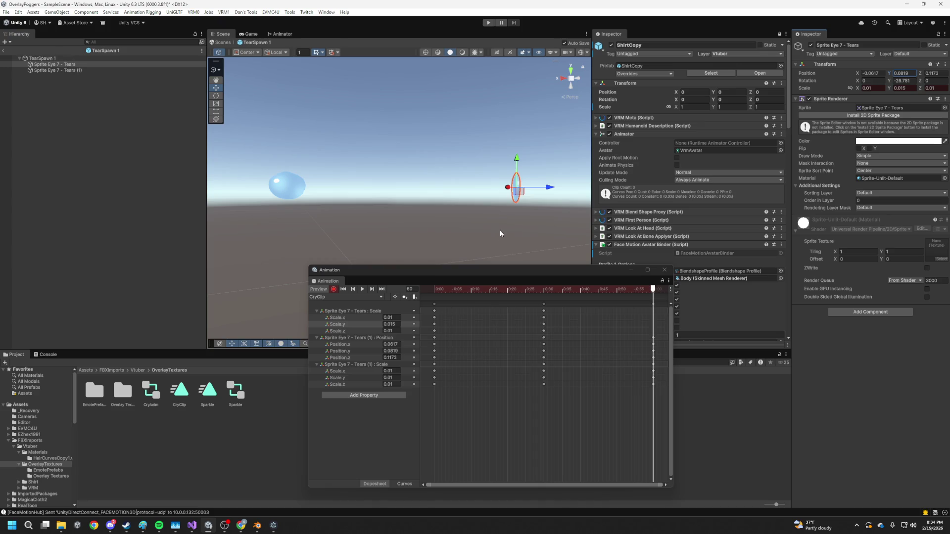
mouse_move(653, 289)
mouse_down()
mouse_move(402, 301)
mouse_move(559, 290)
mouse_move(545, 295)
mouse_up()
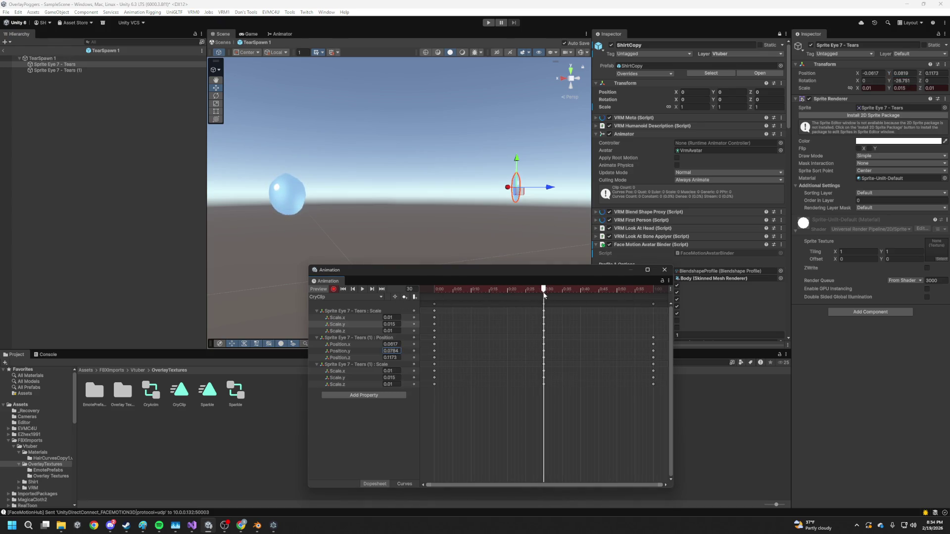
click(391, 351)
click(905, 73)
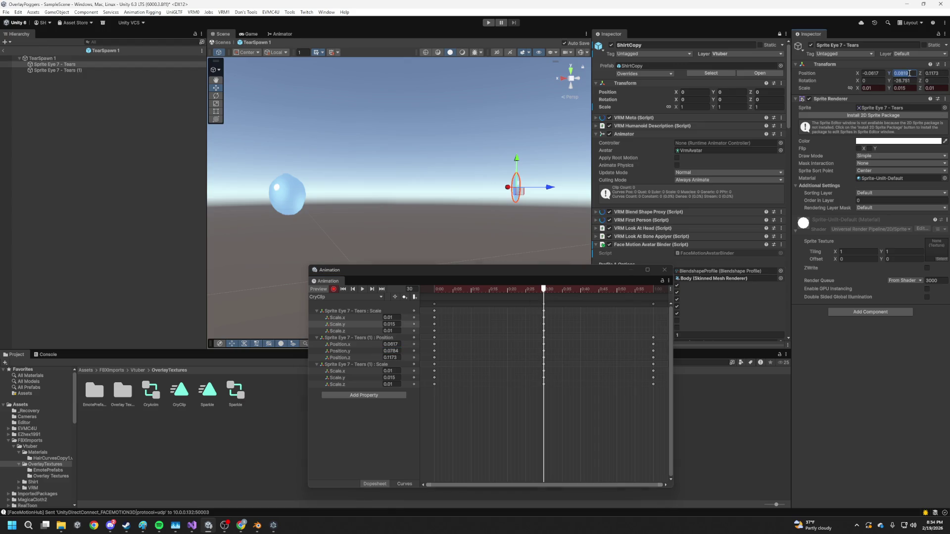
text(0.0784)
key(Return)
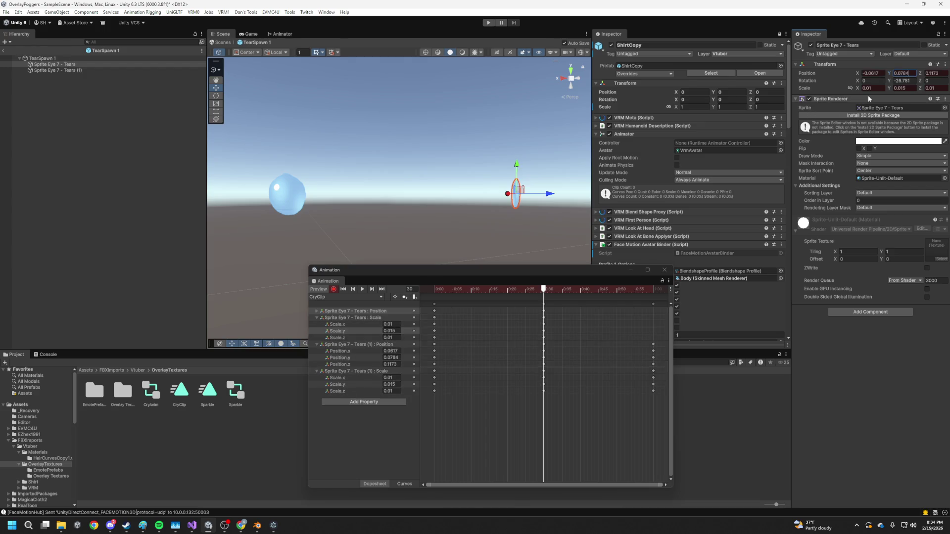
click(435, 311)
- Paste the first tear's starting keyframes at frame 60 and scrub to preview the motion
click(653, 290)
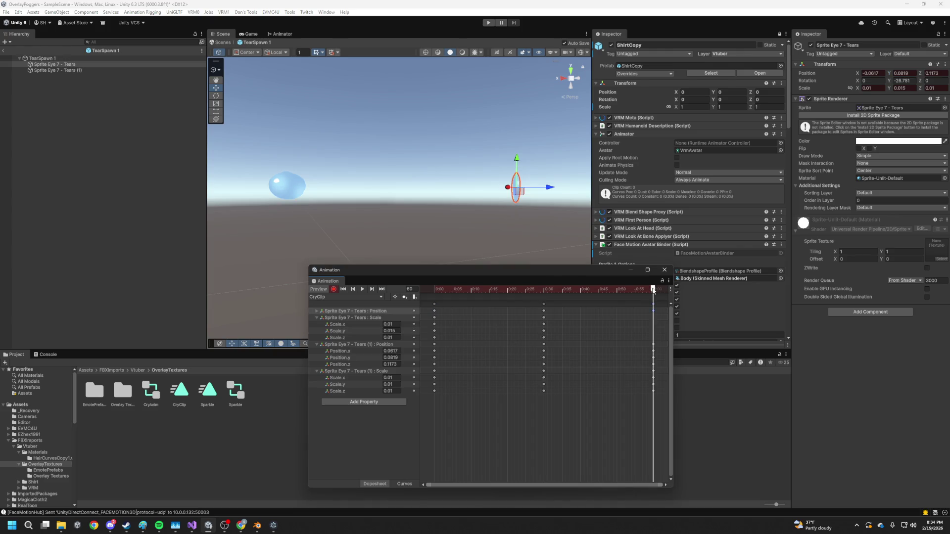
mouse_move(653, 291)
mouse_down()
mouse_move(401, 306)
mouse_move(654, 312)
mouse_up()
drag(441, 308, 424, 340)
key(ctrl+v)
mouse_move(653, 289)
mouse_down()
mouse_move(439, 304)
mouse_move(634, 308)
mouse_move(510, 328)
mouse_move(651, 320)
mouse_move(613, 322)
mouse_up()
mouse_move(569, 291)
mouse_down()
mouse_move(412, 307)
mouse_move(632, 294)
mouse_move(602, 307)
mouse_up()
- Undo a trial shift of the end keys to 0:43, return to frame 0, and enter Play mode
mouse_move(655, 321)
mouse_down()
mouse_move(488, 320)
mouse_move(598, 324)
mouse_up()
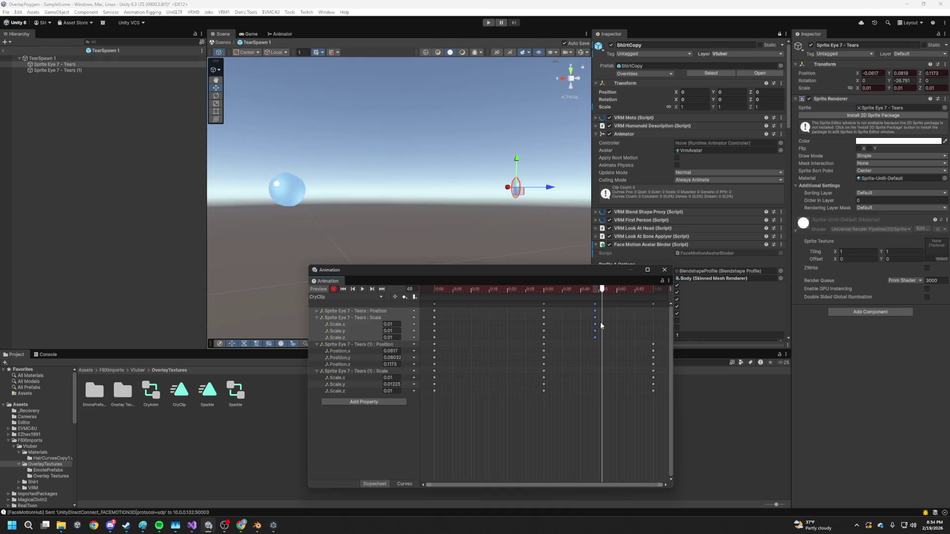
drag(456, 333, 421, 305)
key(ctrl+z)
key(ctrl+z)
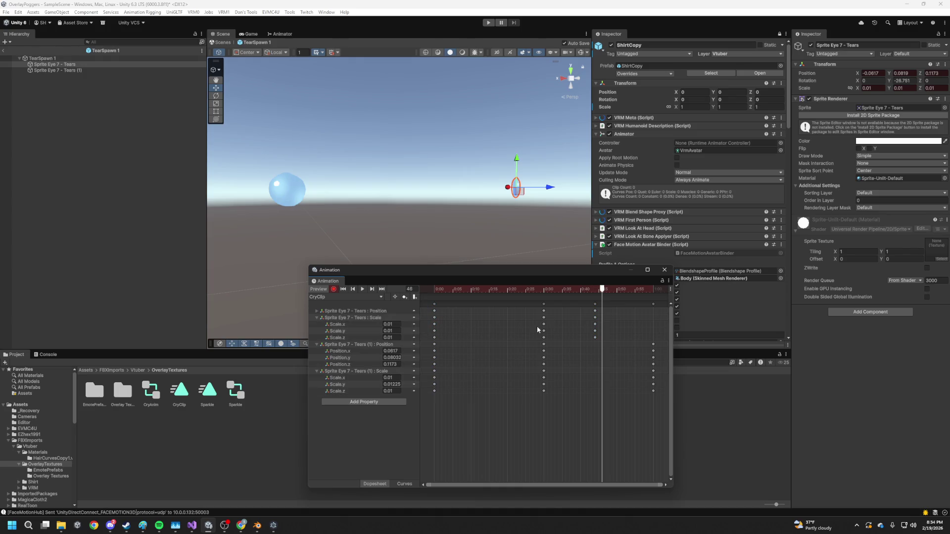
key(comma)
key(comma)
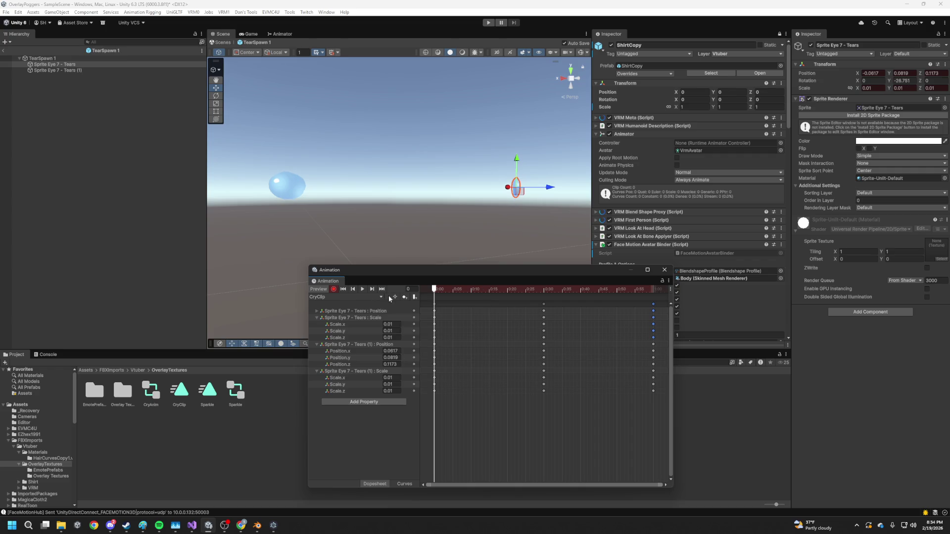
click(489, 23)
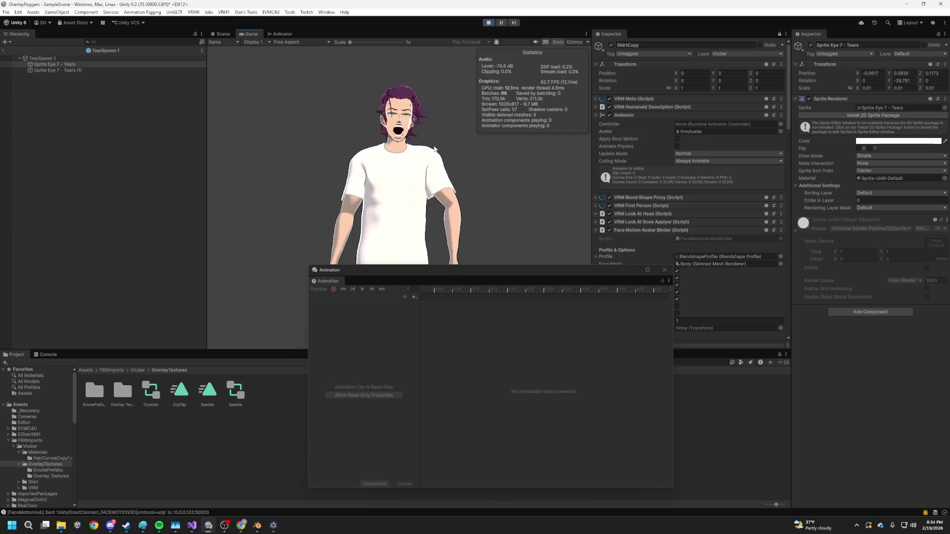
- Check the running scene in the Scene and Game views, then close the Animation window
click(224, 33)
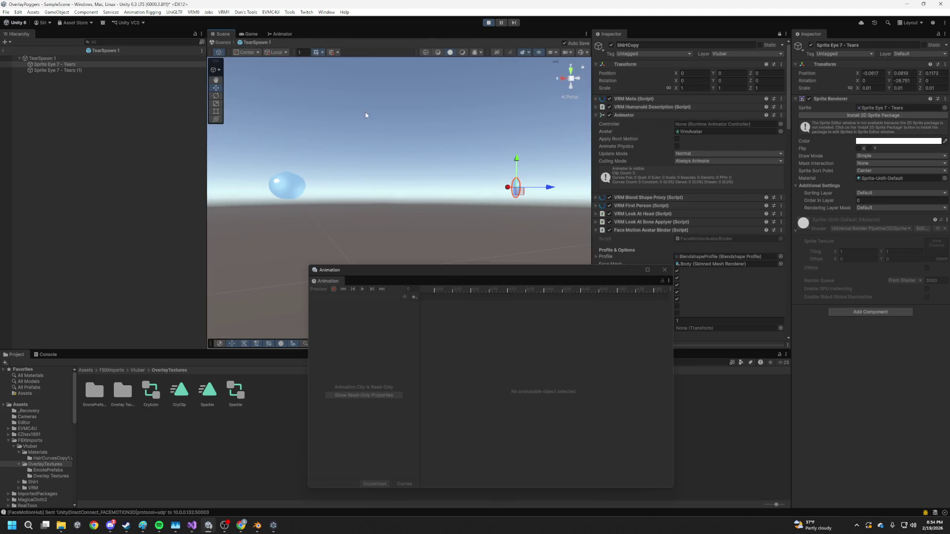
click(245, 35)
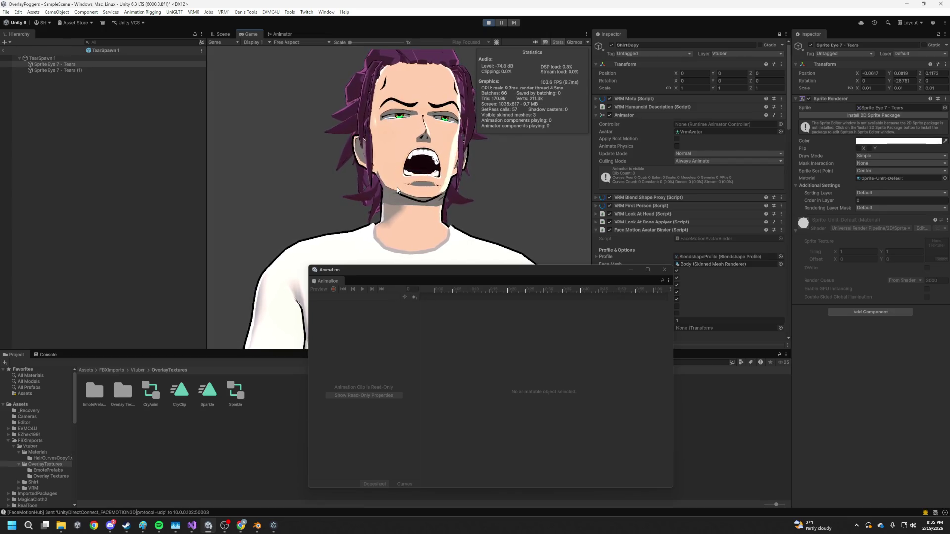
click(664, 270)
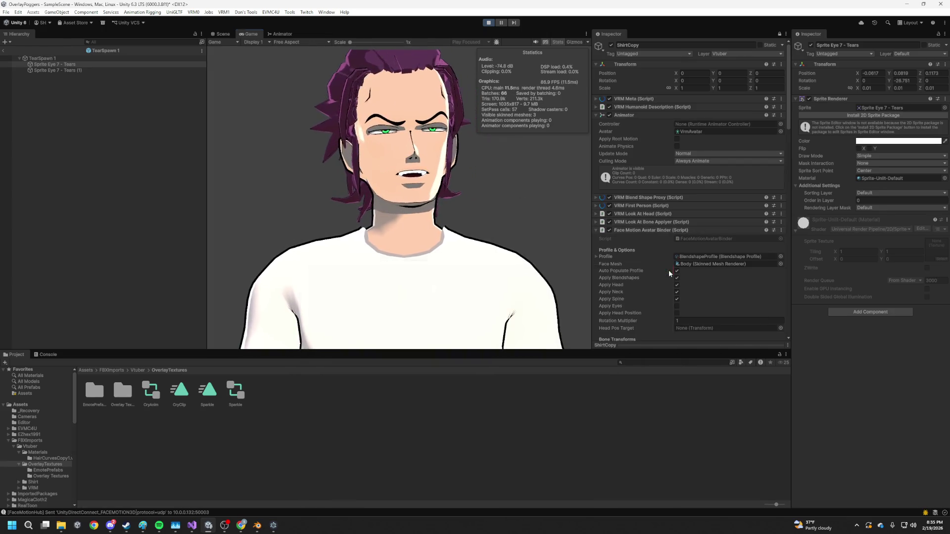
key(super)
- Launch Paint, sketch an egg-shaped head and a smile, then minimise it
text(paint)
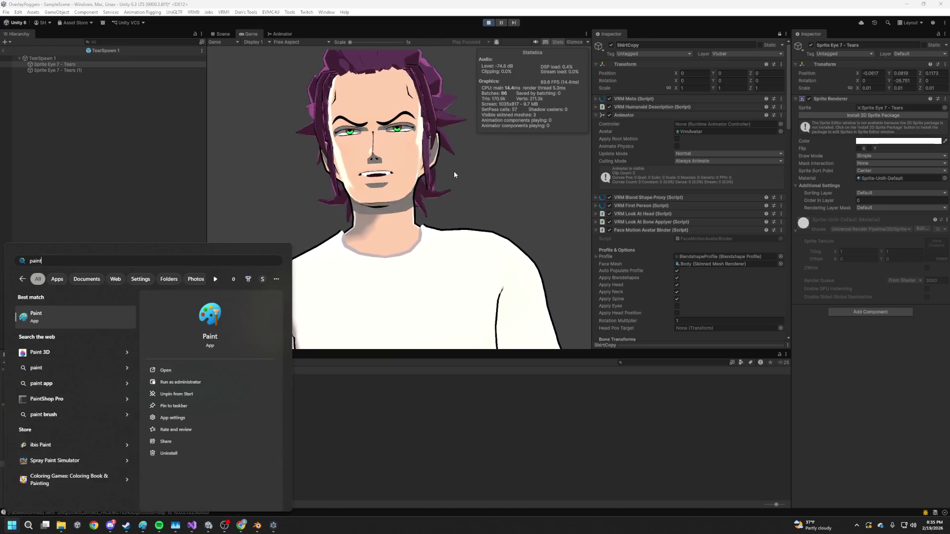
key(Return)
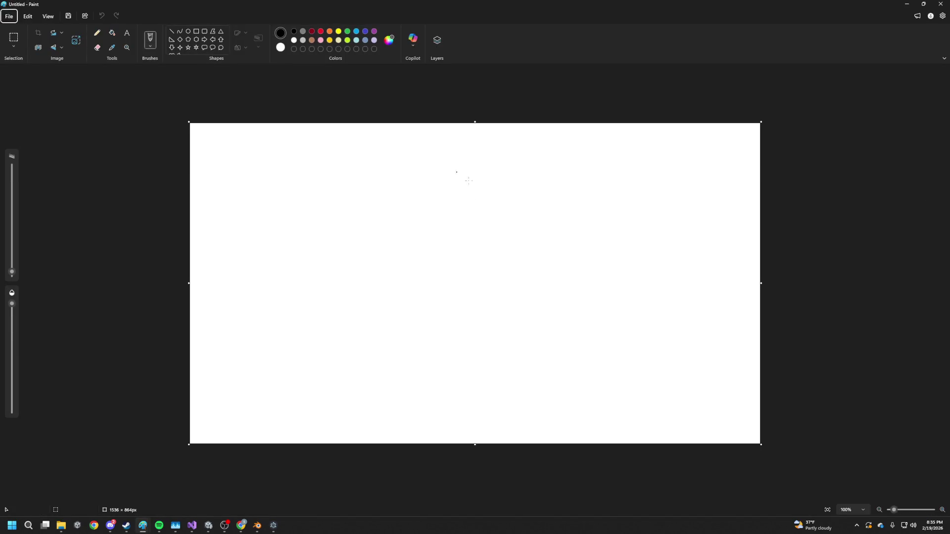
mouse_move(424, 309)
mouse_down()
mouse_move(515, 204)
mouse_move(415, 210)
mouse_up()
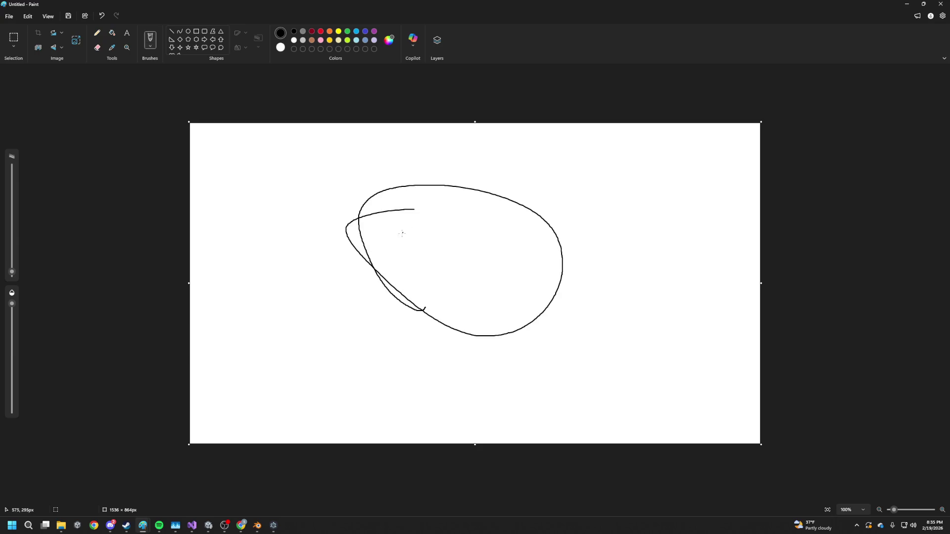
drag(428, 285, 493, 260)
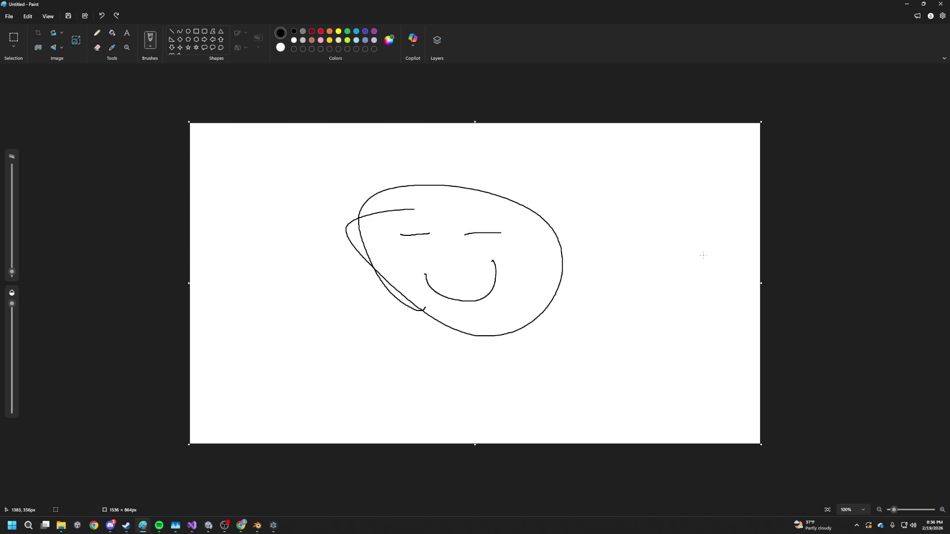
click(903, 6)
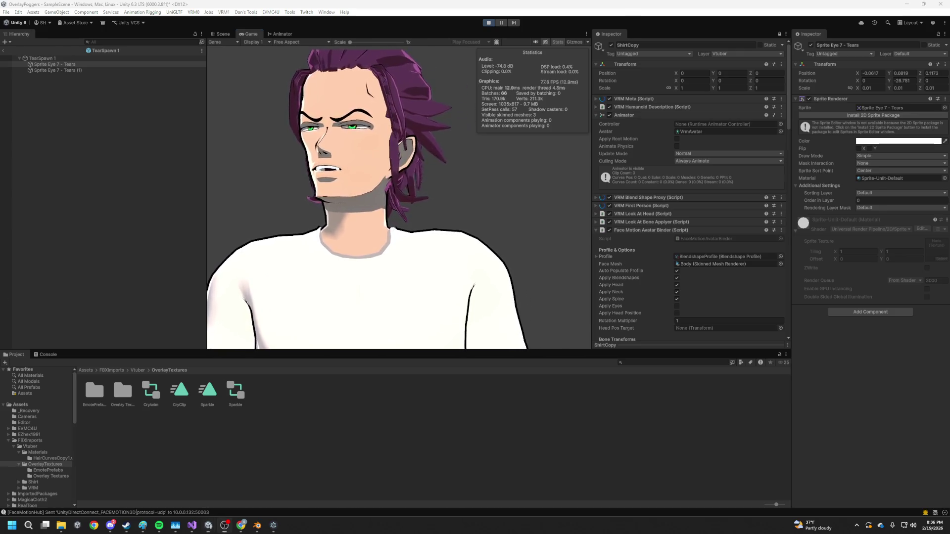
- View the gif in the browser, then browse Project folders from Vtuber through Shirt to EmotePrefabs
key(alt+Tab)
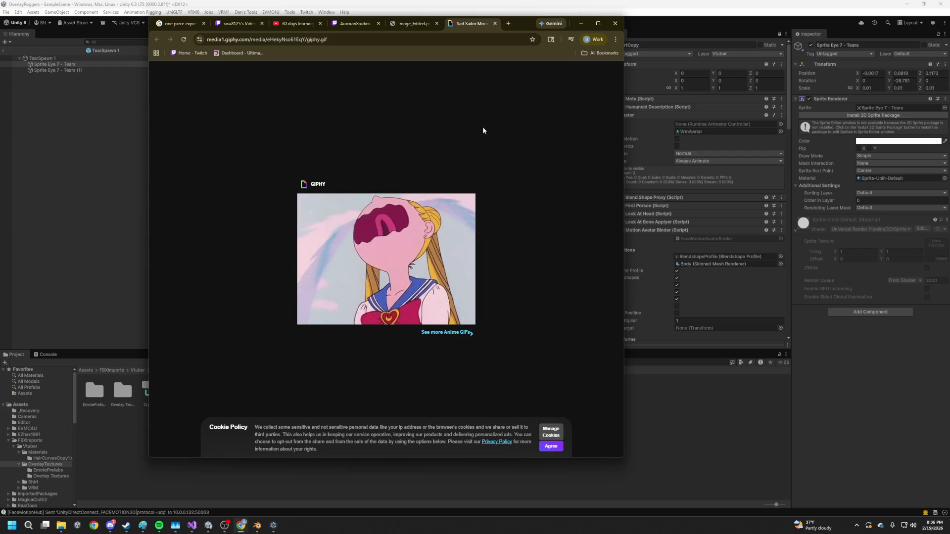
click(581, 24)
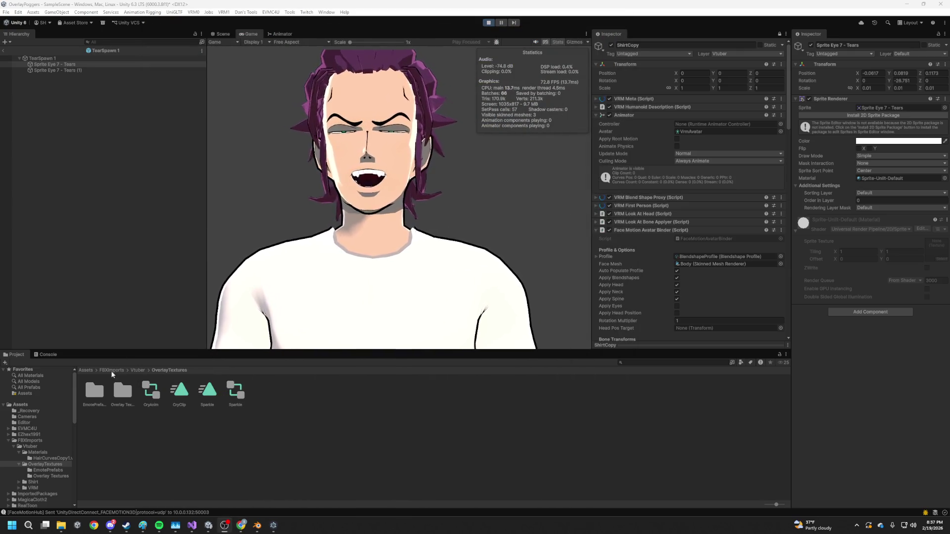
click(36, 445)
click(36, 439)
click(36, 411)
click(31, 440)
click(45, 470)
click(34, 499)
click(39, 493)
click(35, 482)
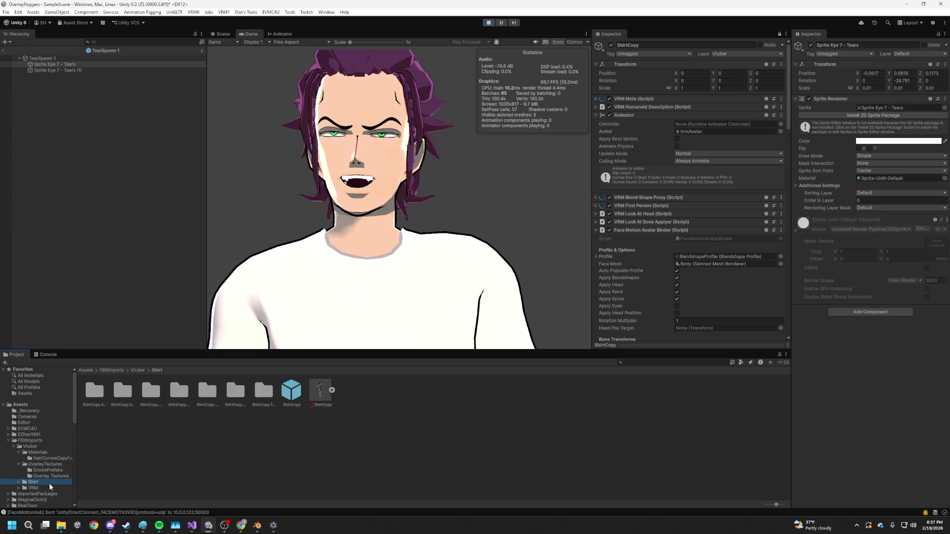
click(41, 464)
click(43, 477)
click(45, 470)
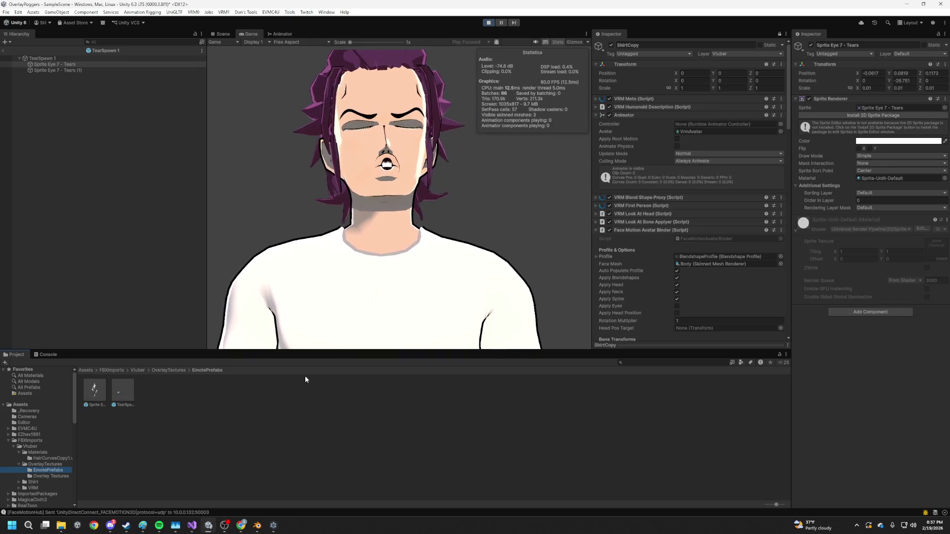
- Minimise Blender, show the Console tab, and enlarge its panel slightly
click(258, 525)
click(261, 527)
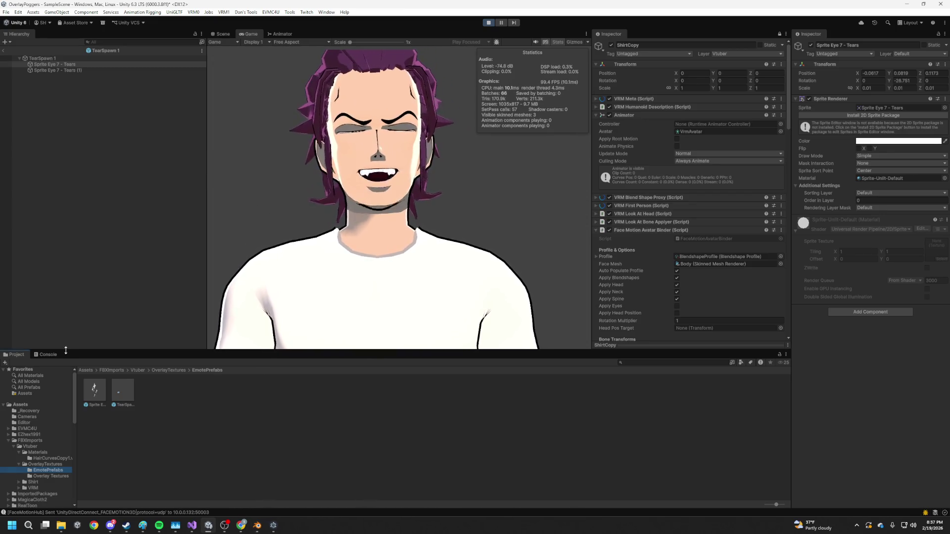
click(48, 355)
drag(147, 350, 147, 342)
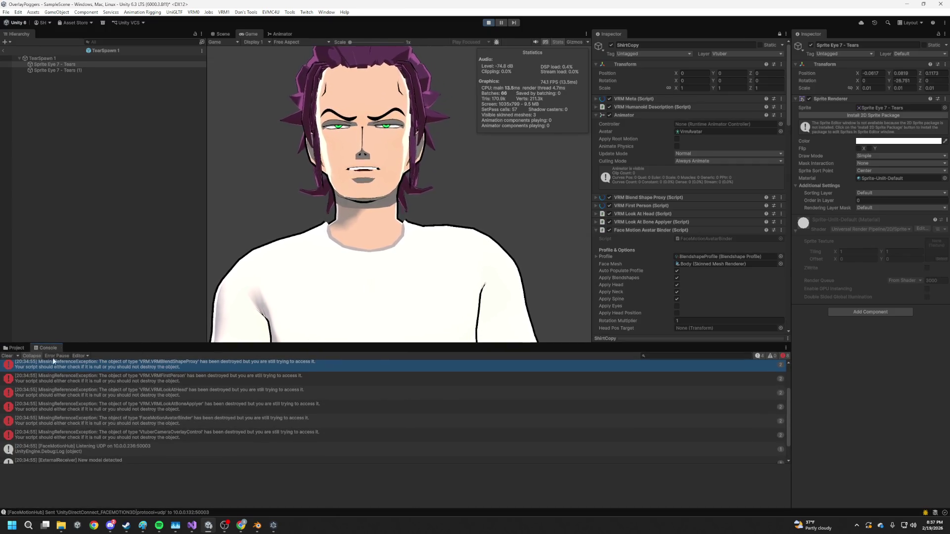
- Clear the Console errors and stop Play mode
click(7, 356)
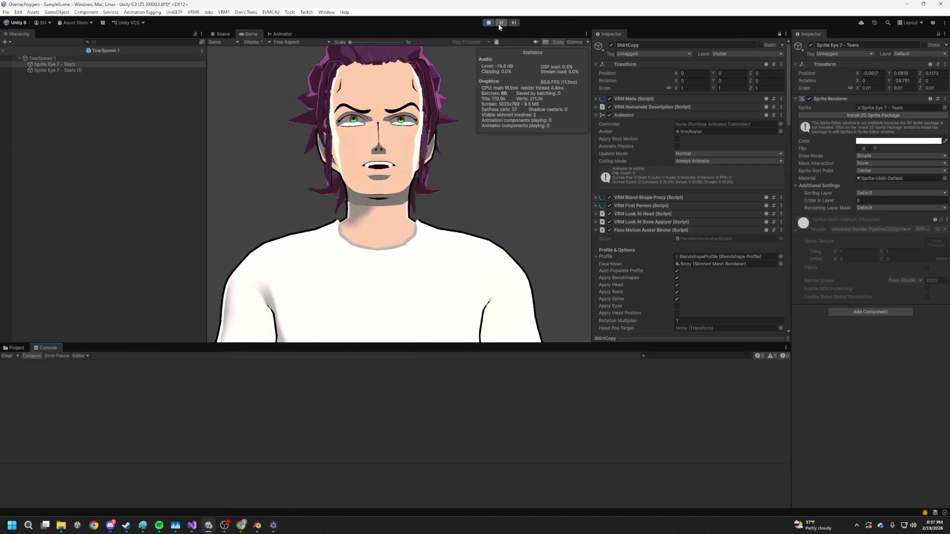
click(488, 22)
scroll(358, 221, down, 1)
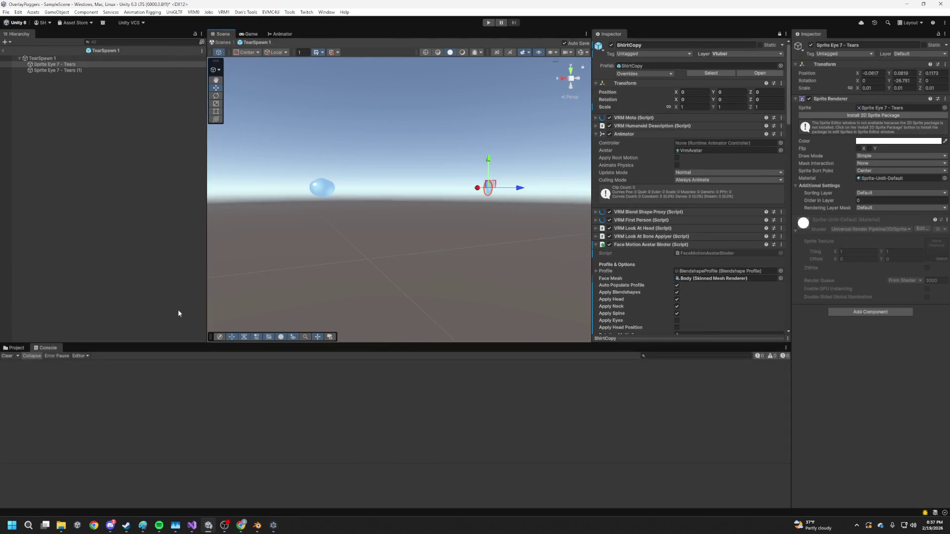
- Run File > Build And Run and save the modified SampleScene when prompted
click(6, 12)
click(39, 117)
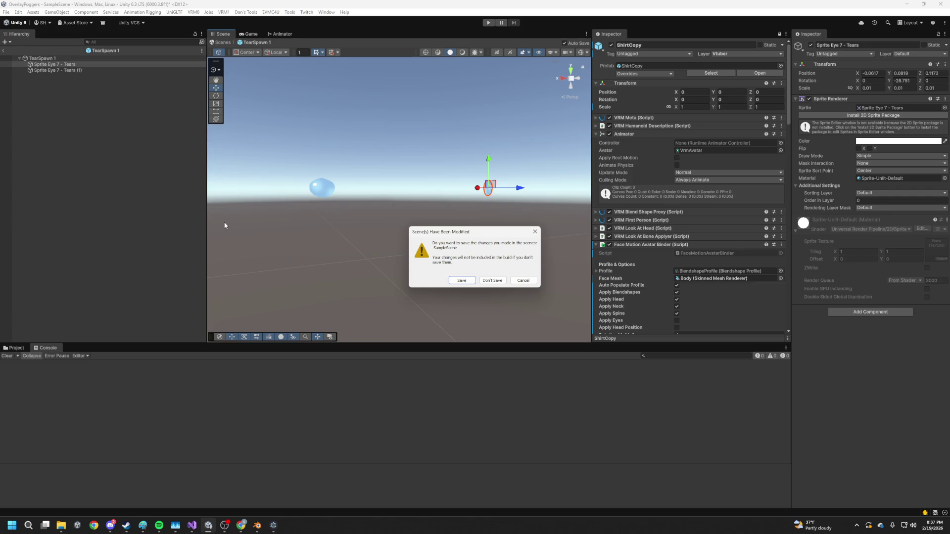
click(466, 281)
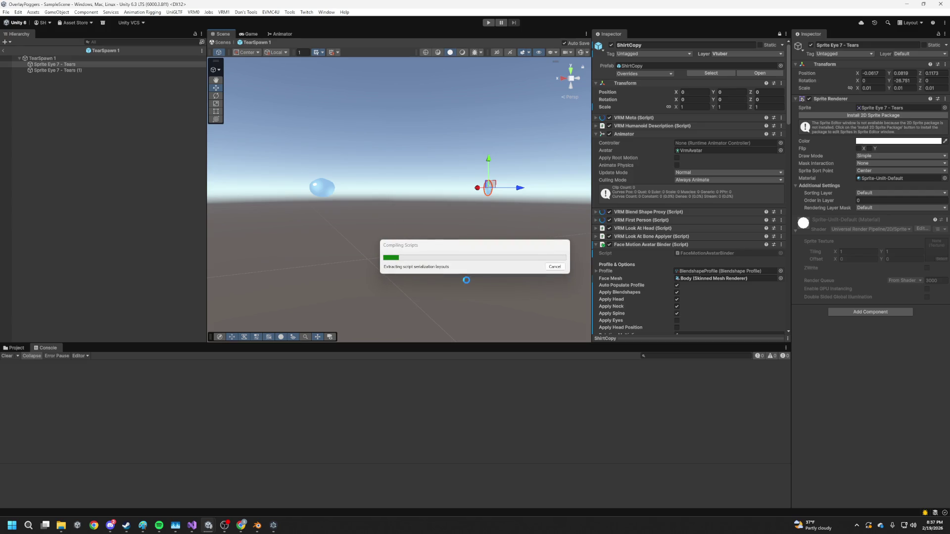
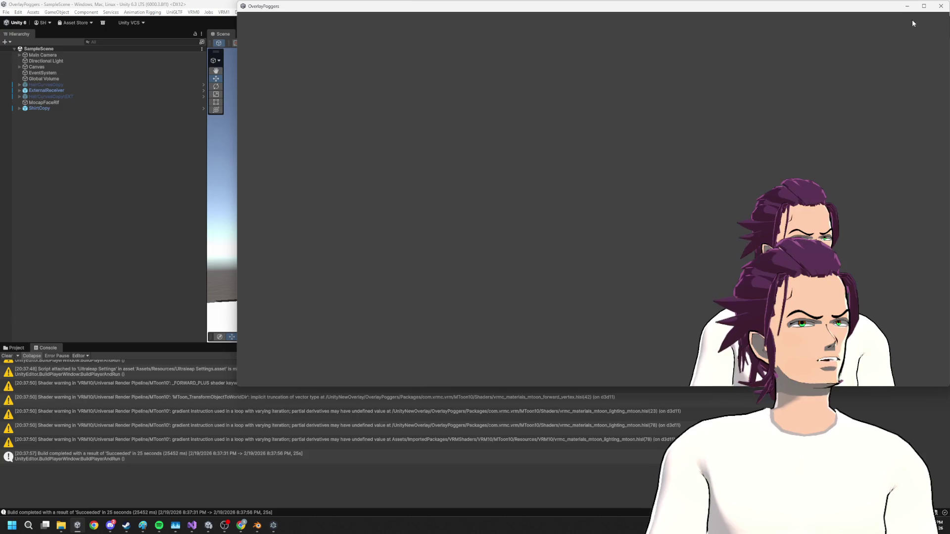
- Bring the editor forward, show the Game view, and browse the Project folders to Settings and Scenes
click(820, 390)
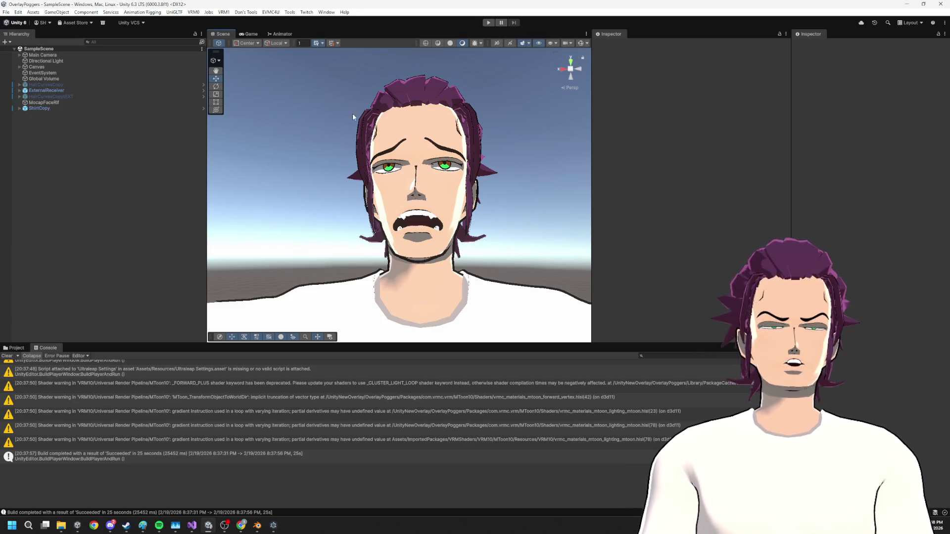
click(249, 34)
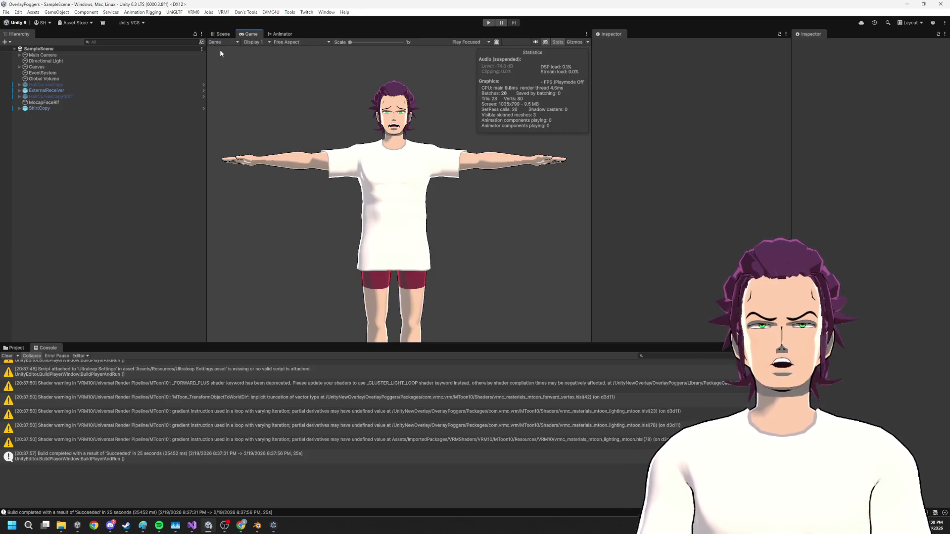
click(16, 348)
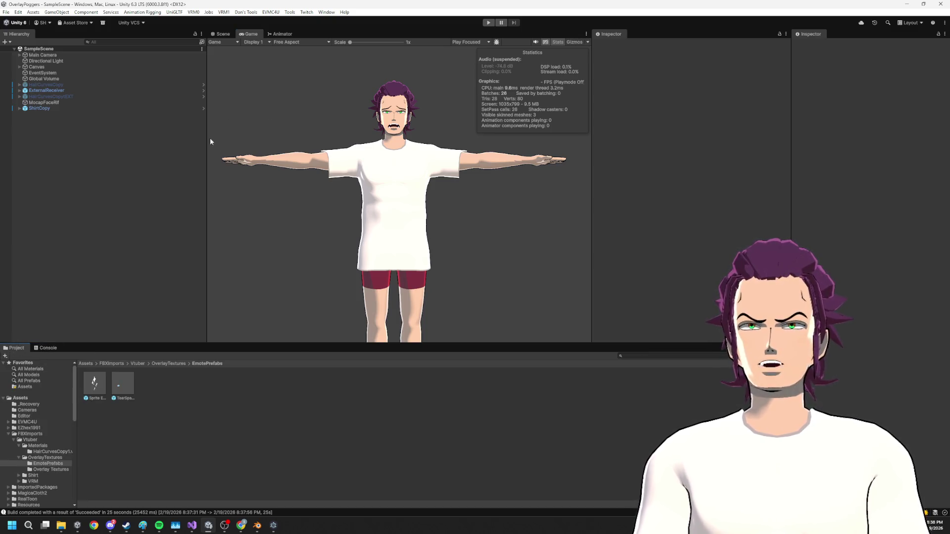
click(7, 435)
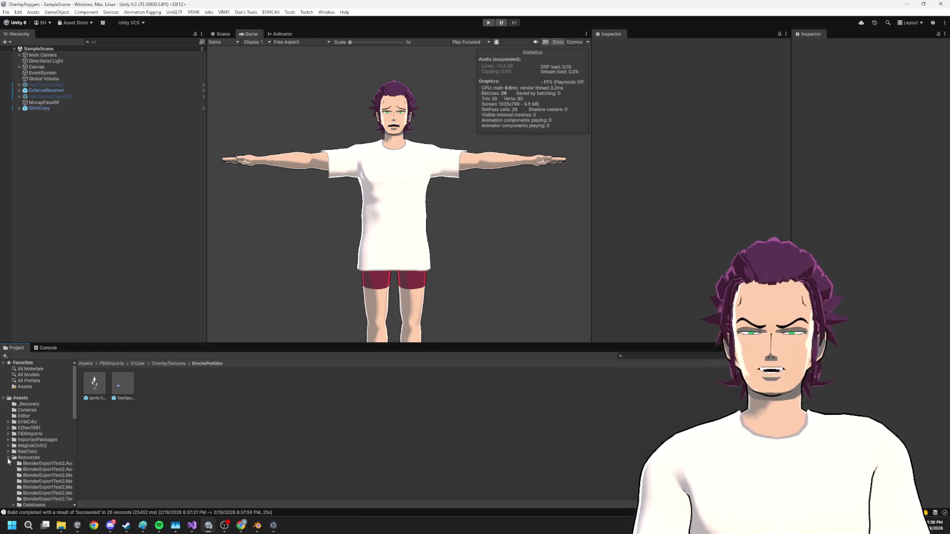
click(24, 471)
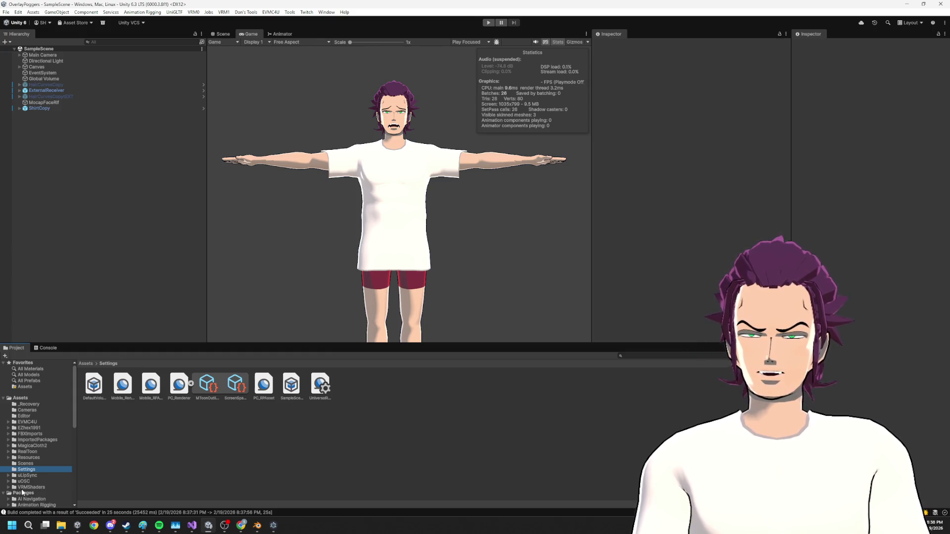
click(24, 464)
- Create a new scene named ShaderTest in the Scenes folder
right_click(146, 434)
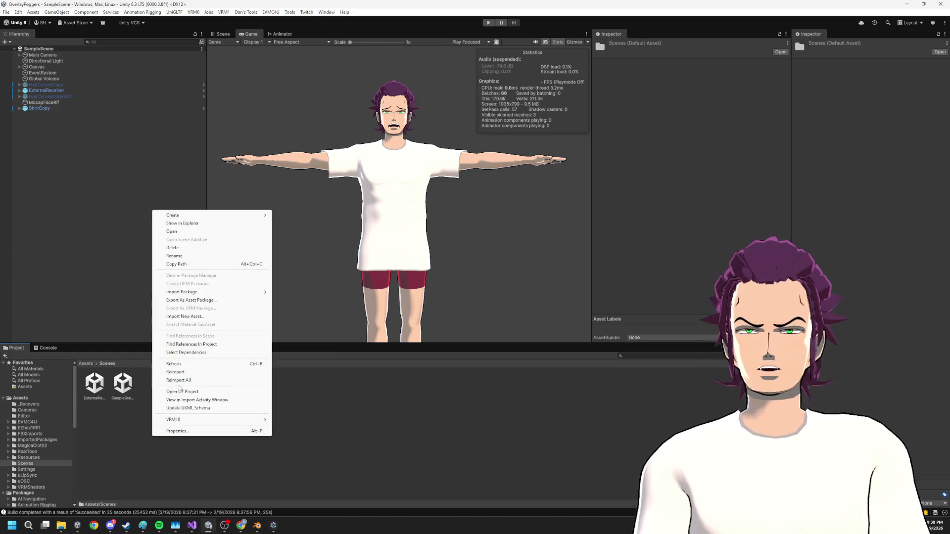
mouse_move(216, 217)
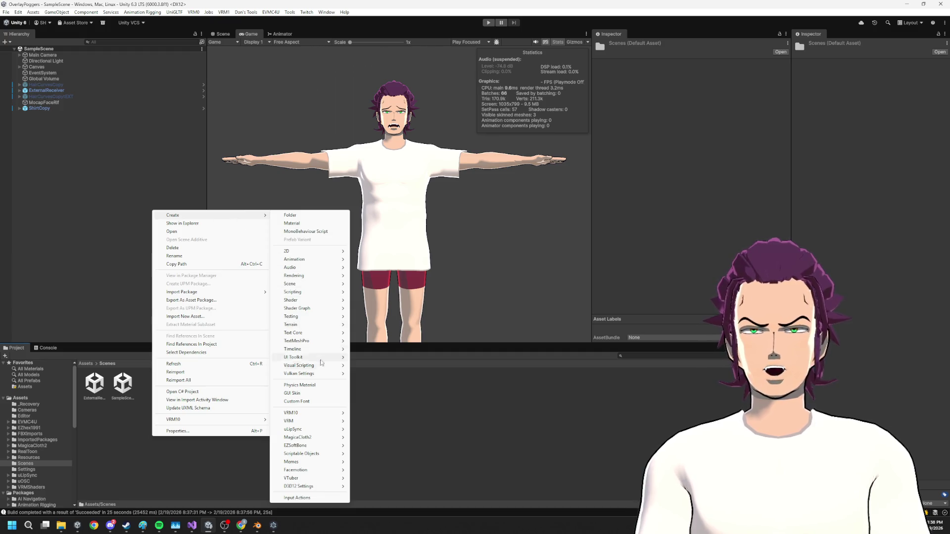
mouse_move(312, 287)
click(368, 284)
text(ShaderTest)
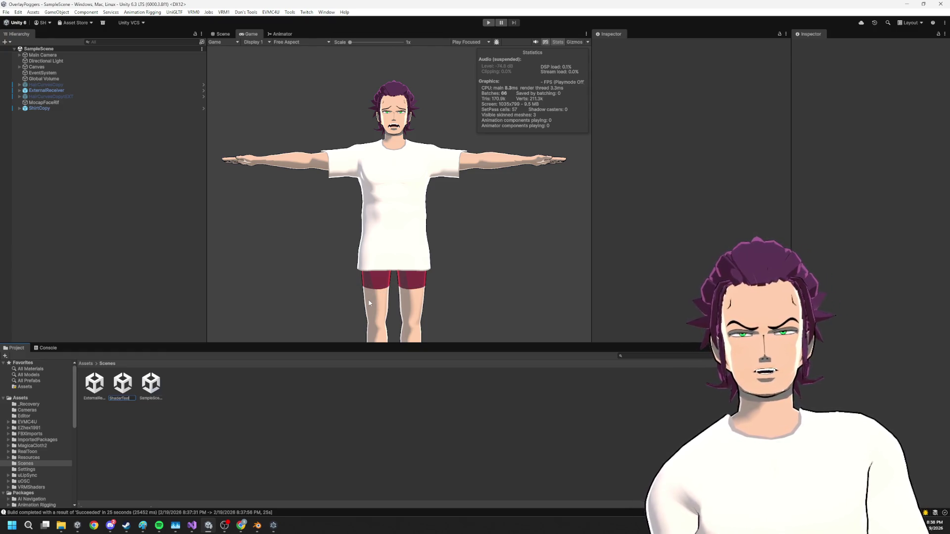
key(Return)
key(Return)
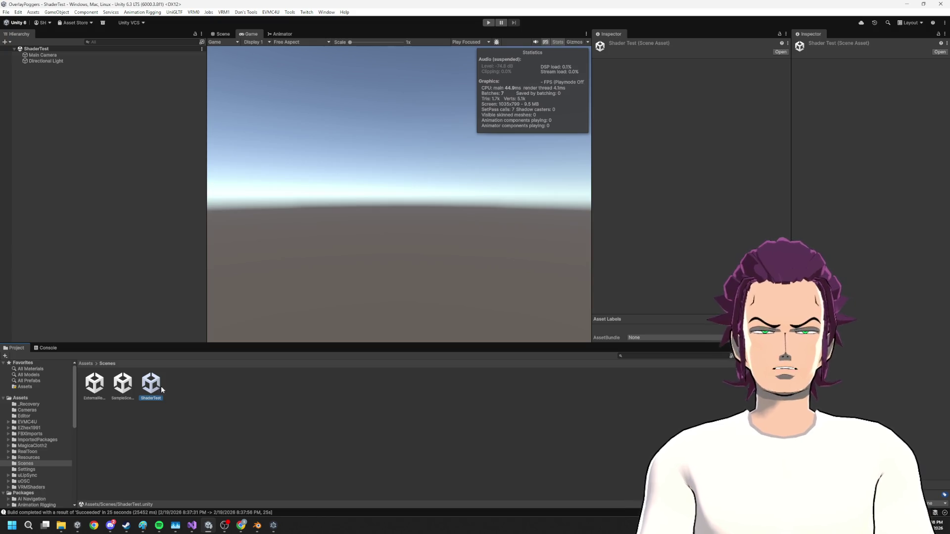
- Add a 3D Cylinder object to the scene and view it in the Scene view
right_click(78, 128)
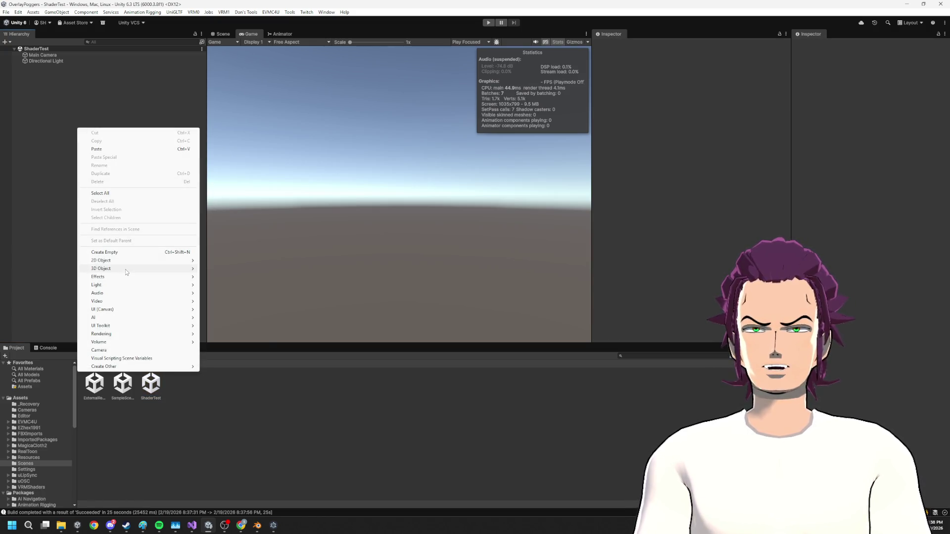
mouse_move(139, 274)
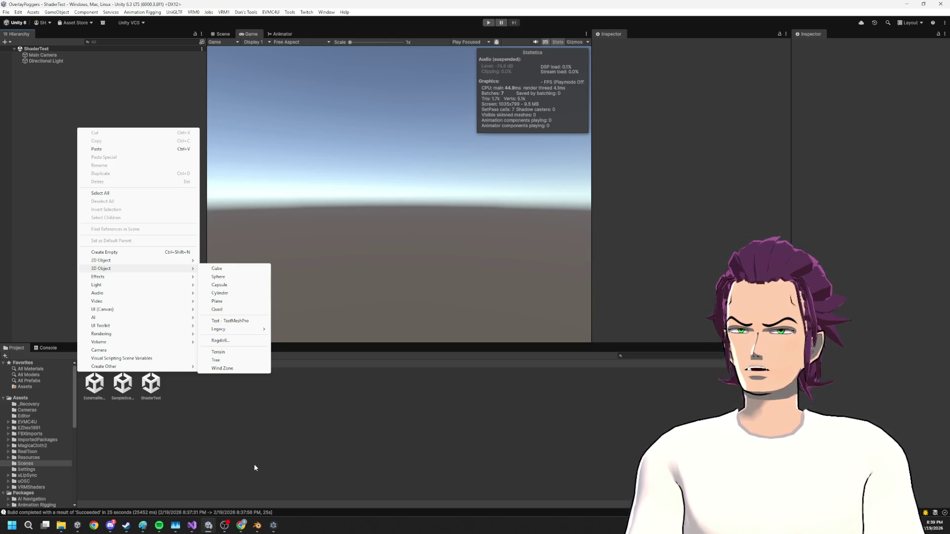
click(220, 293)
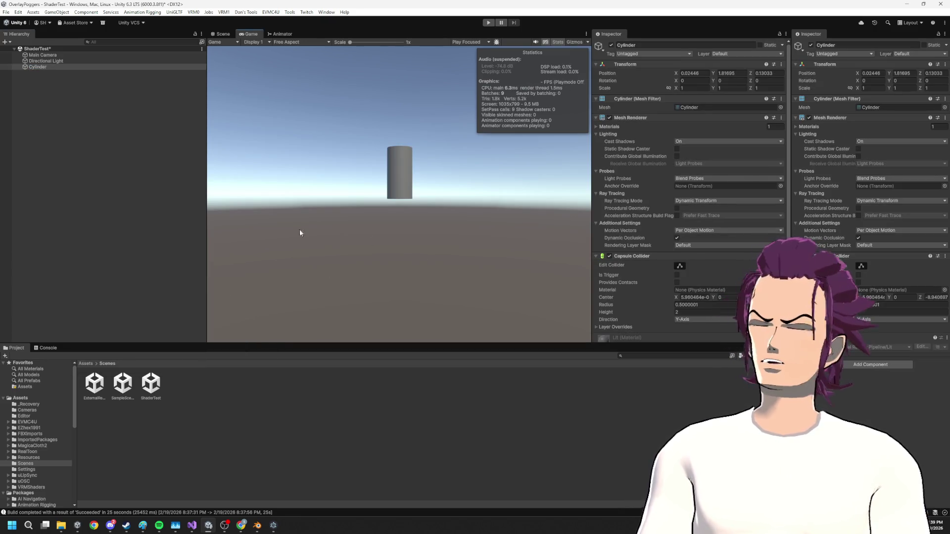
right_click(301, 387)
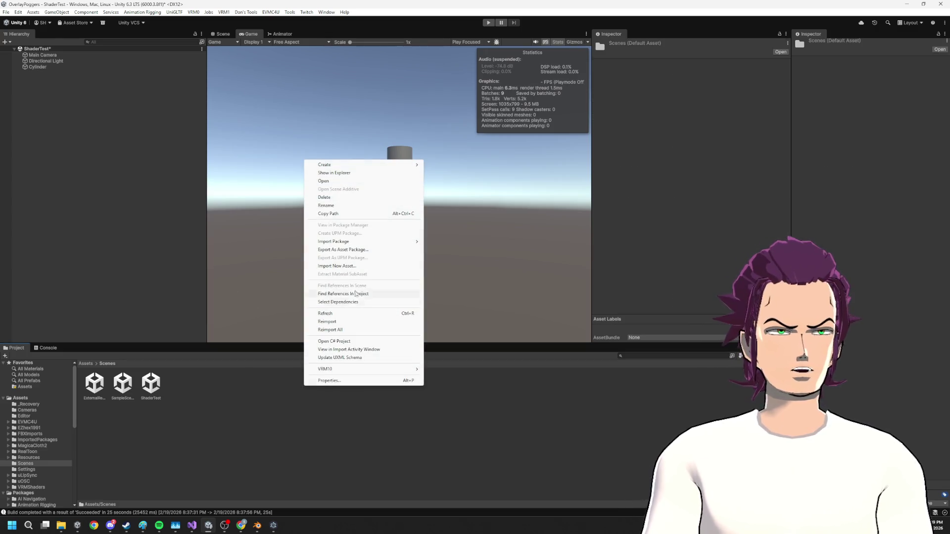
click(379, 94)
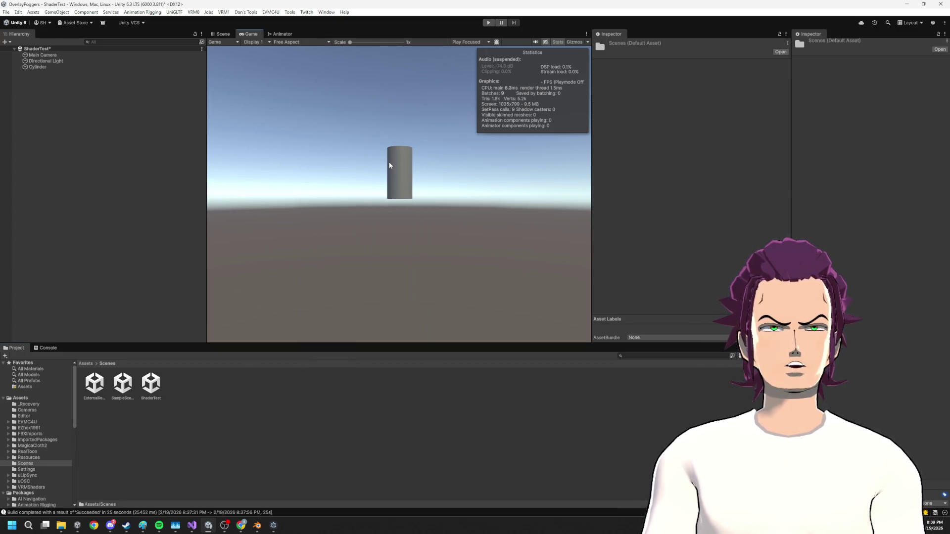
click(49, 68)
click(220, 34)
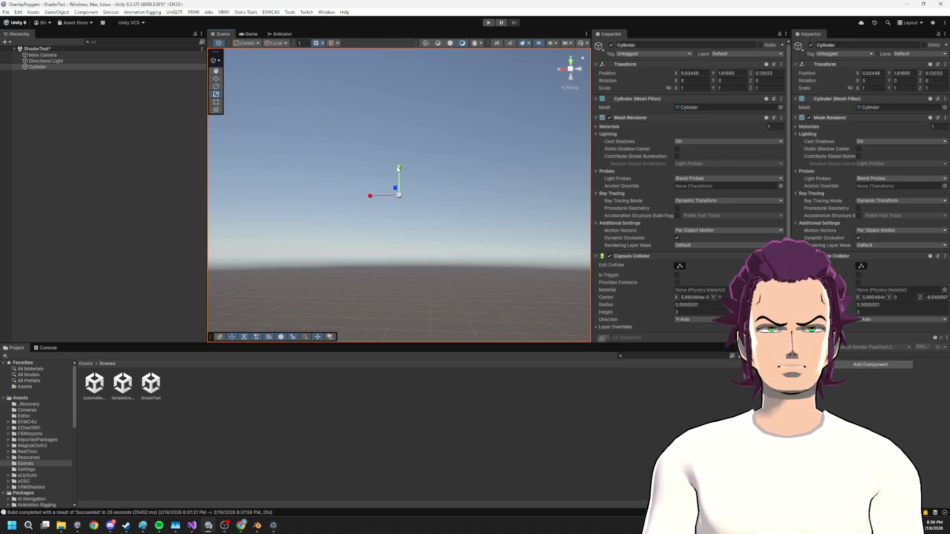
click(451, 147)
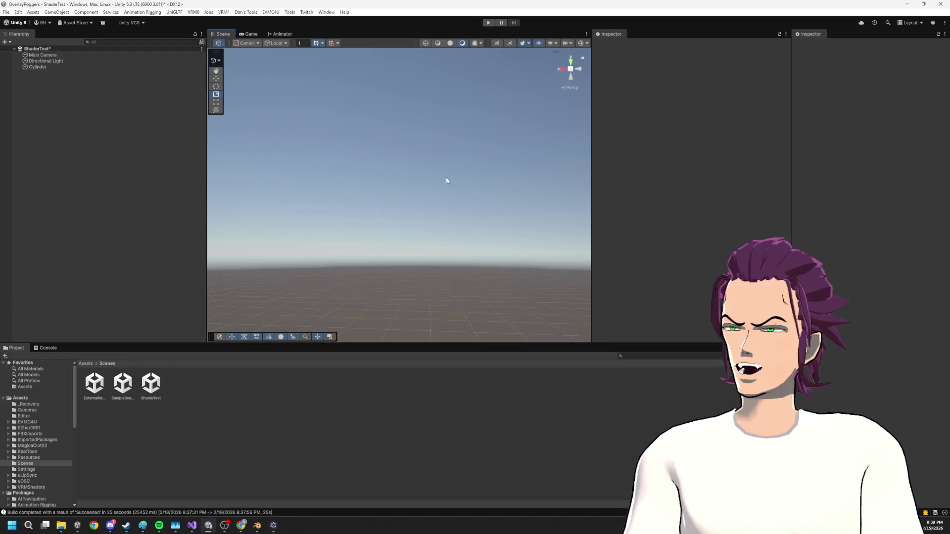
- Frame the cylinder and set its Rotation X to 90 so it lies on its side
double_click(79, 67)
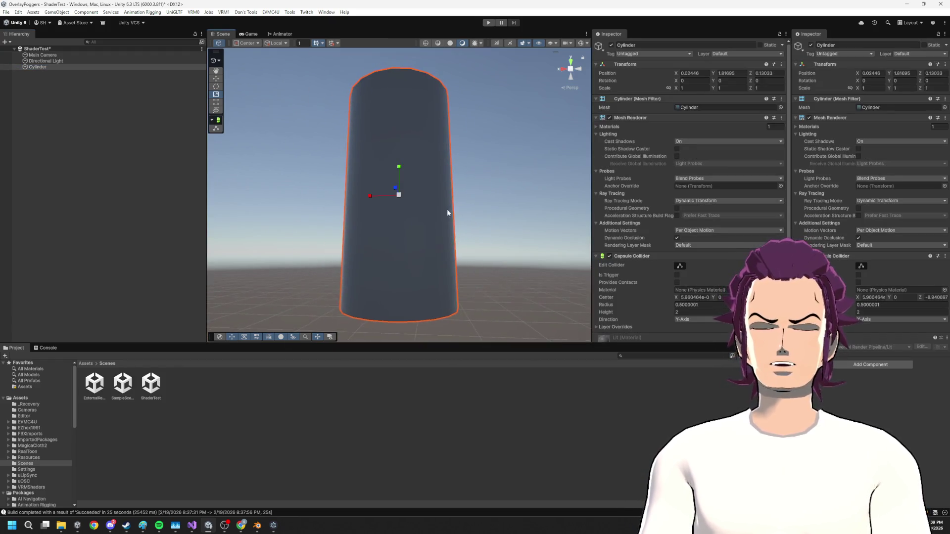
drag(450, 242, 428, 224)
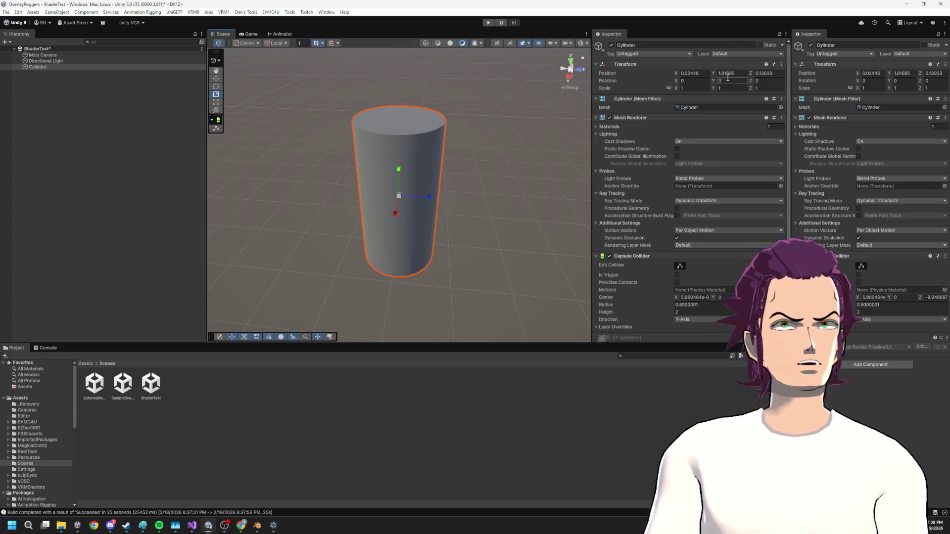
text(90)
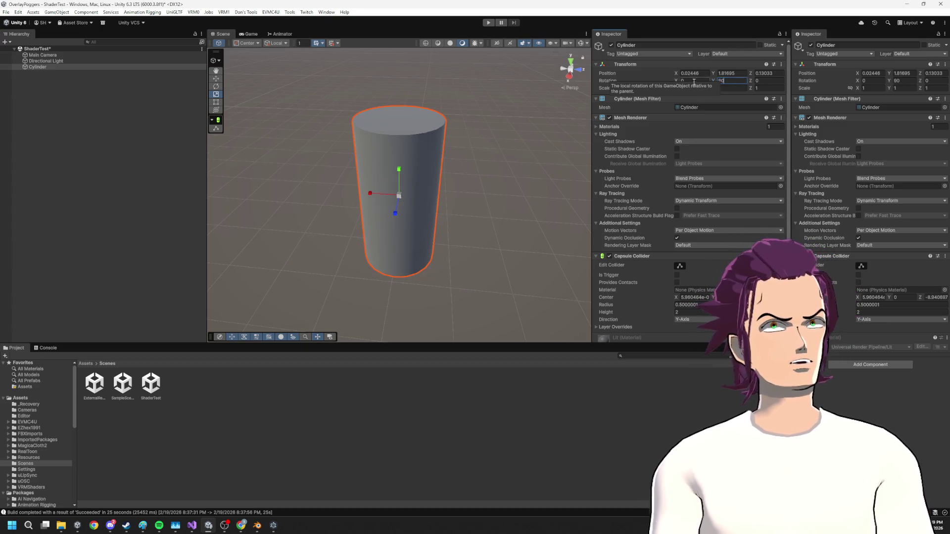
text(0)
key(shift+Tab)
text(90)
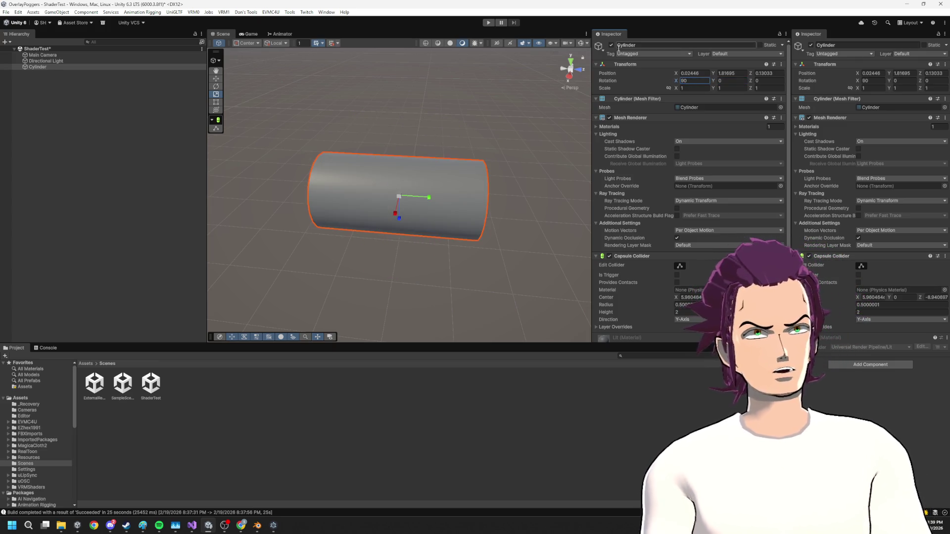
click(259, 400)
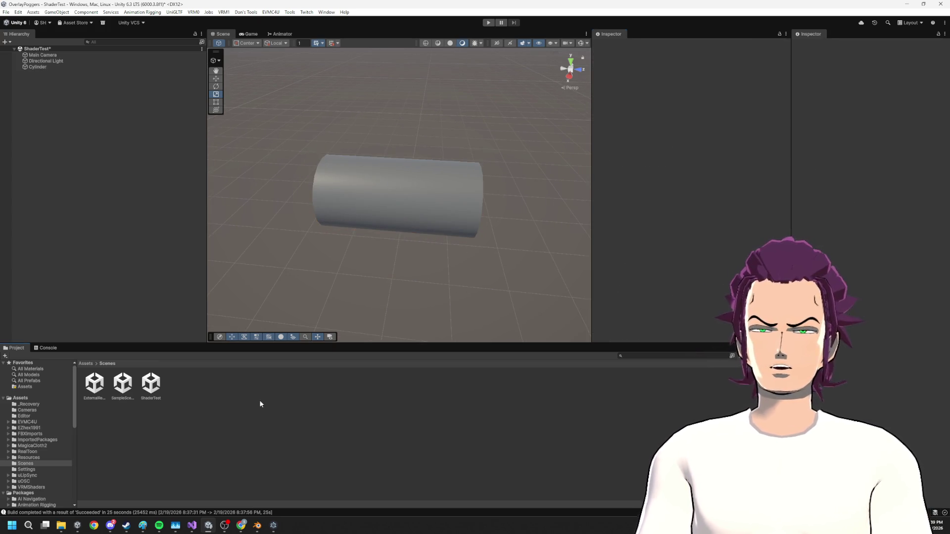
click(29, 399)
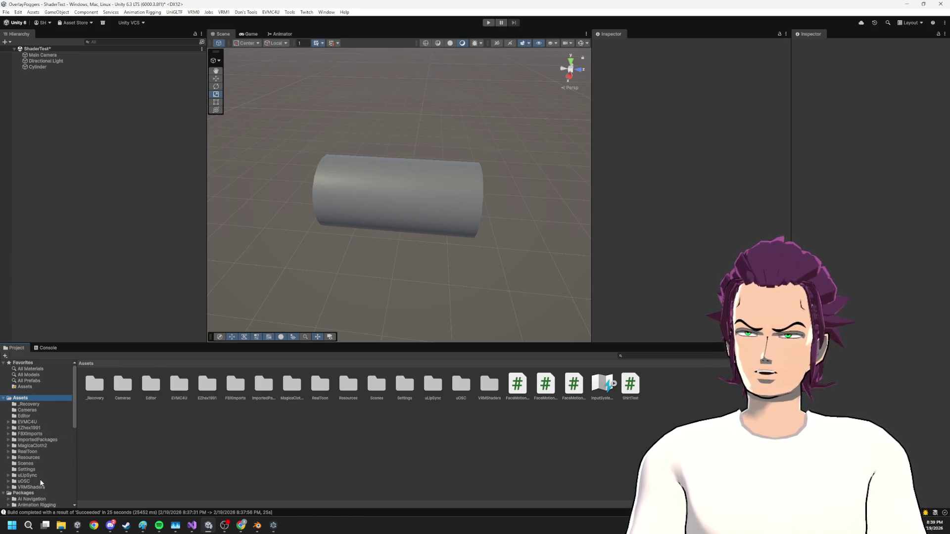
- Create a Shaders folder in Assets and open it
click(41, 487)
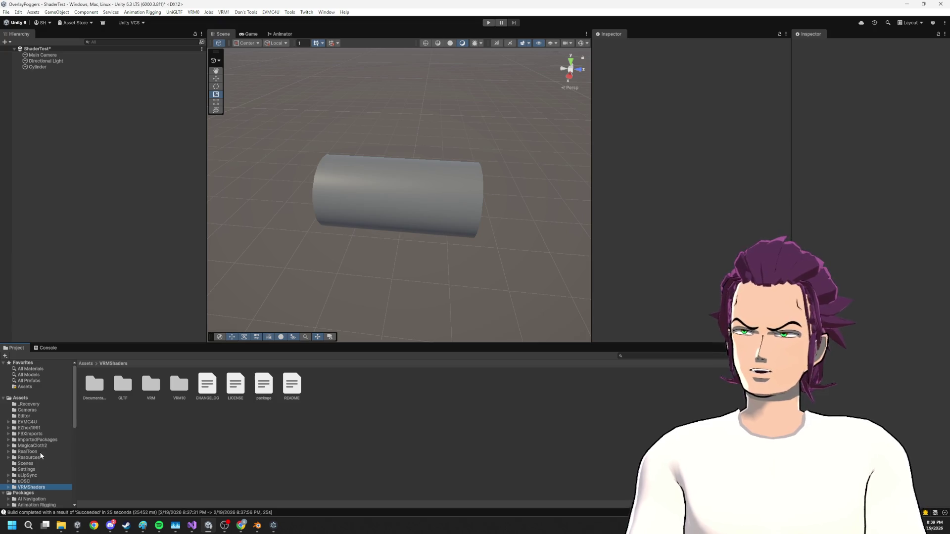
click(27, 399)
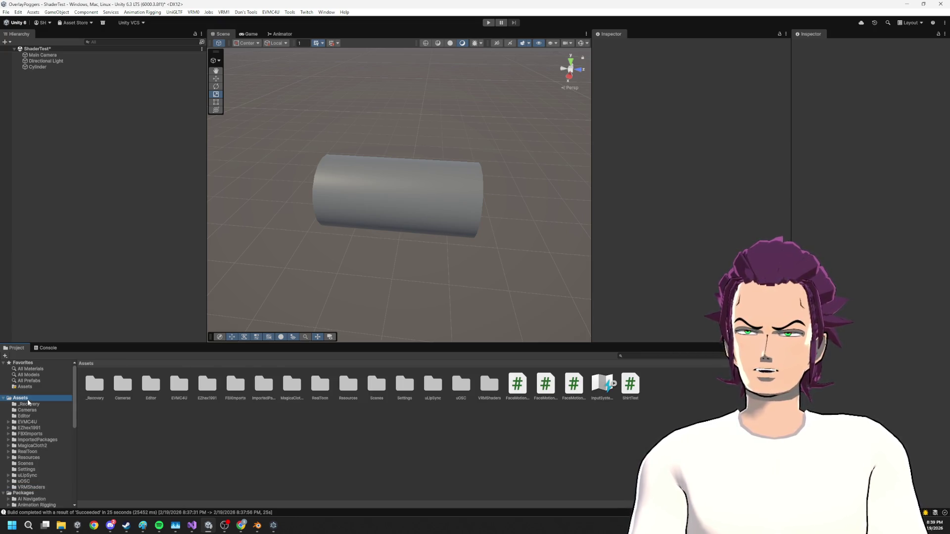
right_click(28, 399)
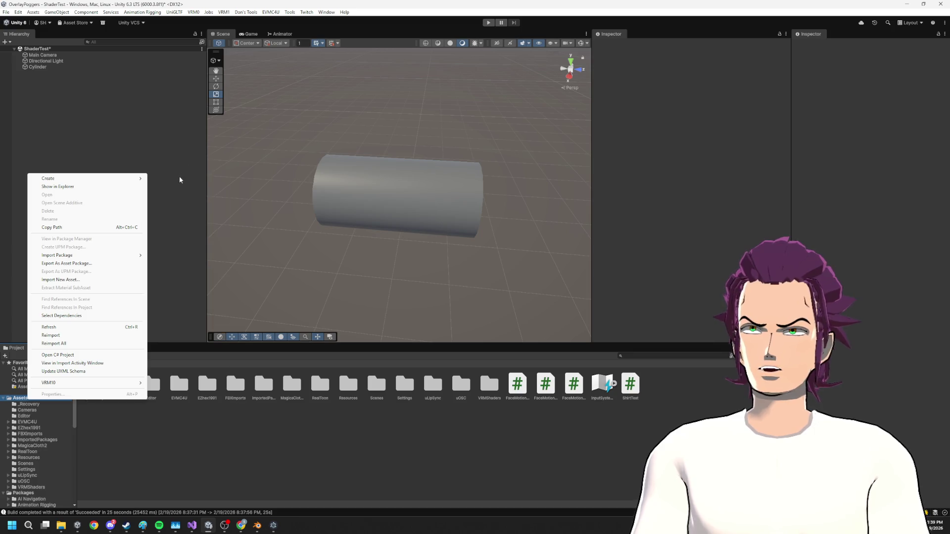
mouse_move(134, 179)
click(165, 178)
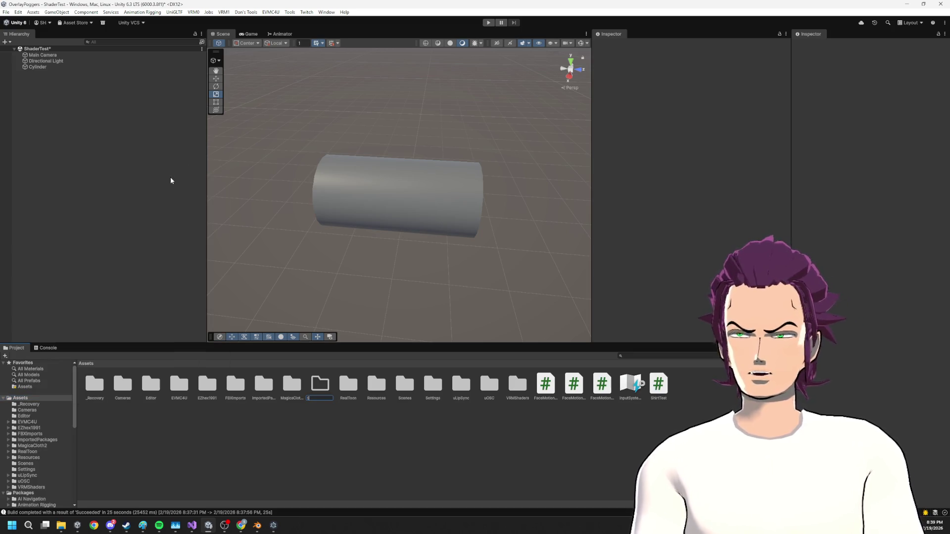
text(Shaders)
key(Return)
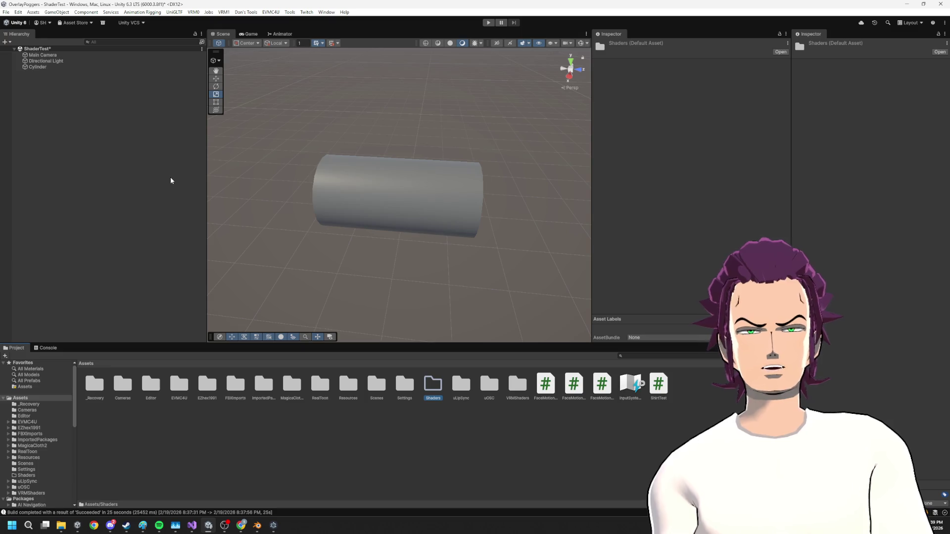
double_click(433, 384)
- Create an Unlit URP Shader Graph named TearShader in the Shaders folder
right_click(300, 426)
mouse_move(344, 201)
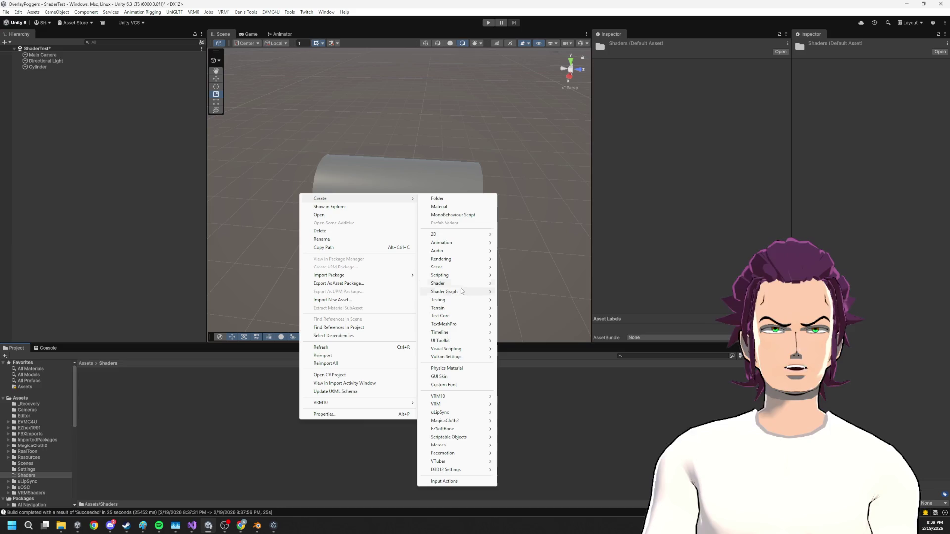
mouse_move(465, 292)
mouse_move(532, 292)
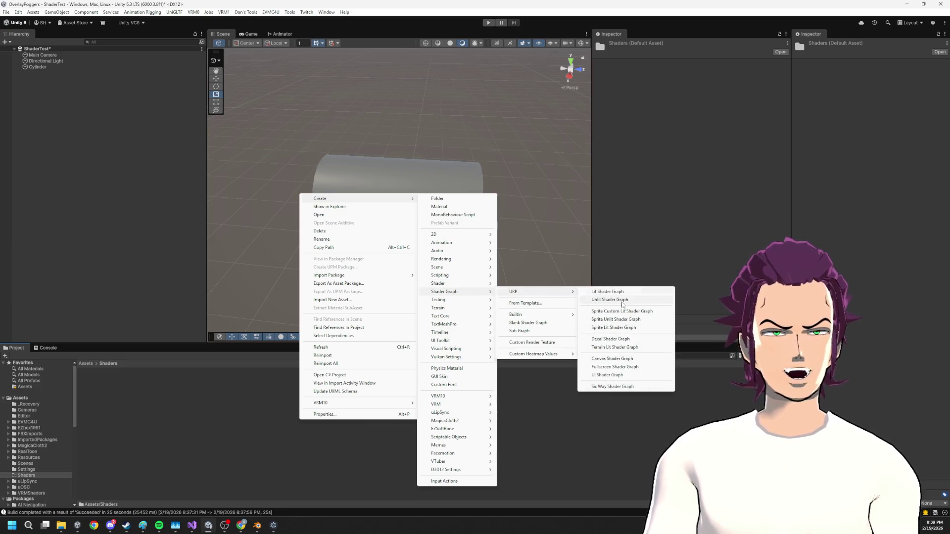
click(623, 299)
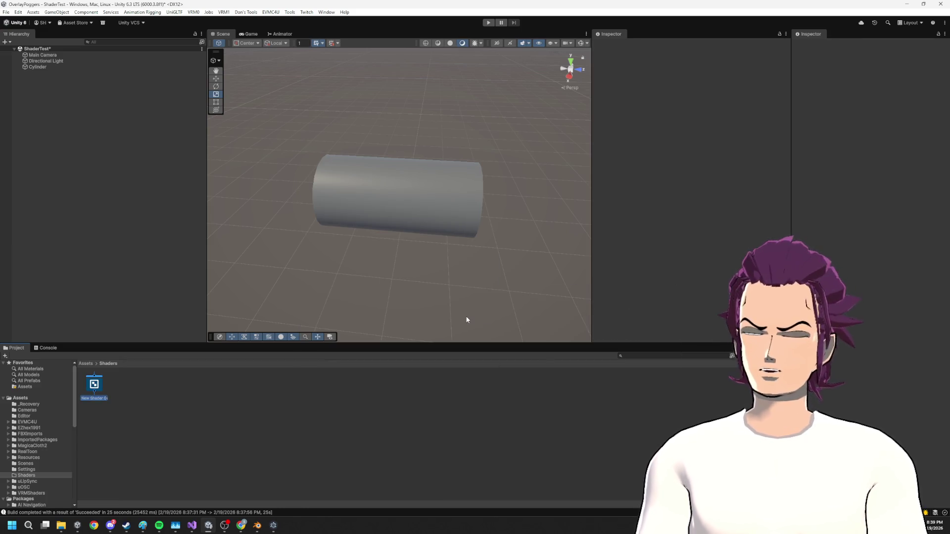
key(BackSpace)
text(Toon)
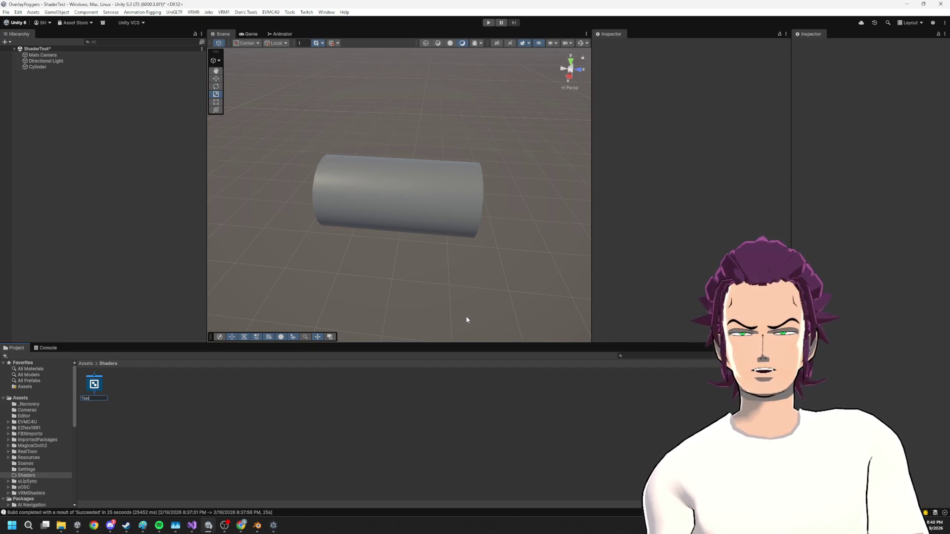
key(Return)
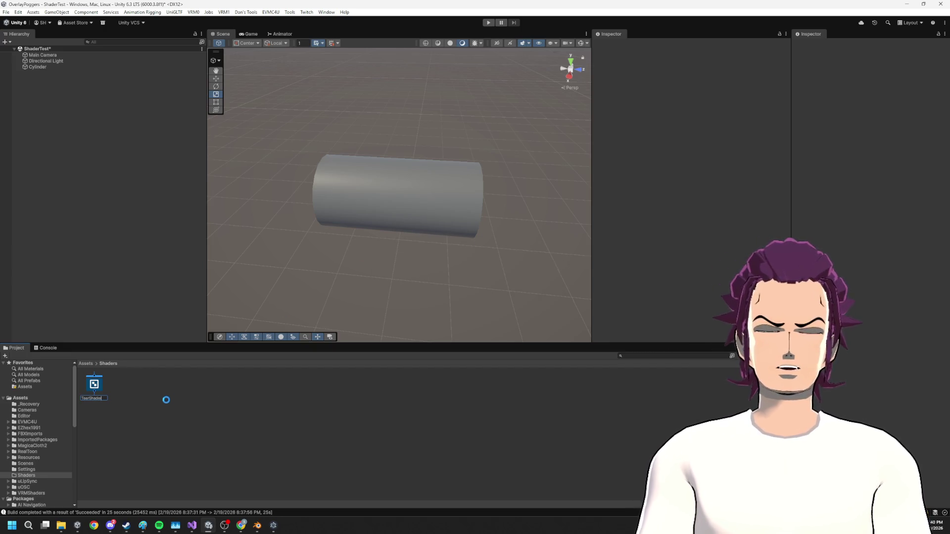
- Create a material named TearShader in the Shaders folder
right_click(174, 398)
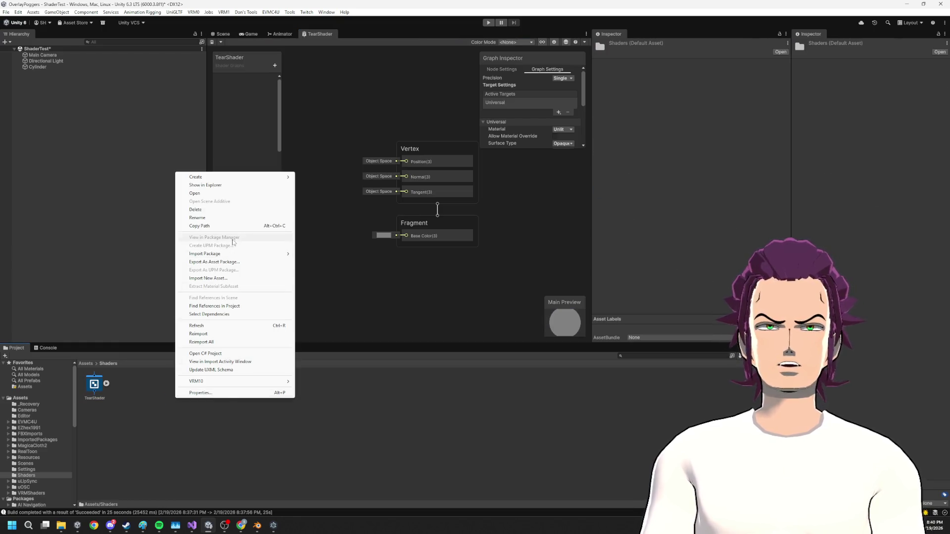
mouse_move(221, 178)
mouse_move(332, 263)
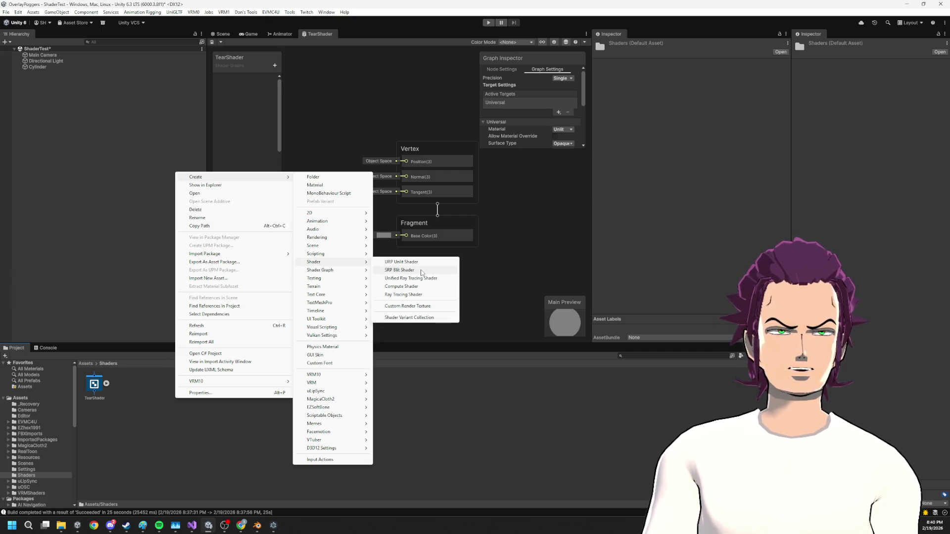
click(328, 185)
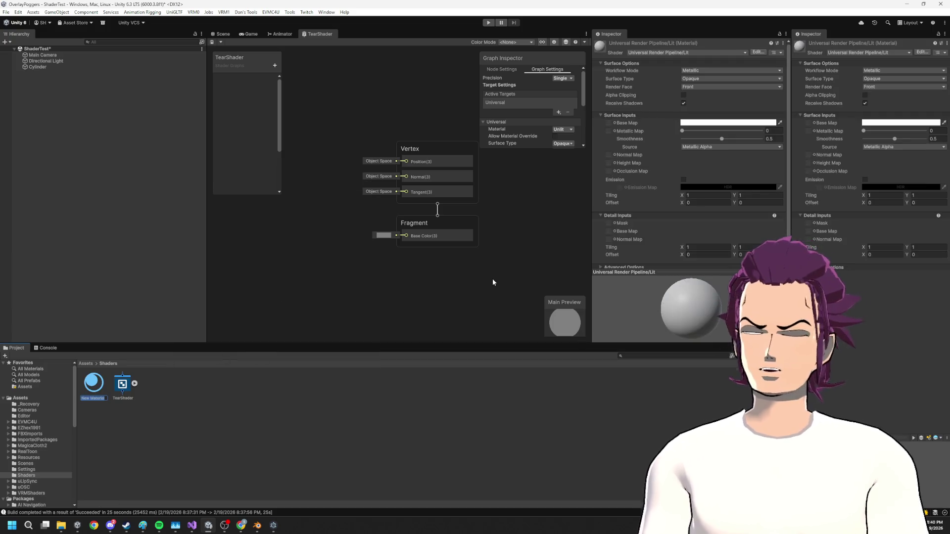
text(TearShader)
key(Return)
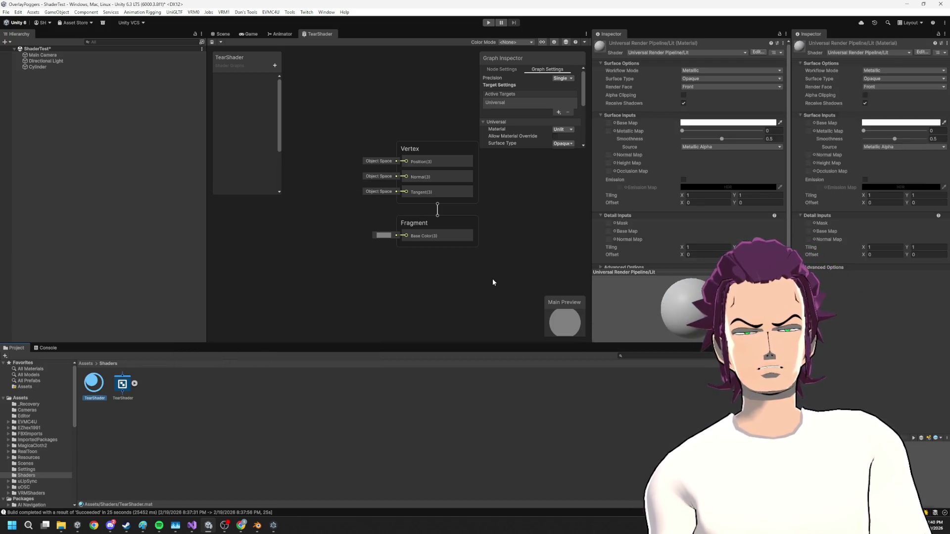
- Apply the TearShader material to the cylinder and set its shader to Shader Graphs/TearShader
click(220, 34)
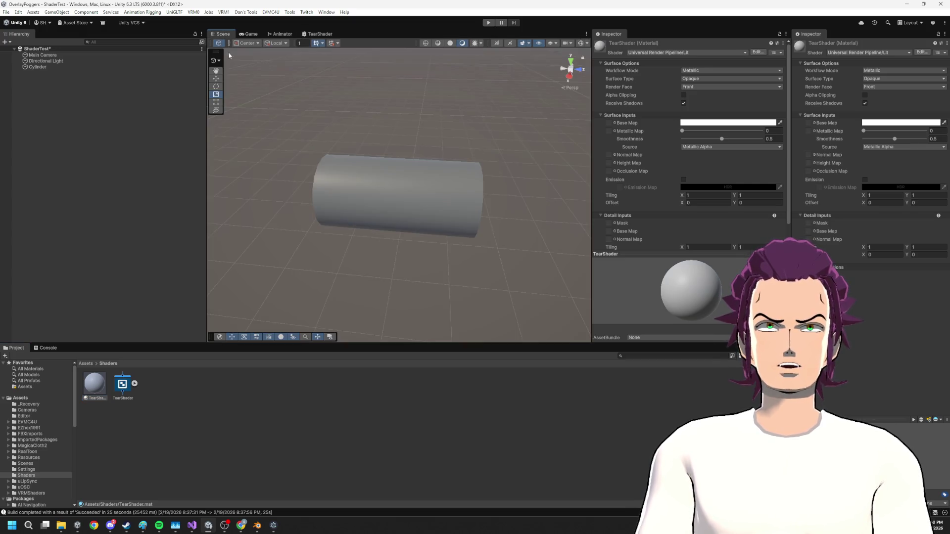
drag(95, 385, 353, 200)
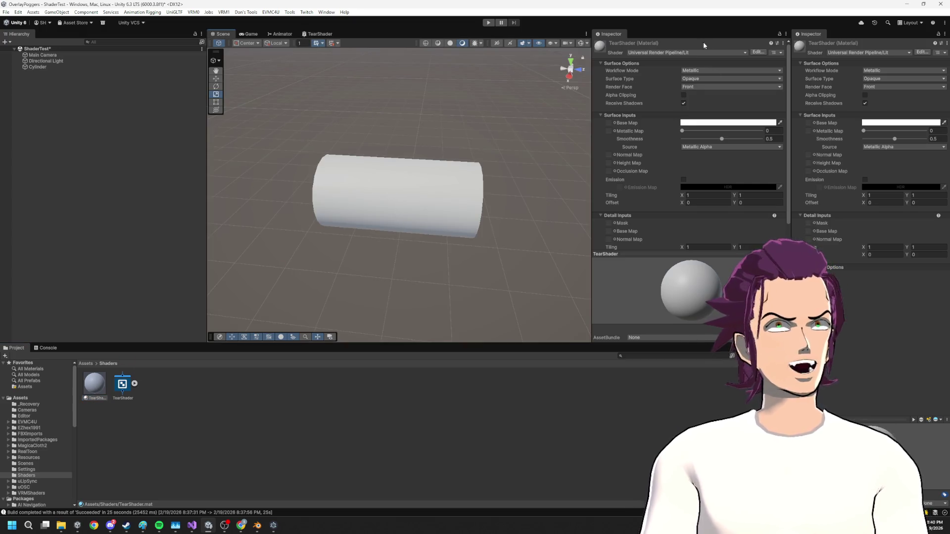
click(692, 53)
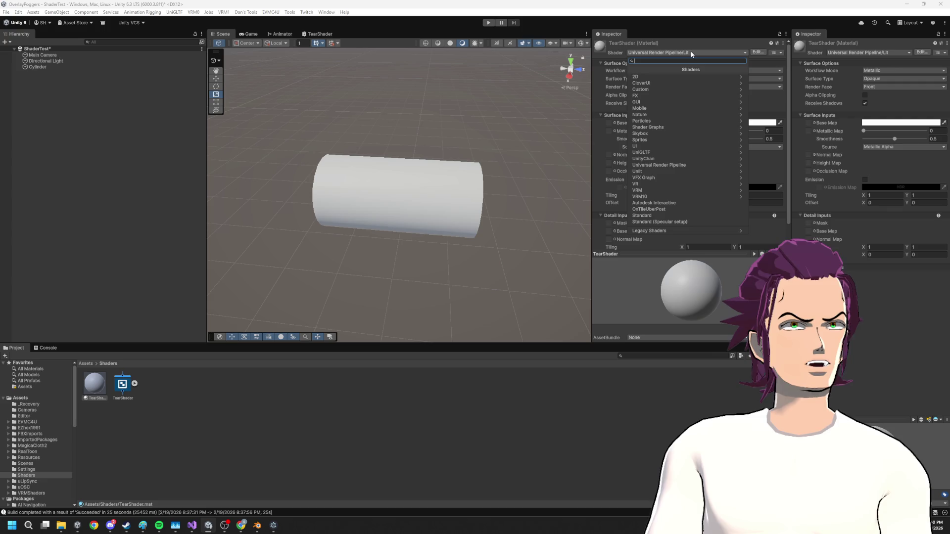
click(657, 127)
click(664, 130)
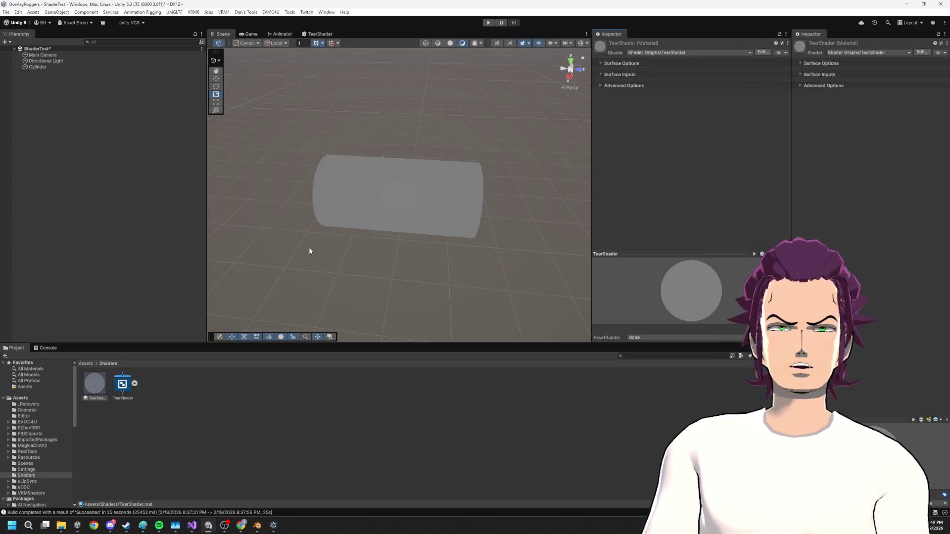
- Open the TearShader graph and add a UV node
double_click(122, 384)
right_click(275, 221)
click(307, 226)
text(uv)
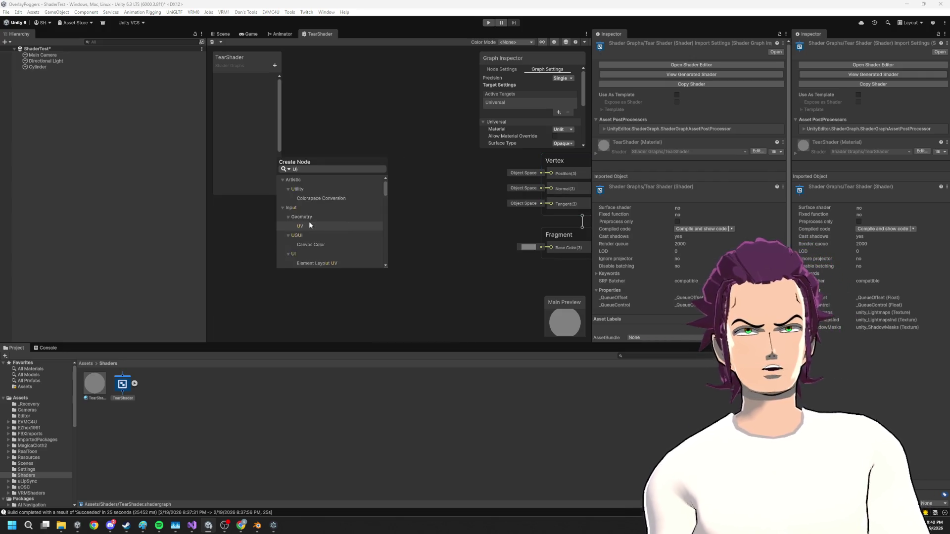
click(309, 223)
key(a)
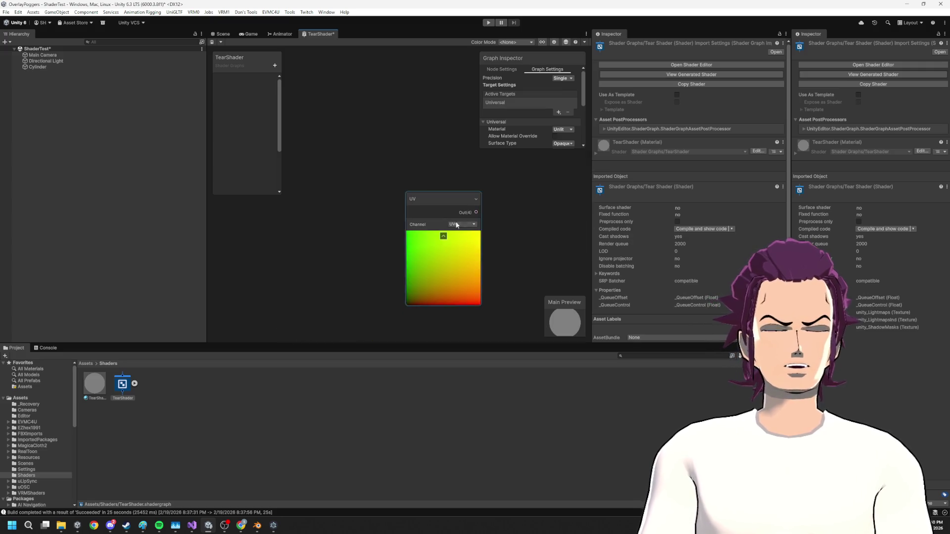
drag(328, 176, 328, 242)
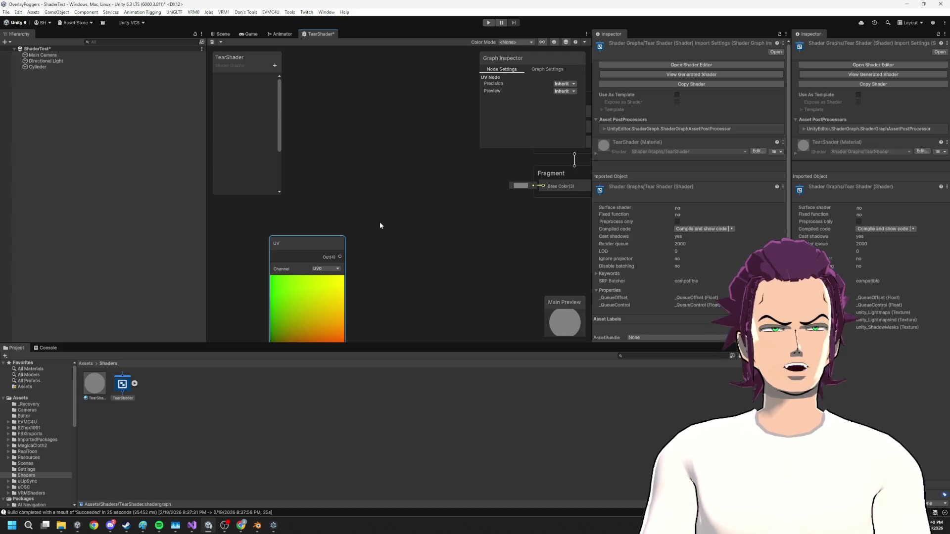
drag(317, 242, 254, 192)
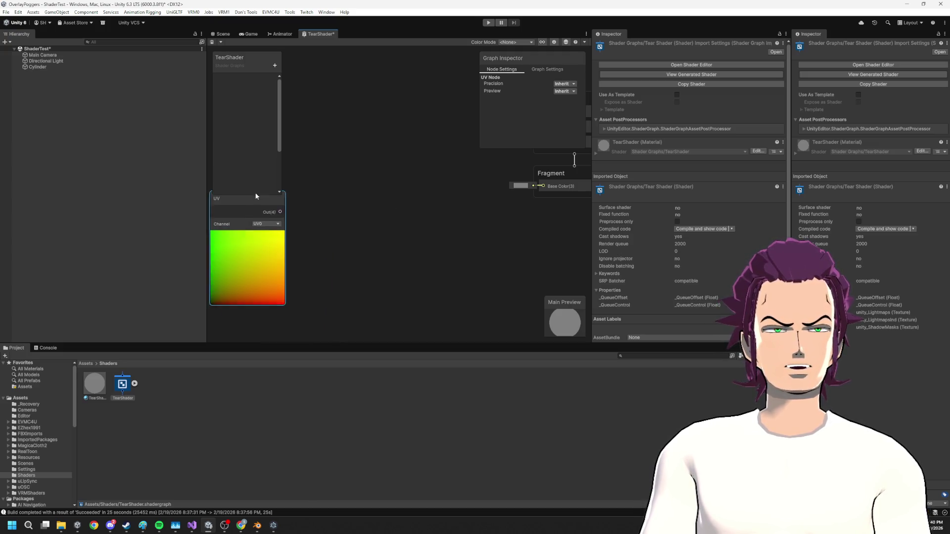
scroll(336, 227, down, 3)
- Add a Split node wired to the UV node's output
key(space)
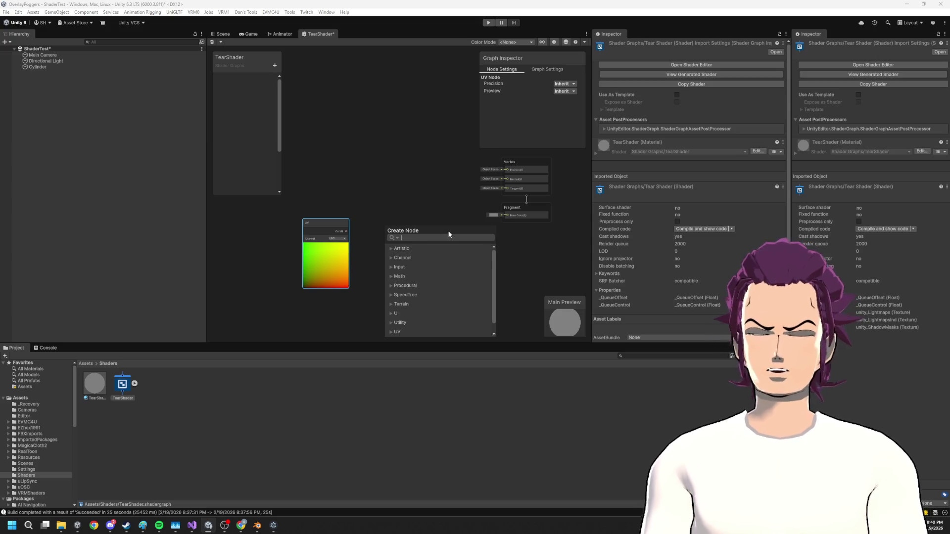
text(splu)
key(BackSpace)
text(it)
key(Return)
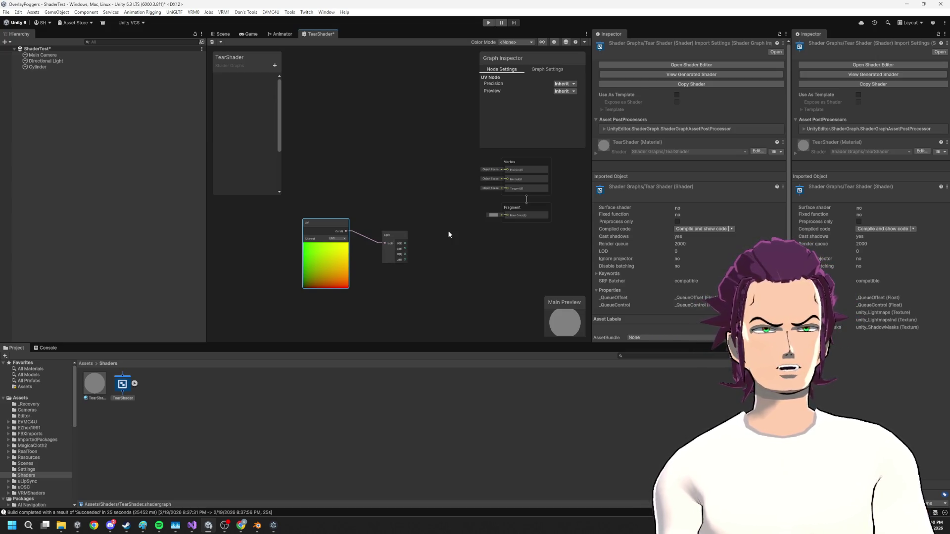
- Add a Simple Noise node and set its Scale to 21.8
right_click(331, 132)
click(364, 135)
text(nol)
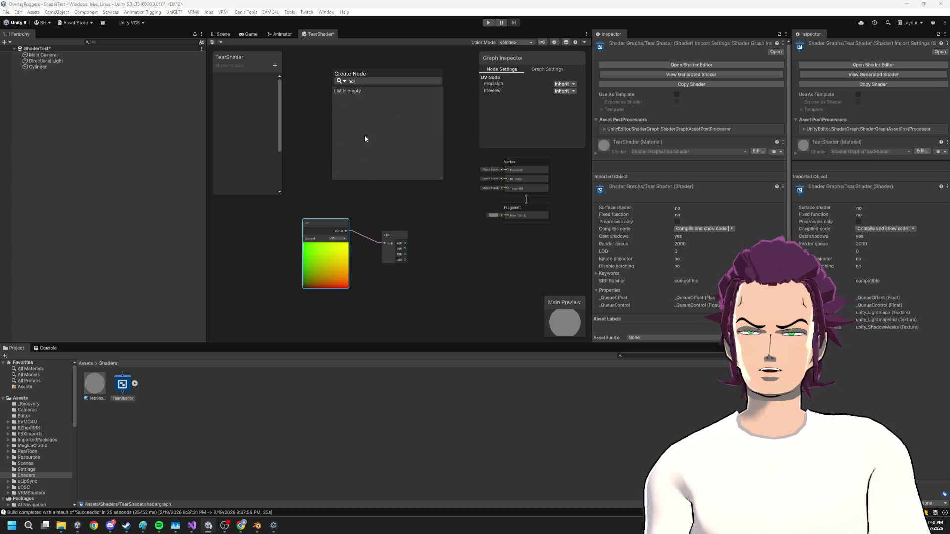
key(BackSpace)
text(ise)
key(Return)
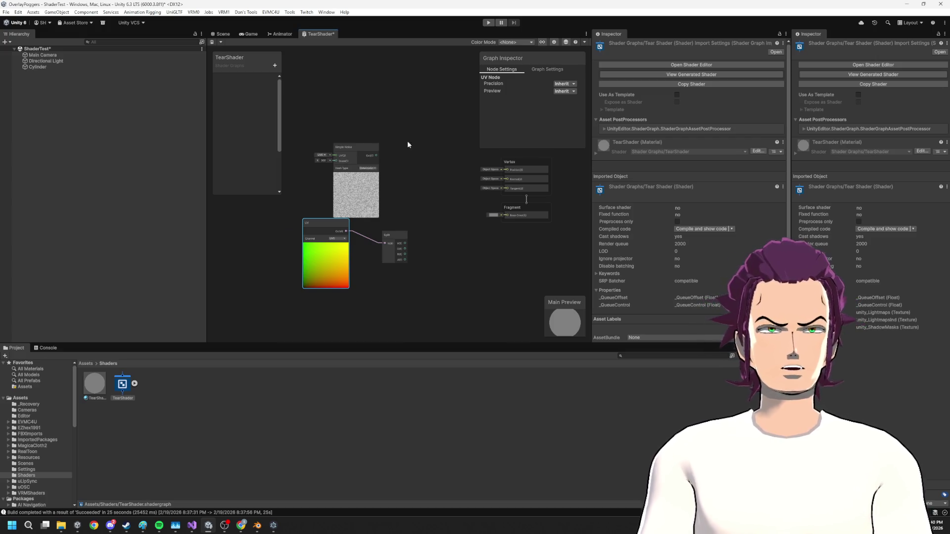
scroll(408, 141, up, 4)
scroll(424, 185, down, 3)
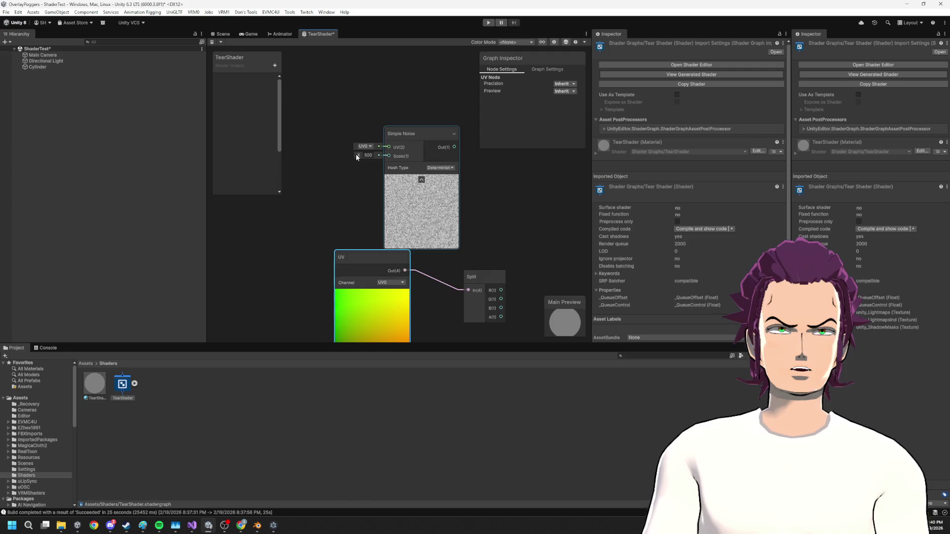
click(367, 155)
mouse_move(359, 158)
mouse_down()
mouse_move(59, 194)
mouse_move(84, 185)
mouse_up()
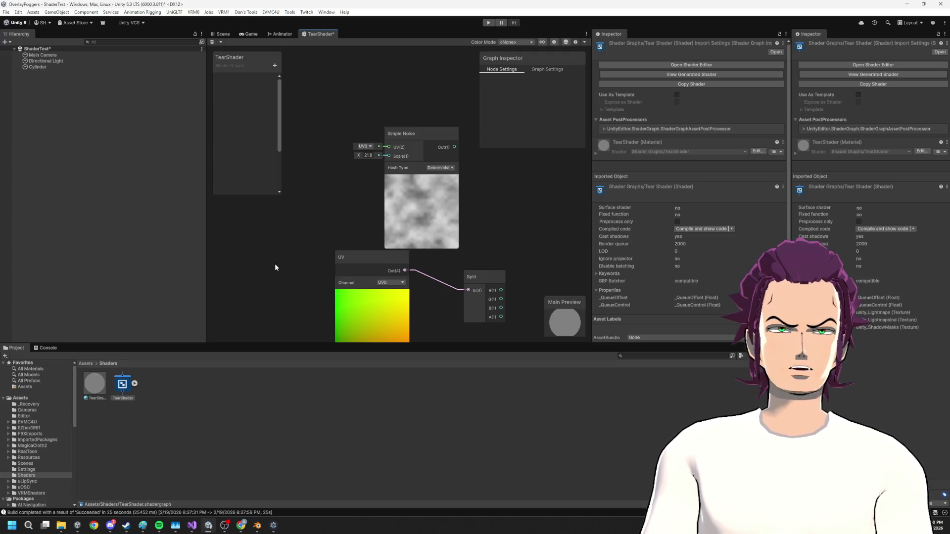
scroll(397, 289, down, 2)
- Move the UV and Split nodes together to the left
drag(475, 327, 330, 268)
drag(459, 295, 318, 268)
scroll(340, 232, up, 1)
scroll(340, 232, up, 1)
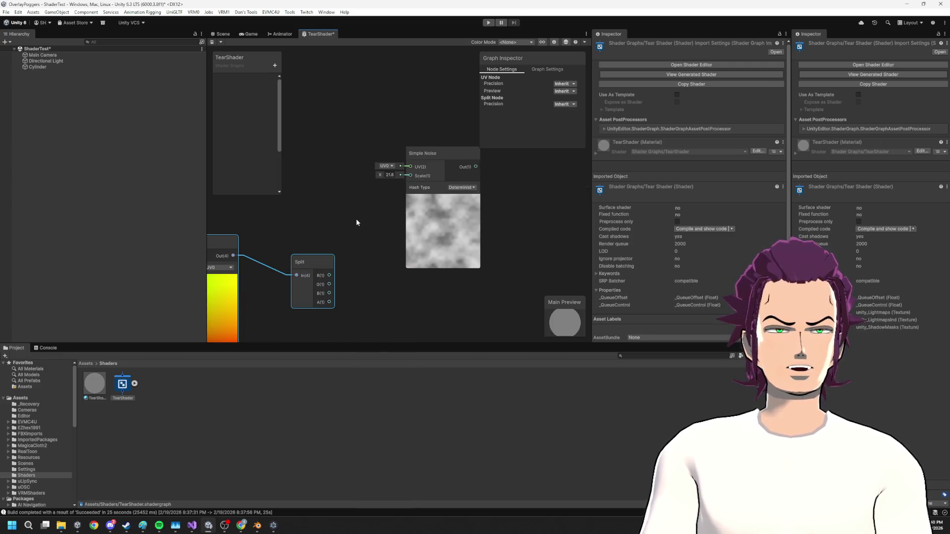
- Add a Tiling And Offset node and place it above the Split node
right_click(309, 193)
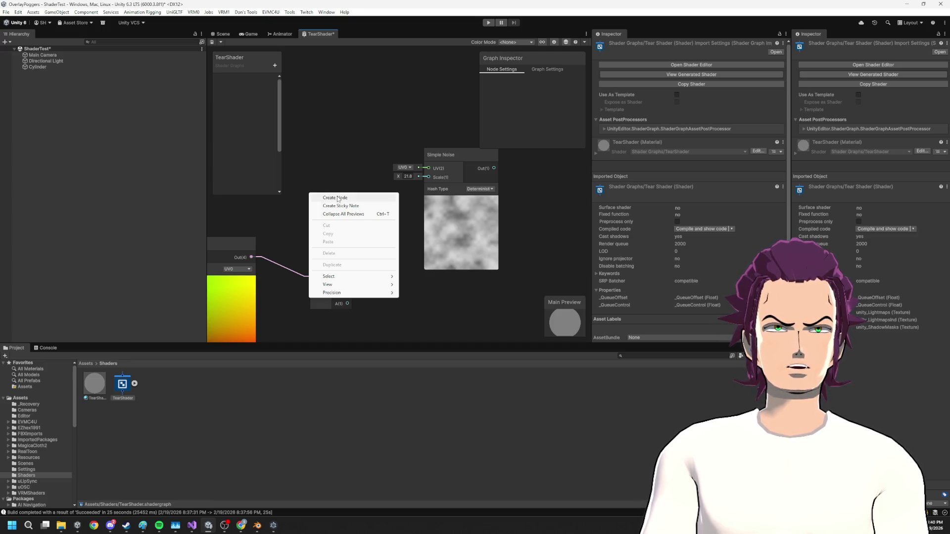
click(338, 199)
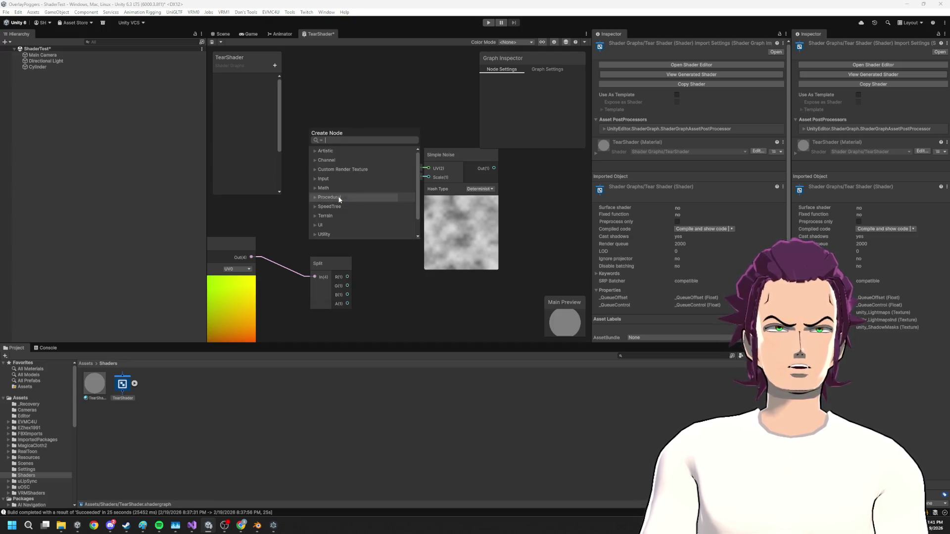
text(tile)
key(BackSpace)
text(ing)
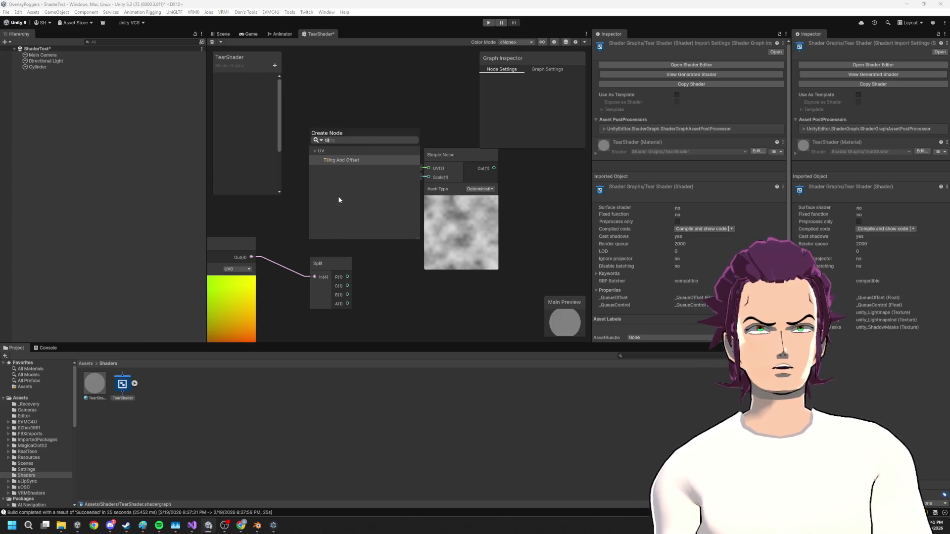
key(Return)
click(336, 210)
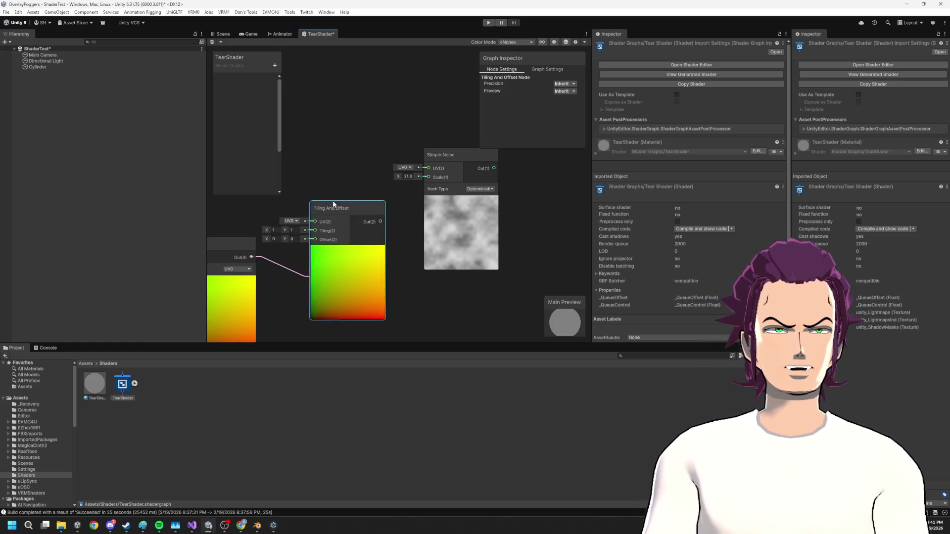
drag(337, 210, 333, 94)
scroll(438, 274, down, 3)
- Add a Time node and a Vector 2 node fed by Time
right_click(316, 229)
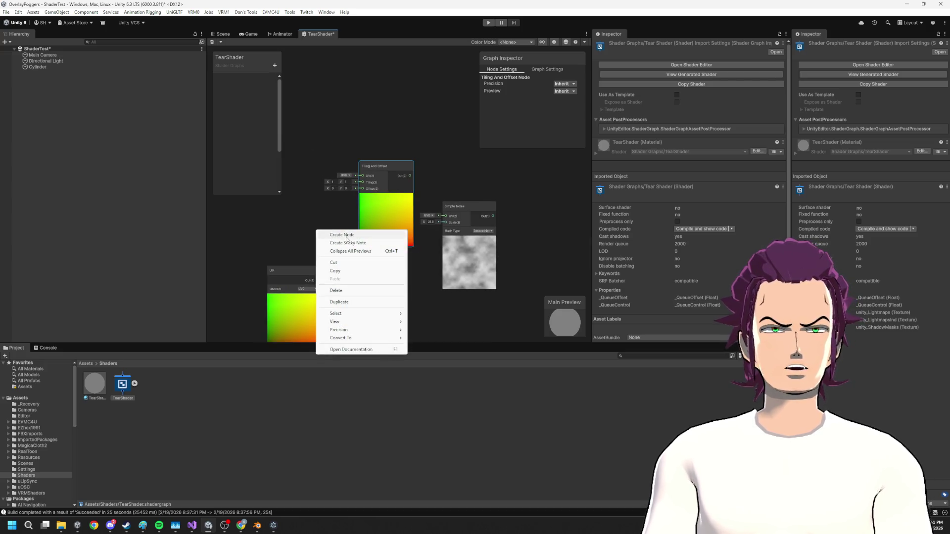
click(337, 233)
text(time)
key(Return)
mouse_move(334, 242)
mouse_down()
mouse_move(289, 151)
mouse_move(360, 185)
mouse_up()
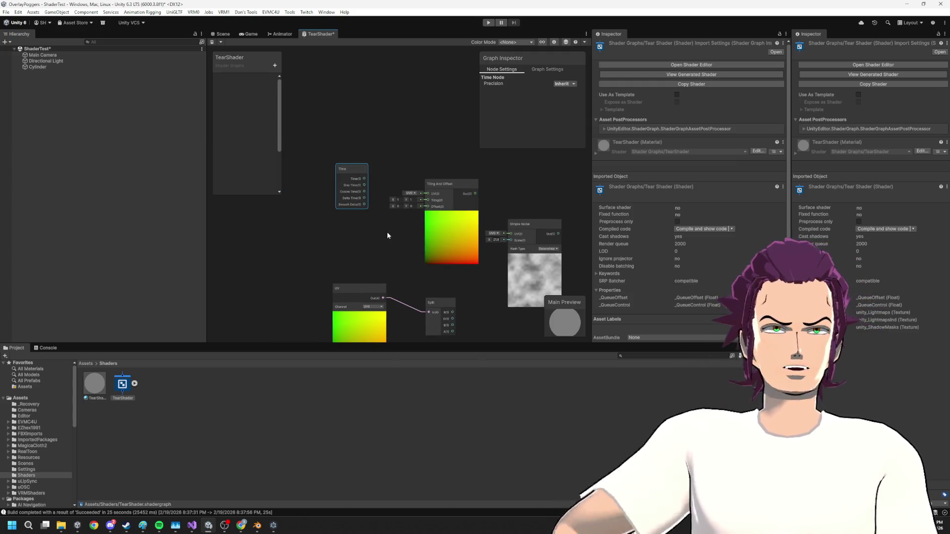
drag(448, 232, 448, 196)
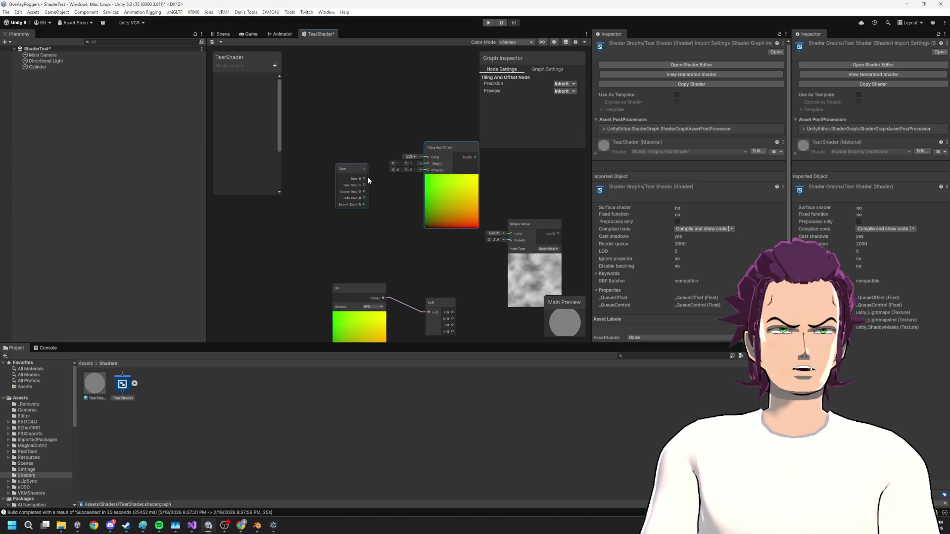
mouse_move(358, 172)
mouse_down()
mouse_move(283, 169)
mouse_move(351, 219)
mouse_up()
text(ve)
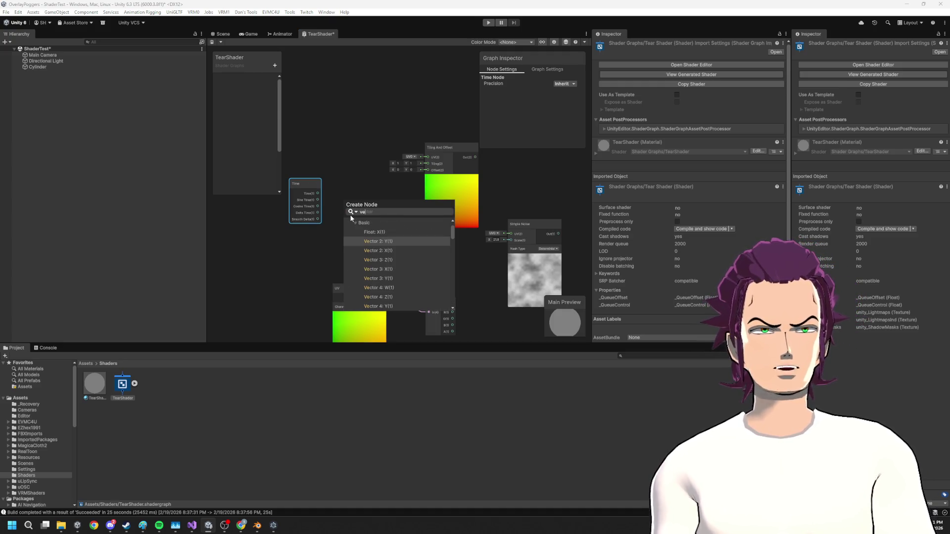
key(Return)
mouse_move(353, 207)
mouse_down()
mouse_move(361, 178)
mouse_move(387, 182)
mouse_up()
- Connect Tiling And Offset into the Simple Noise UV and set Offset X to -0.4
click(530, 172)
mouse_move(468, 157)
mouse_down()
mouse_move(509, 174)
mouse_move(508, 244)
mouse_move(510, 233)
mouse_up()
drag(403, 175, 376, 180)
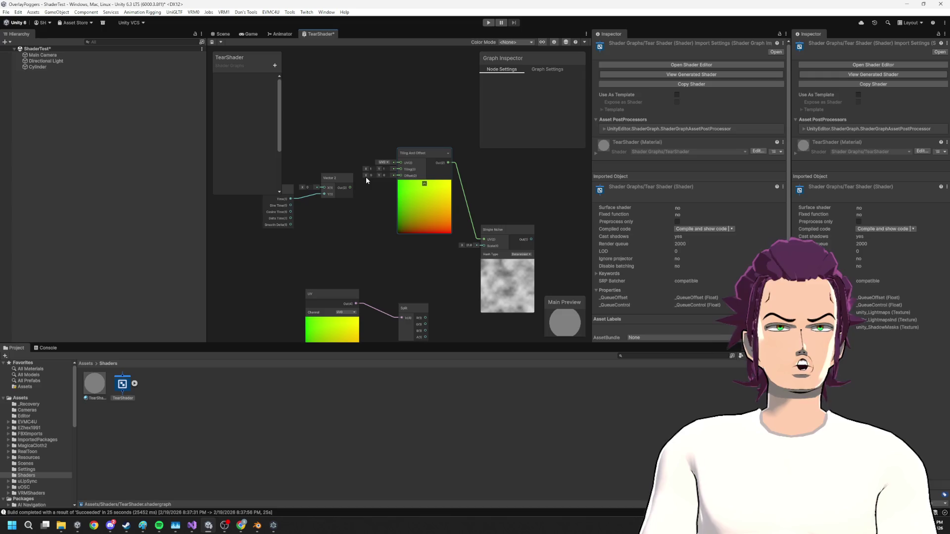
drag(368, 178, 362, 191)
- Delete the Time-to-Y edge, wire Vector 2 into Offset, and set Tiling X to 0.75
drag(295, 200, 299, 196)
click(313, 189)
right_click(314, 204)
click(327, 237)
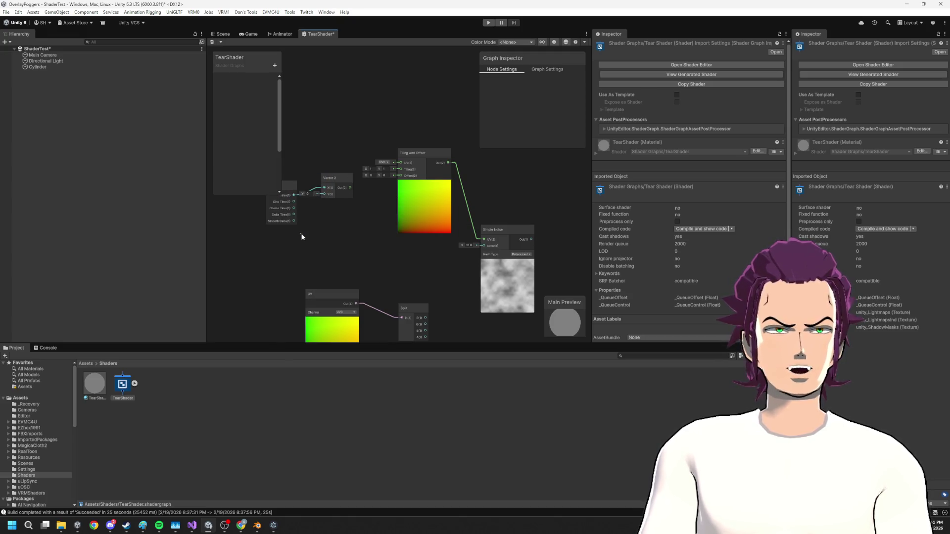
drag(350, 187, 400, 175)
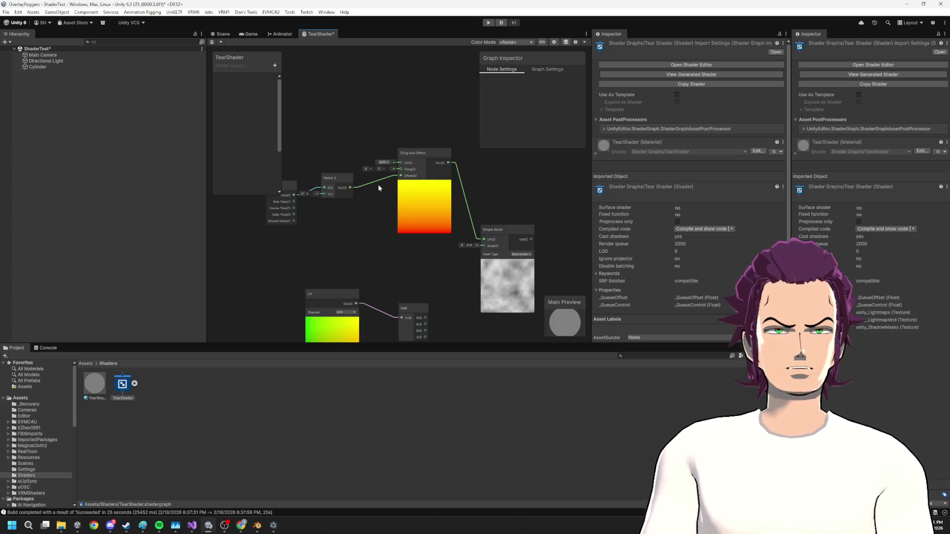
drag(356, 183, 388, 205)
drag(389, 150, 376, 151)
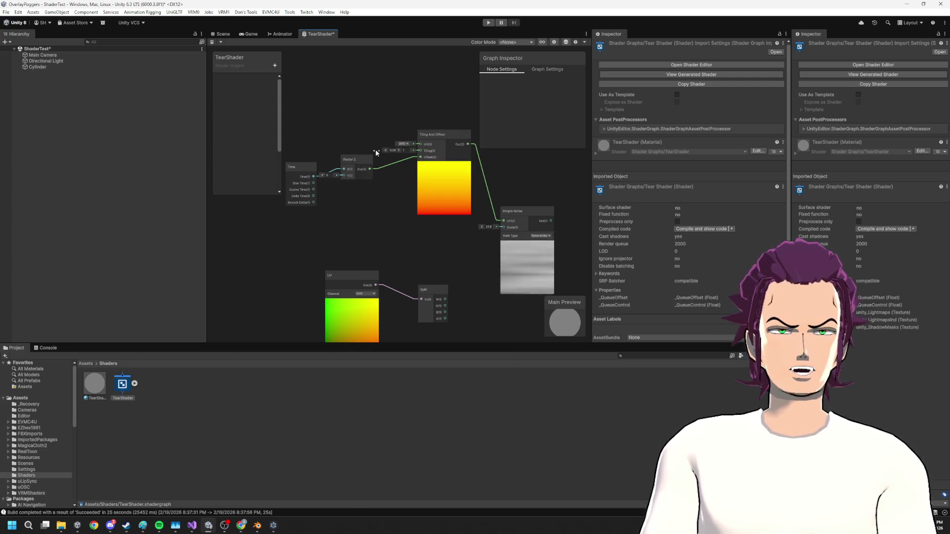
- Rearrange the graph, moving the Simple Noise node up and right
scroll(410, 189, up, 1)
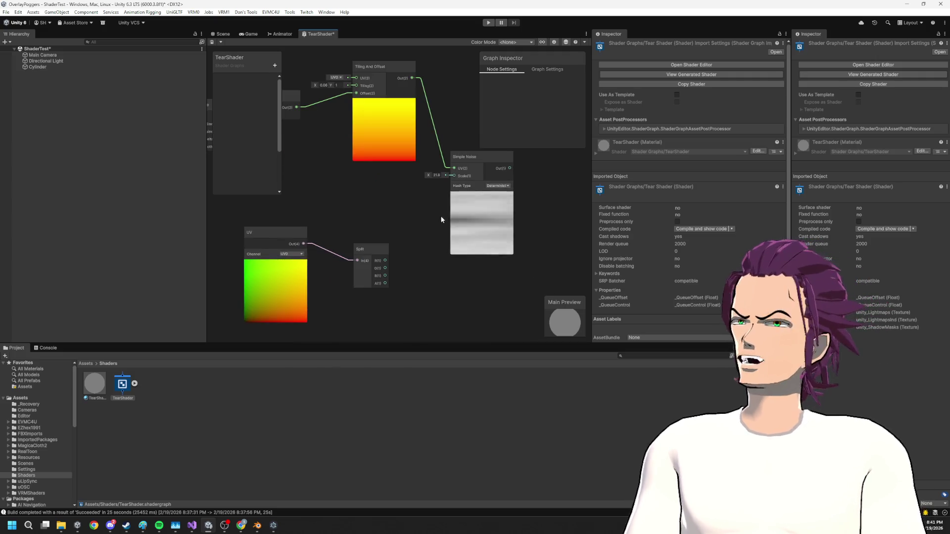
drag(286, 95, 355, 132)
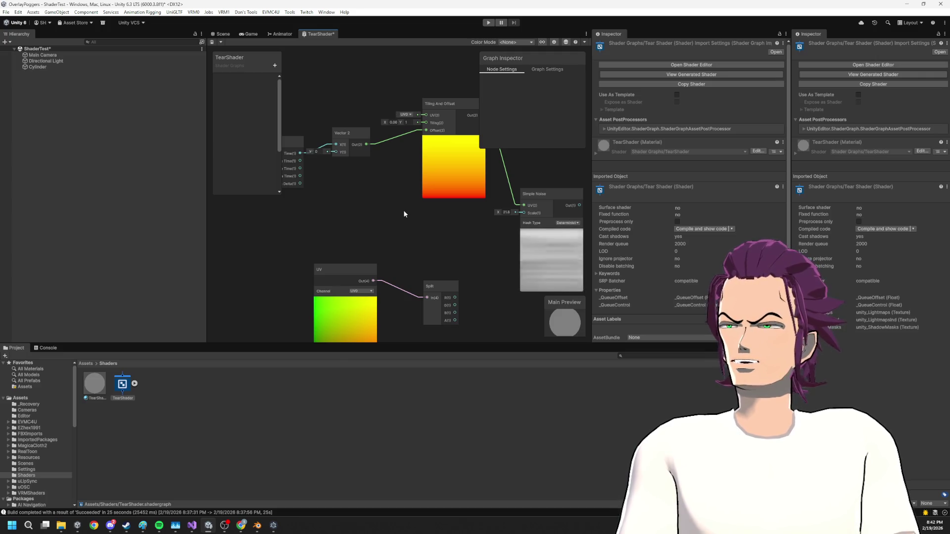
scroll(397, 200, down, 3)
scroll(397, 200, right, 3)
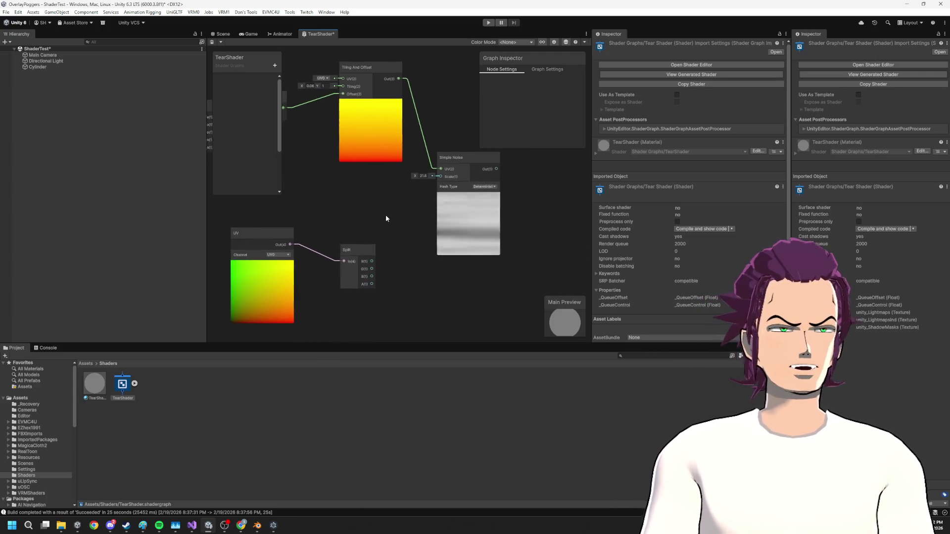
drag(490, 238, 480, 228)
scroll(405, 235, down, 2)
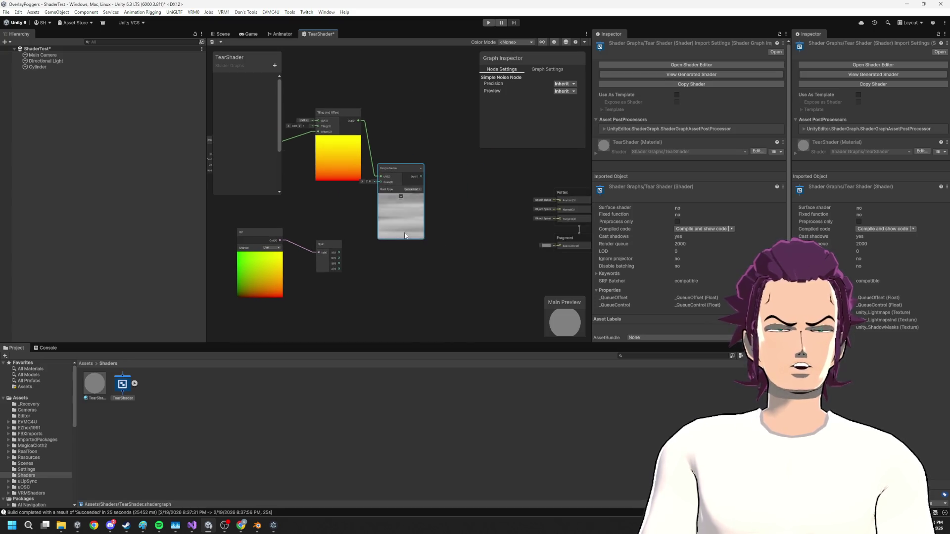
drag(416, 236, 428, 231)
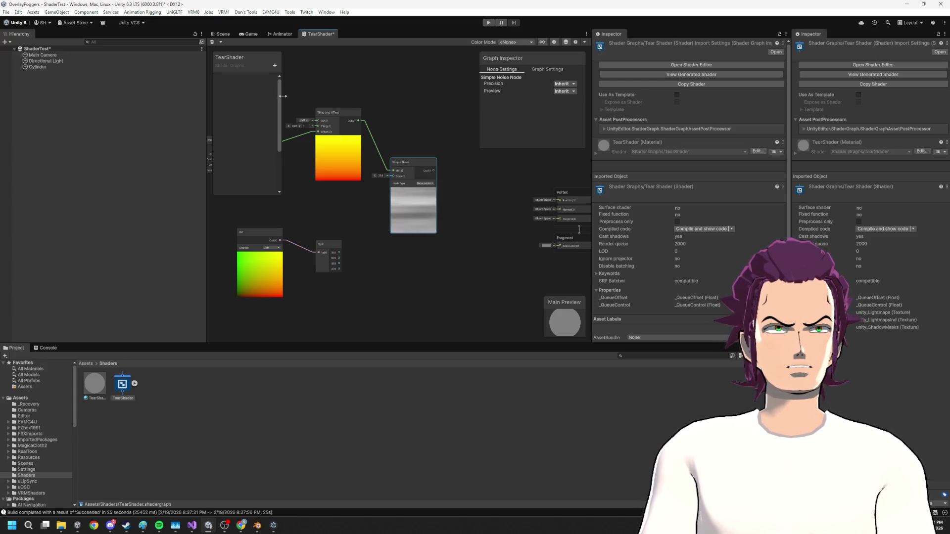
- Add a Blackboard Color property and create a Multiply node fed by it
click(275, 65)
click(309, 118)
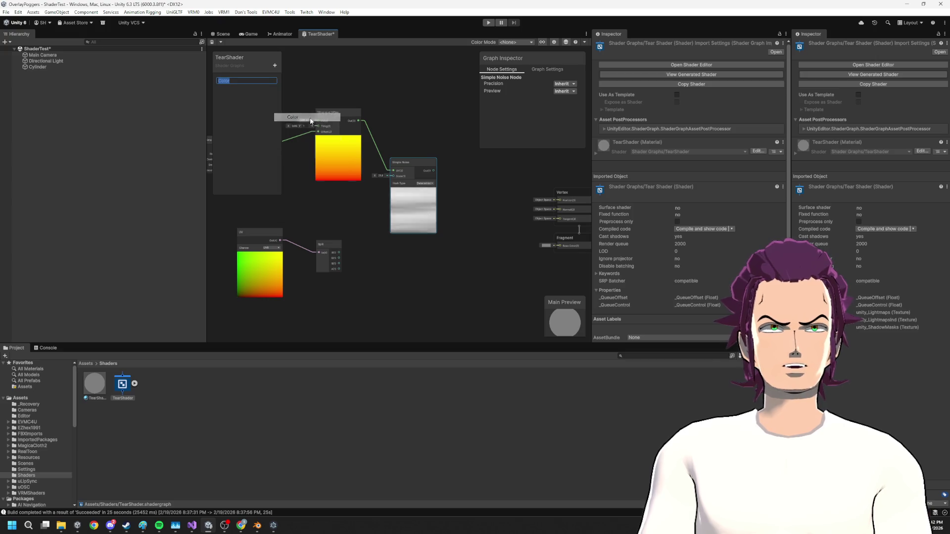
key(Return)
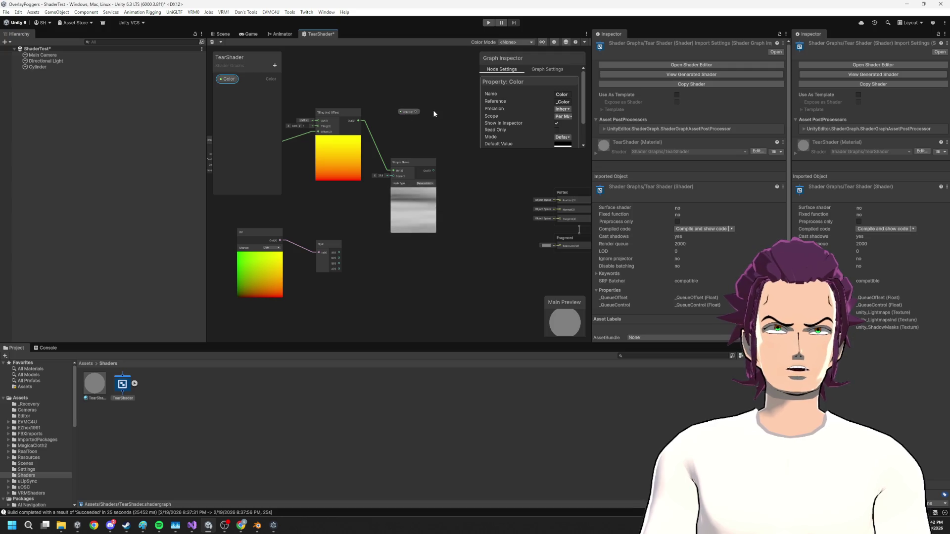
drag(445, 141, 453, 150)
text(multiply)
key(Return)
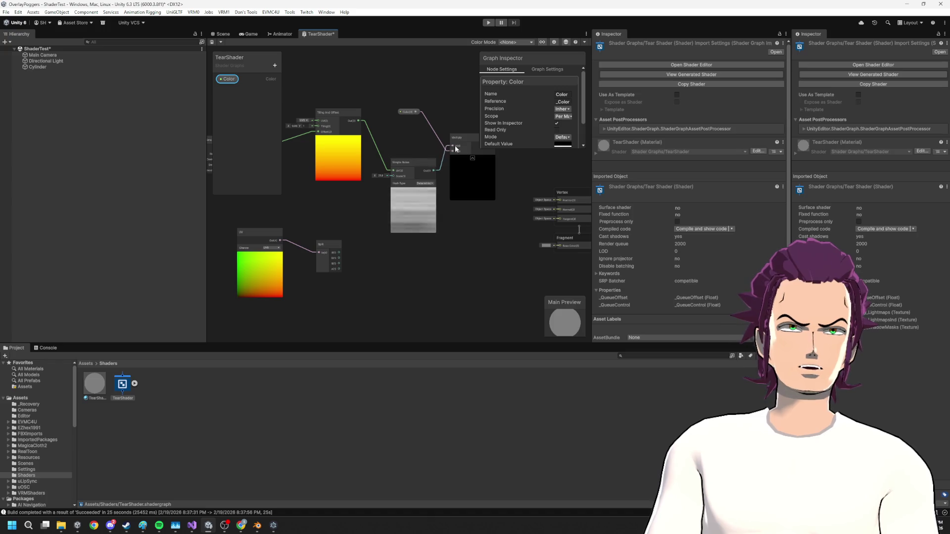
- Set the Color property's default value to cyan
click(563, 145)
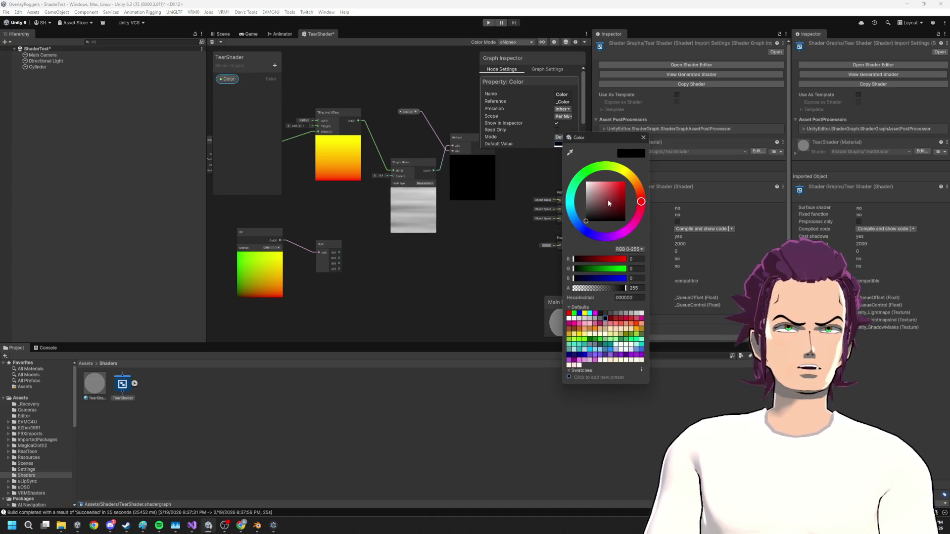
click(615, 184)
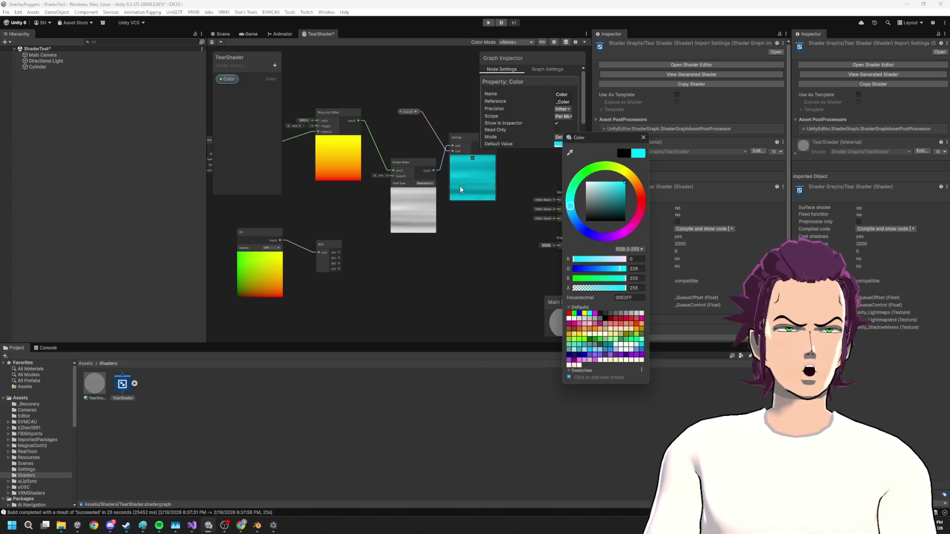
mouse_move(309, 103)
mouse_down()
mouse_move(433, 141)
mouse_move(406, 134)
mouse_move(361, 170)
mouse_move(367, 154)
mouse_move(398, 147)
mouse_up()
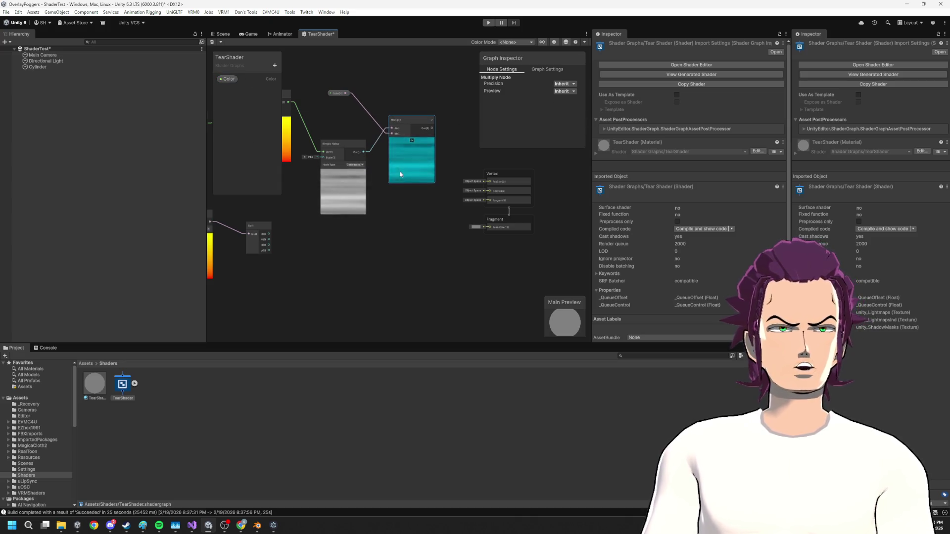
mouse_move(356, 198)
mouse_down()
mouse_move(372, 180)
mouse_move(343, 223)
mouse_up()
- Invert the Simple Noise output with a One Minus node, discarding an accidental Negate node
mouse_move(345, 184)
mouse_down()
mouse_move(375, 224)
mouse_move(369, 209)
mouse_up()
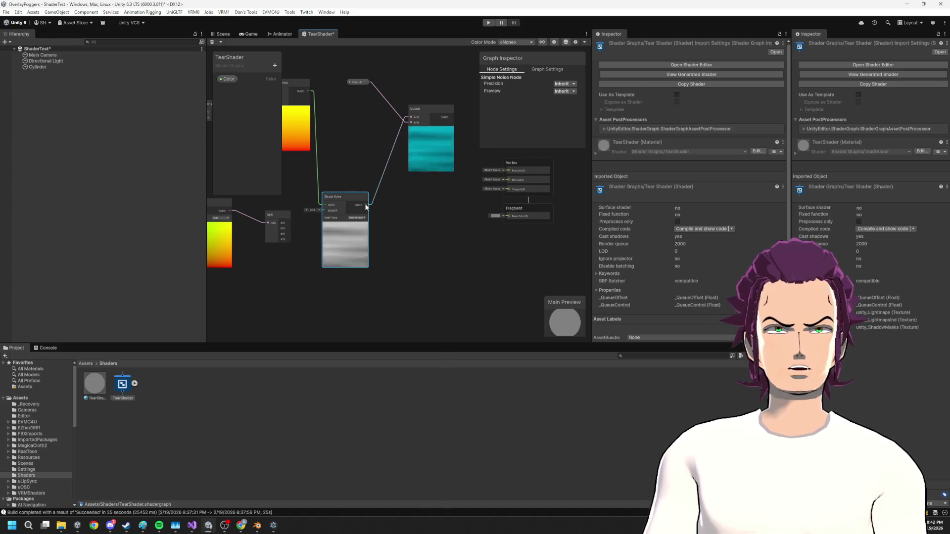
drag(406, 243, 406, 242)
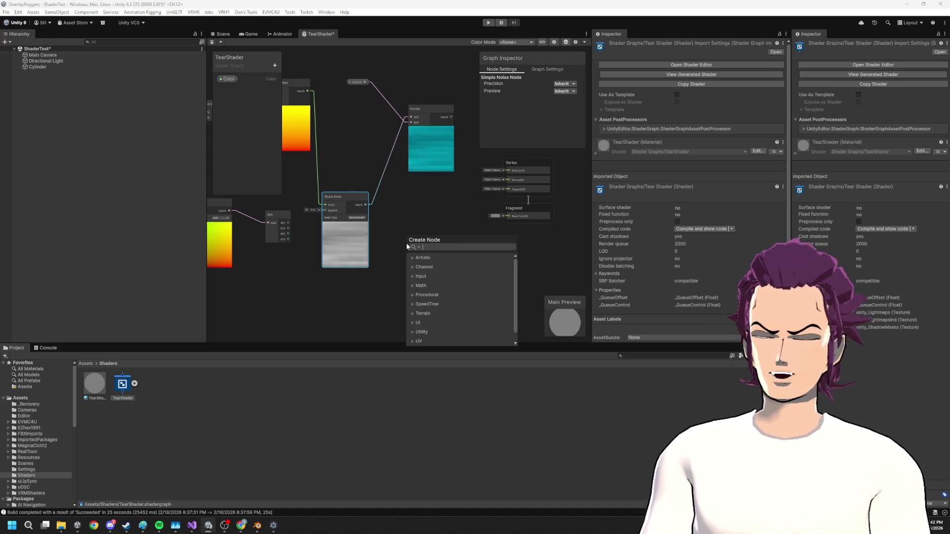
text(negate)
key(Return)
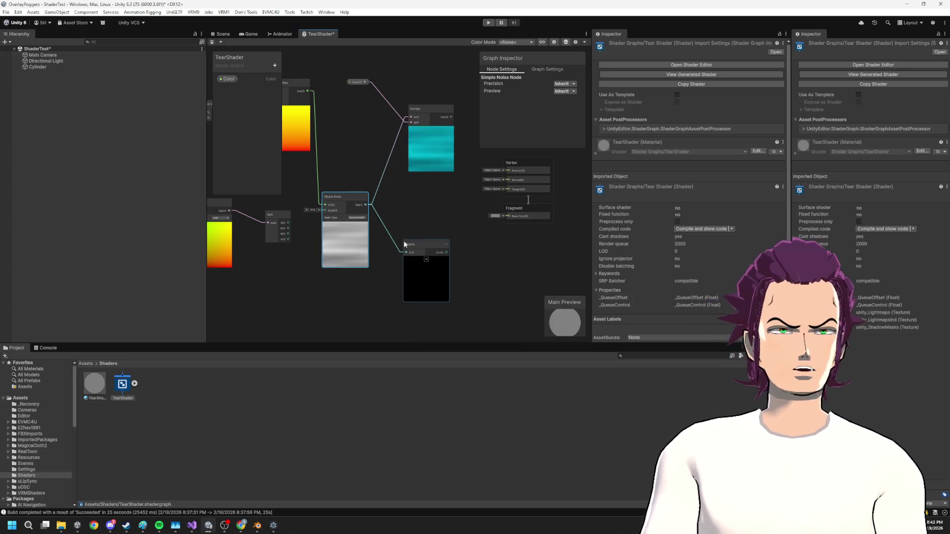
key(Delete)
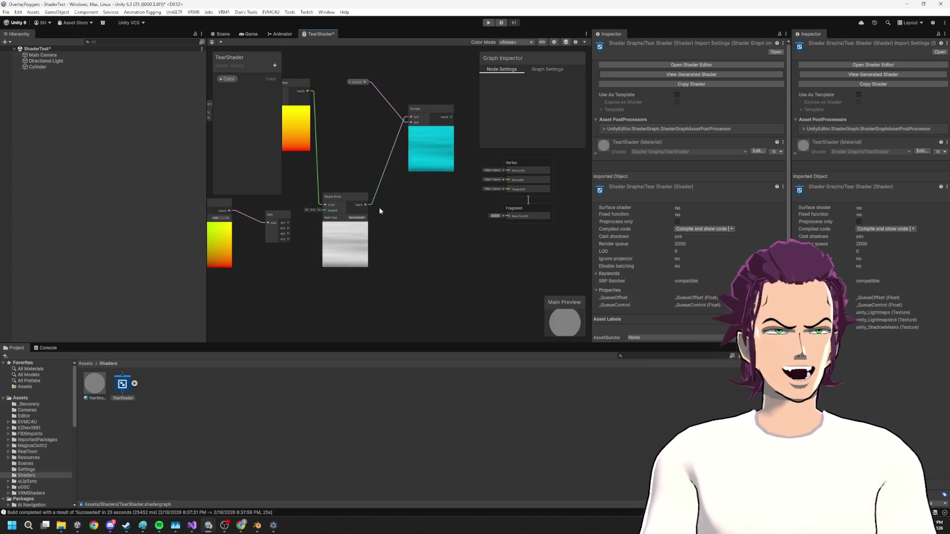
drag(369, 210, 391, 213)
text(one minus)
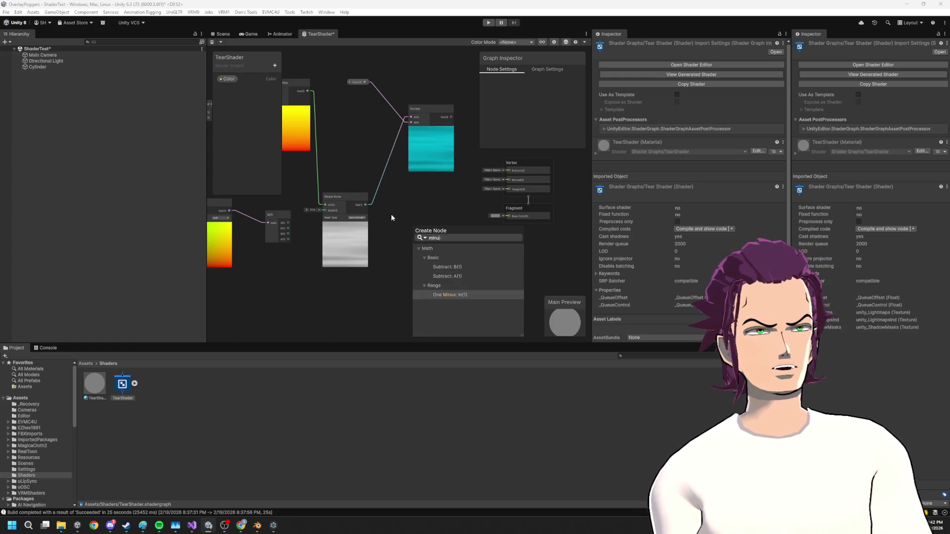
key(Return)
- Add a Color (1) property and multiply it with the One Minus output, adjusting its default colour
drag(273, 144, 251, 120)
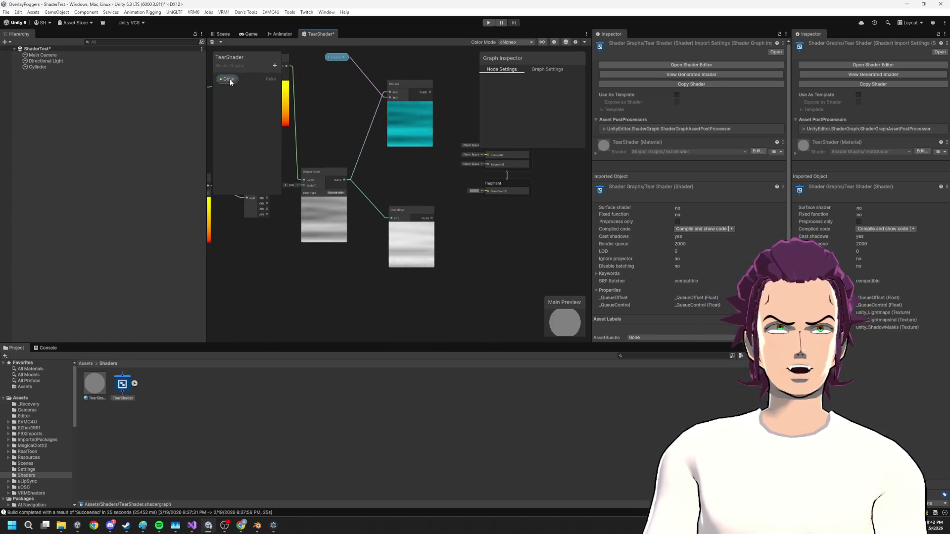
click(275, 65)
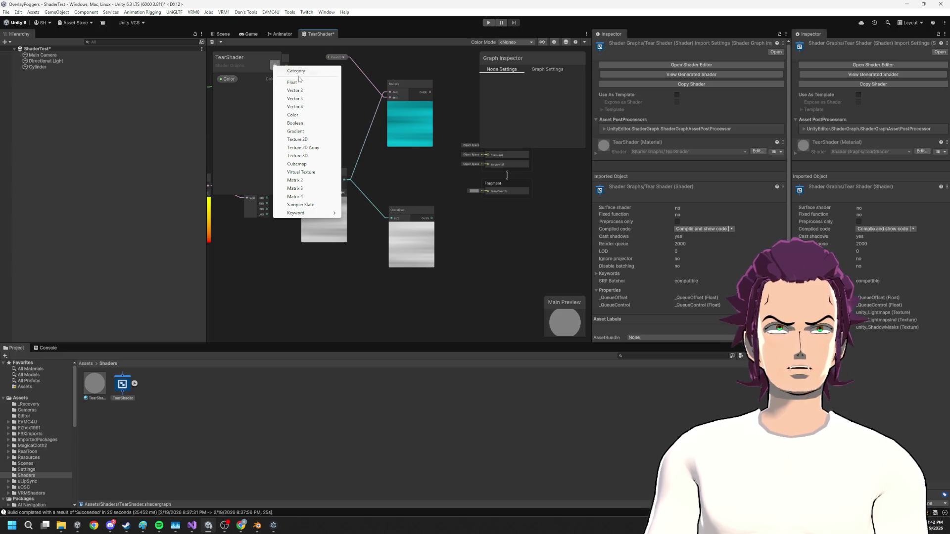
click(293, 115)
key(Return)
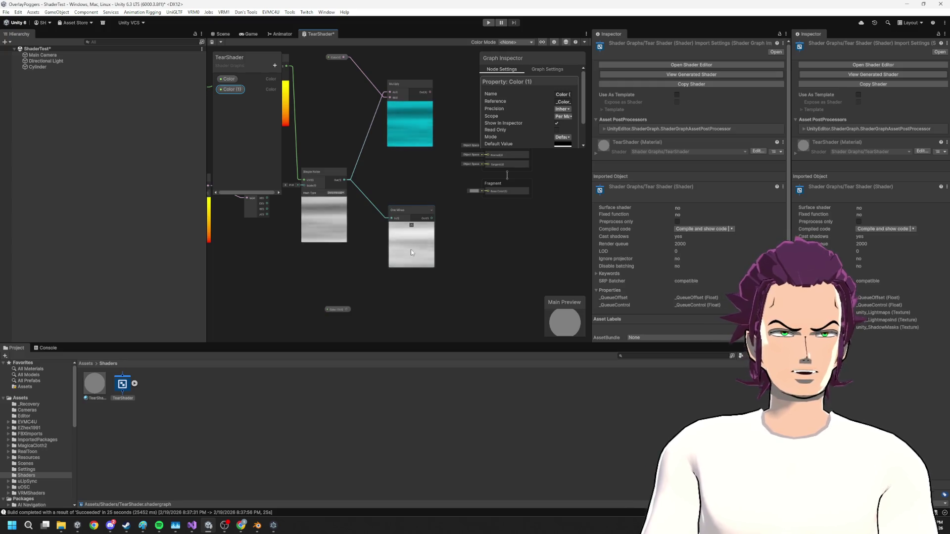
drag(400, 241, 376, 247)
mouse_move(340, 310)
mouse_down()
mouse_move(422, 283)
mouse_move(412, 286)
mouse_up()
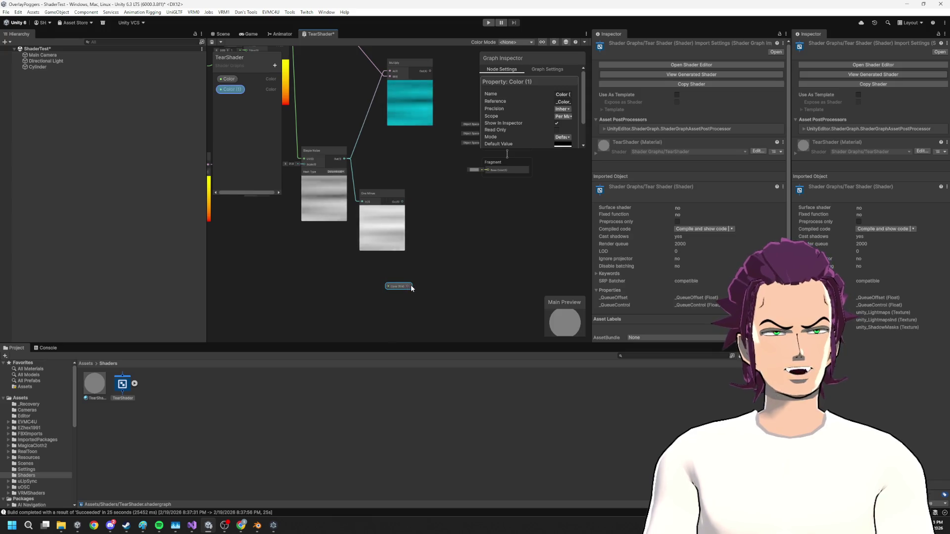
key(space)
text(mul)
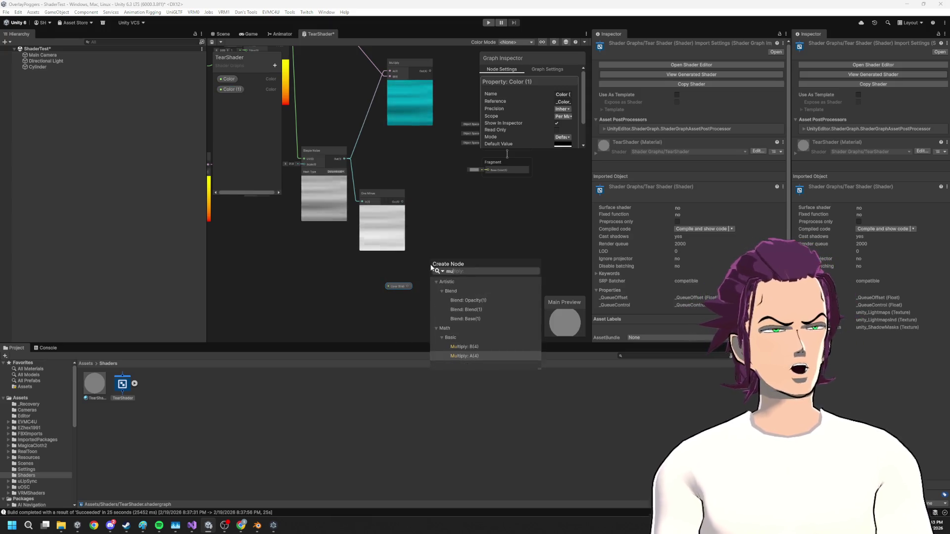
key(Return)
drag(403, 202, 456, 270)
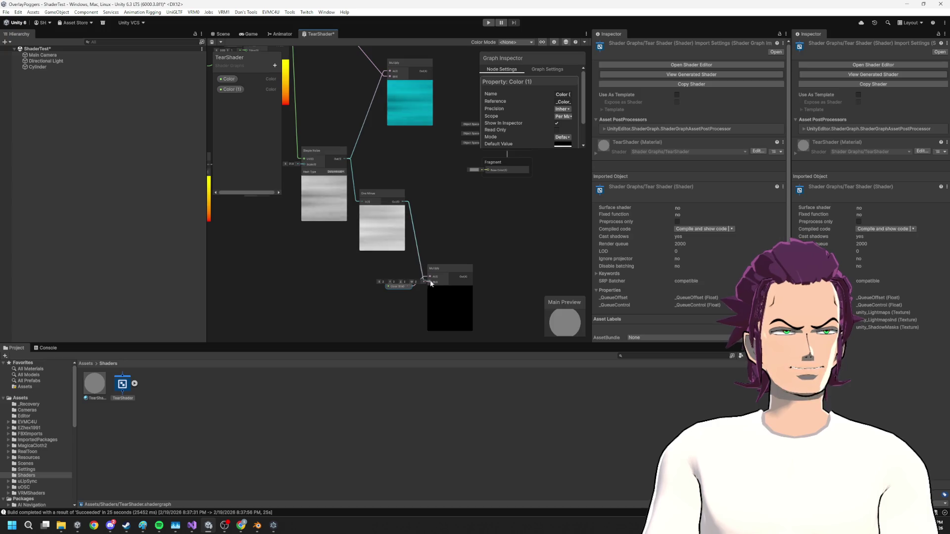
click(563, 145)
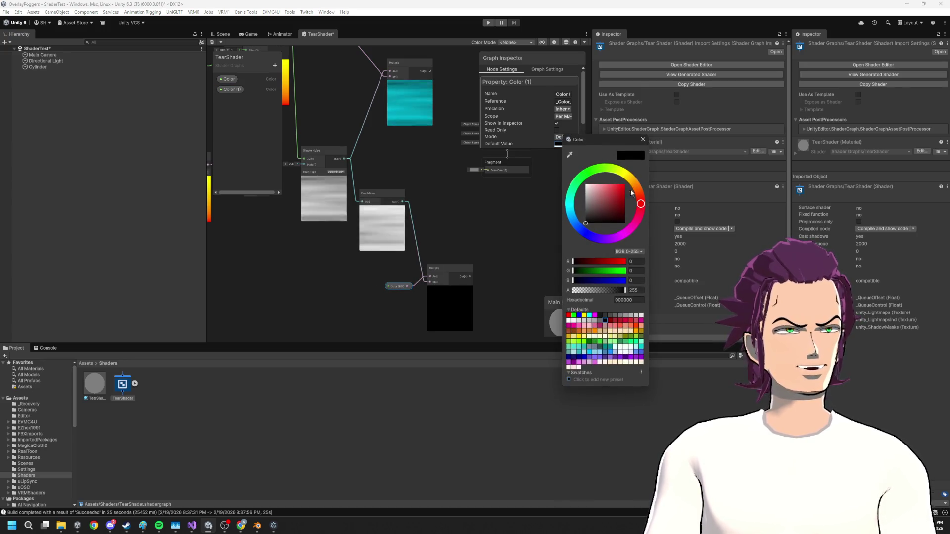
mouse_move(574, 192)
mouse_down()
mouse_move(614, 188)
mouse_move(586, 185)
mouse_up()
- Rearrange the Multiply and Color (1) nodes and wire Simple Noise into Fragment Base Color
drag(454, 268, 407, 136)
mouse_move(398, 286)
mouse_down()
mouse_move(388, 210)
mouse_move(333, 108)
mouse_up()
drag(391, 230, 373, 304)
drag(337, 223, 469, 234)
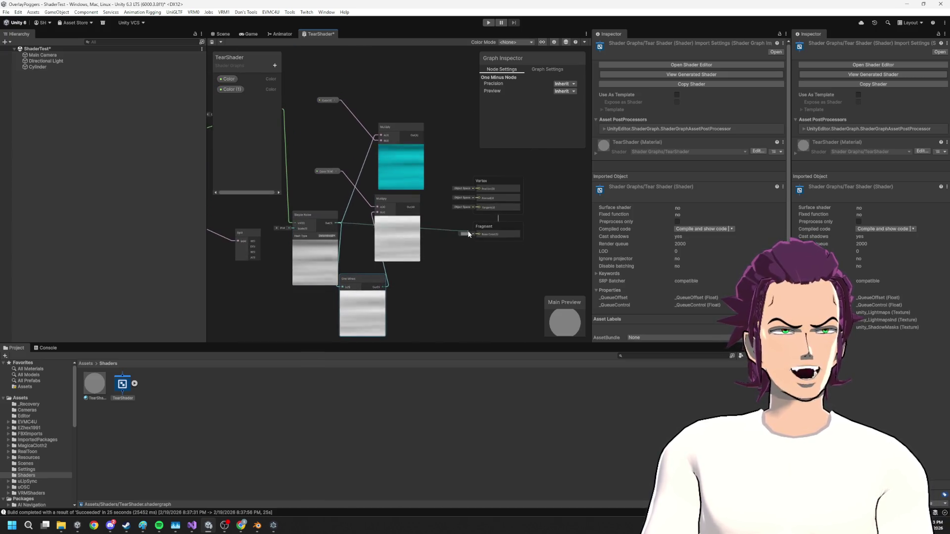
click(504, 224)
- In Graph Settings, keep the material Unlit and set Surface Type to Transparent
click(540, 70)
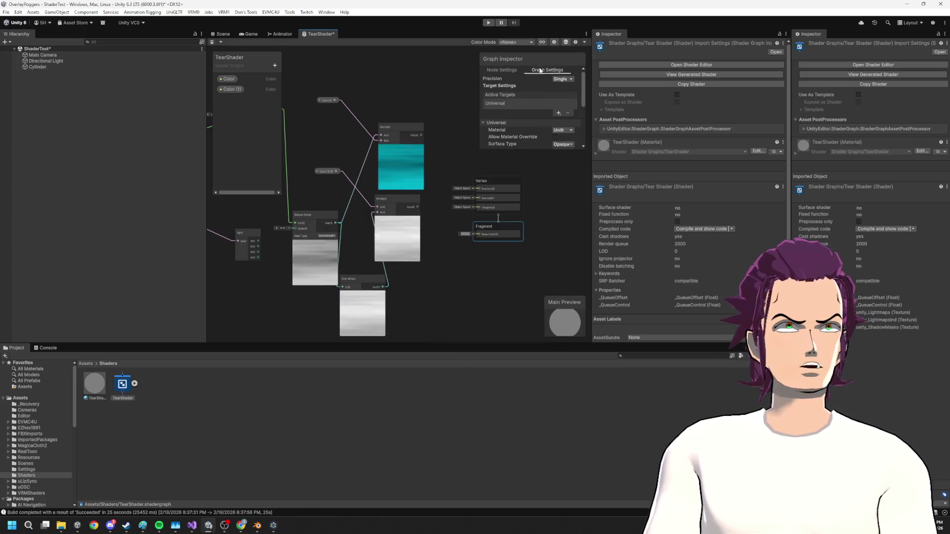
click(563, 130)
click(563, 150)
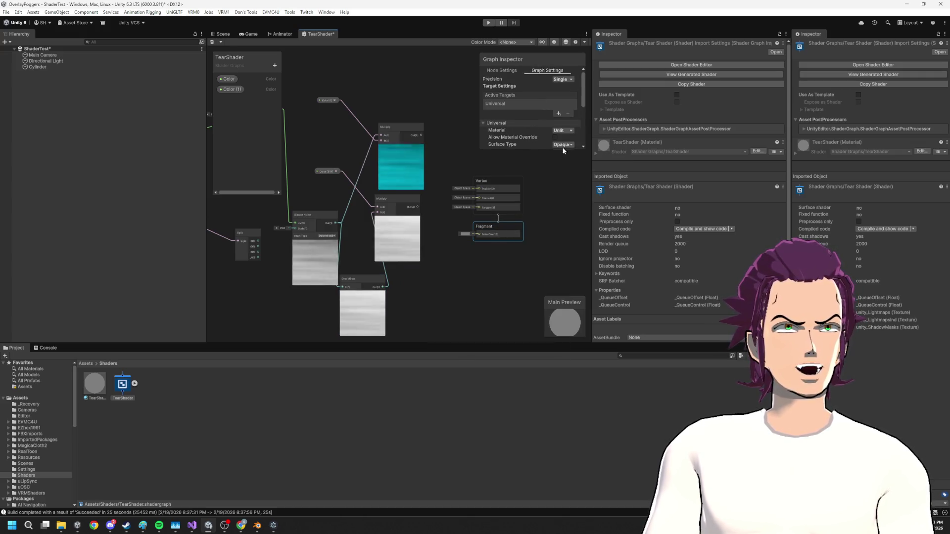
click(563, 145)
click(562, 160)
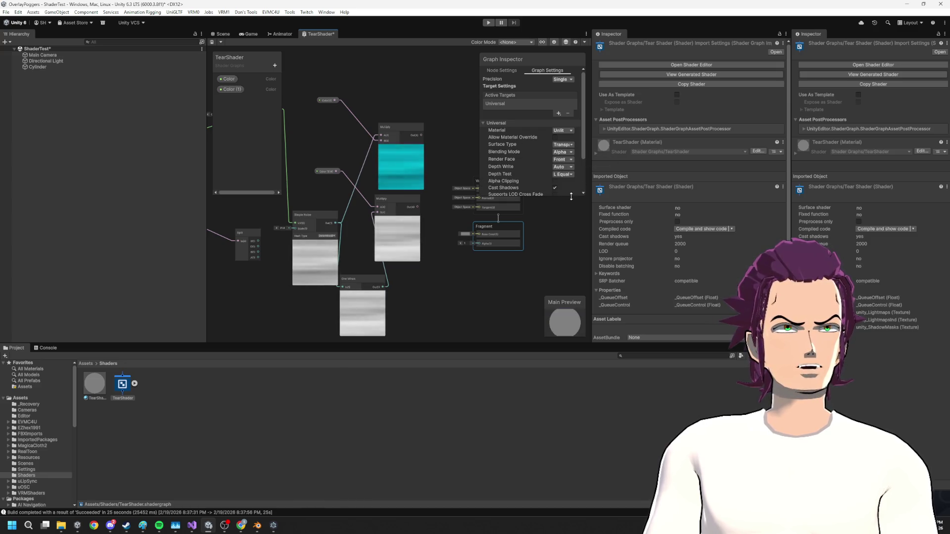
- Feed the noise output into the Fragment Alpha port
scroll(562, 183, down, 2)
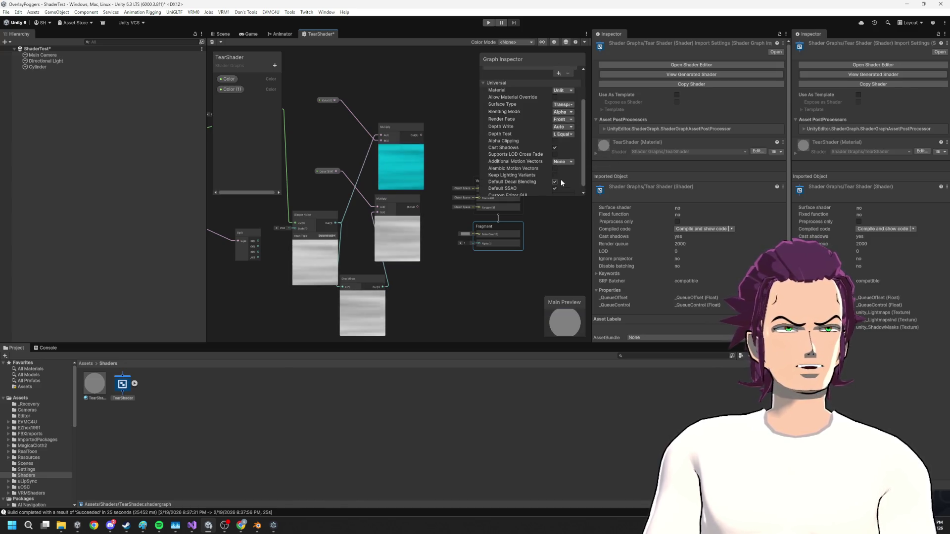
scroll(562, 183, down, 1)
drag(335, 223, 479, 244)
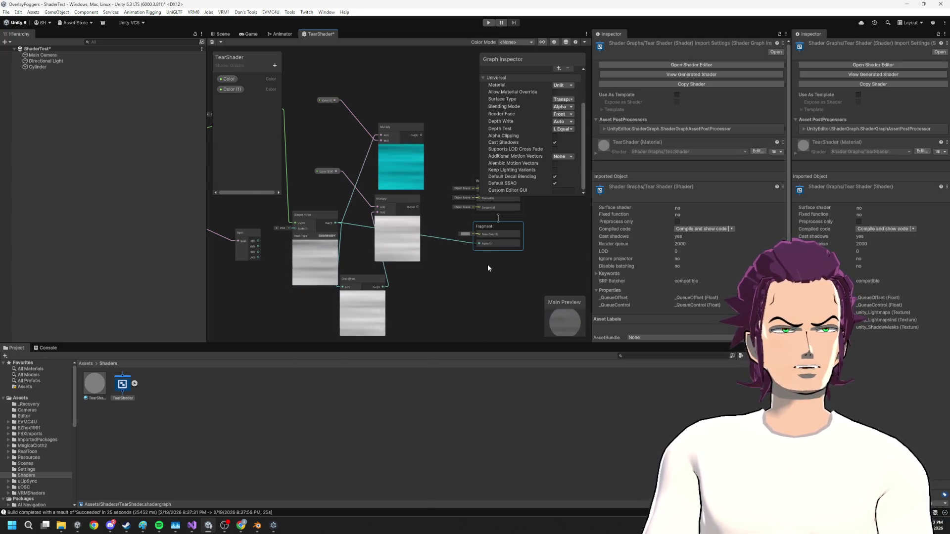
scroll(488, 268, up, 1)
click(393, 214)
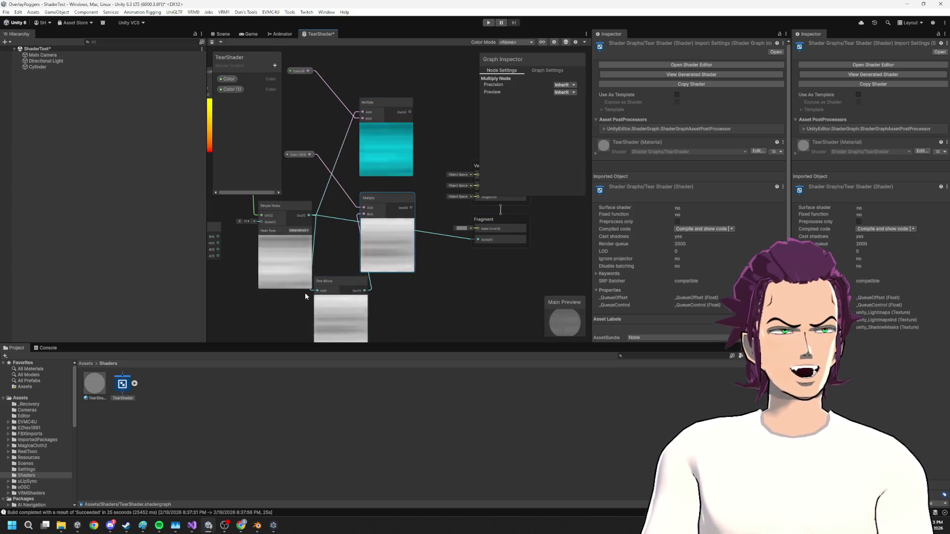
- Stack the two Multiply nodes together, deleting an accidentally added extra Multiply node
mouse_move(393, 140)
mouse_down()
mouse_move(417, 200)
mouse_move(400, 145)
mouse_up()
mouse_move(405, 282)
mouse_down()
mouse_move(406, 242)
mouse_move(392, 212)
mouse_up()
mouse_move(422, 110)
mouse_down()
mouse_move(435, 117)
mouse_move(432, 130)
mouse_up()
text(mul)
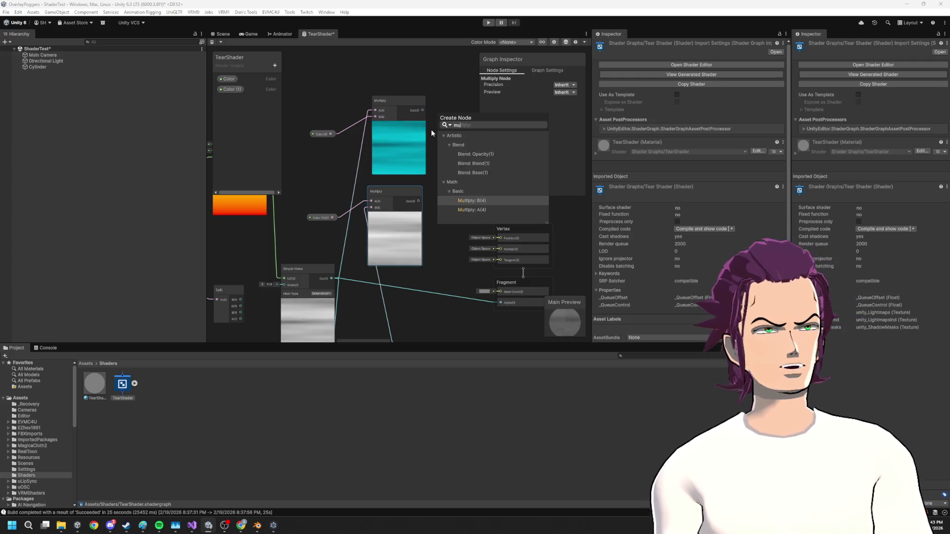
click(465, 201)
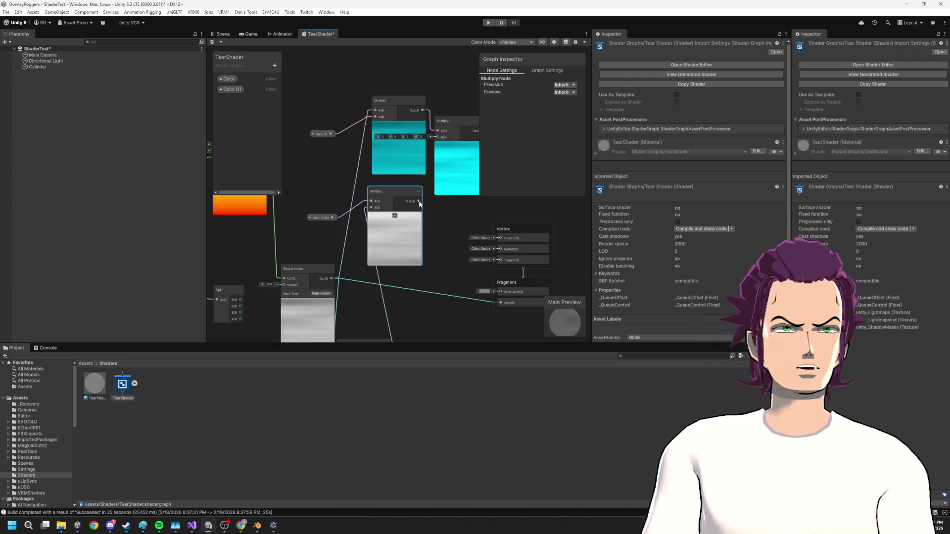
drag(456, 200, 411, 207)
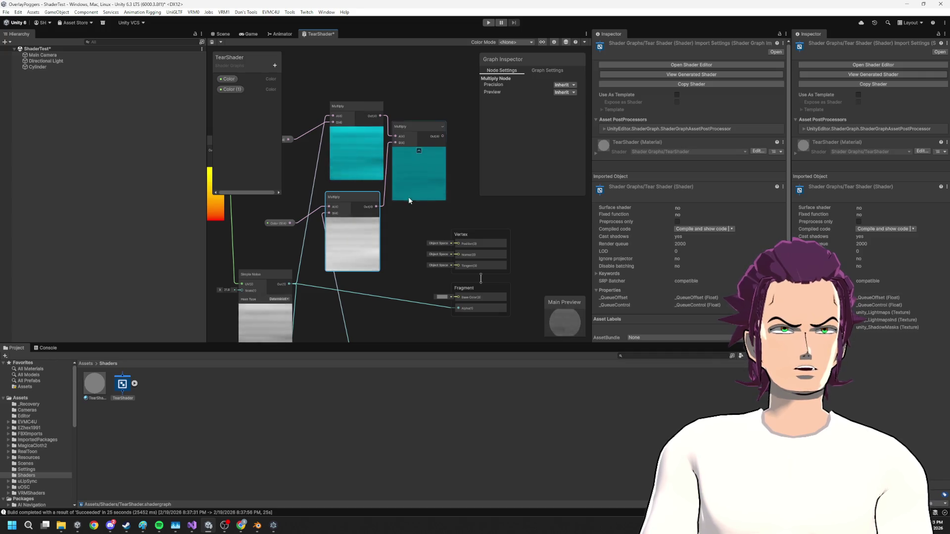
click(423, 175)
key(Delete)
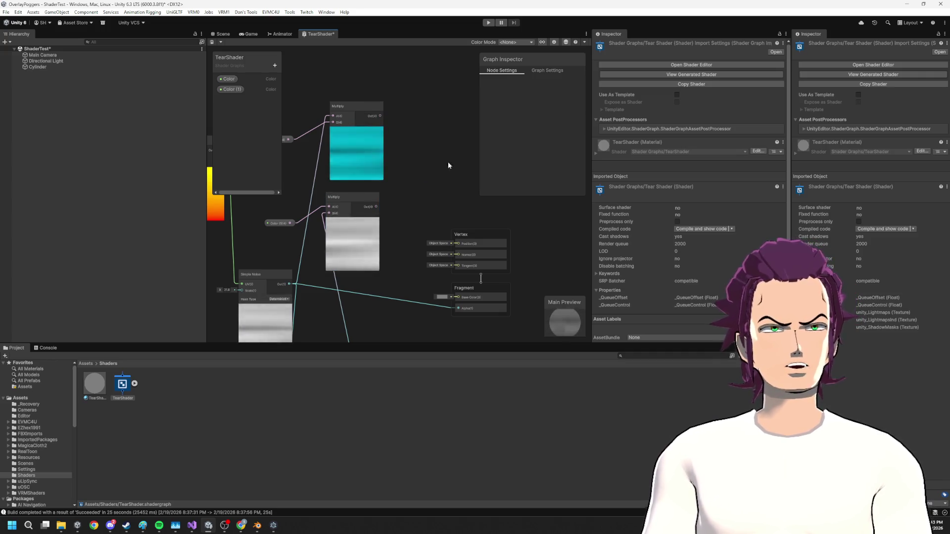
key(space)
text(add)
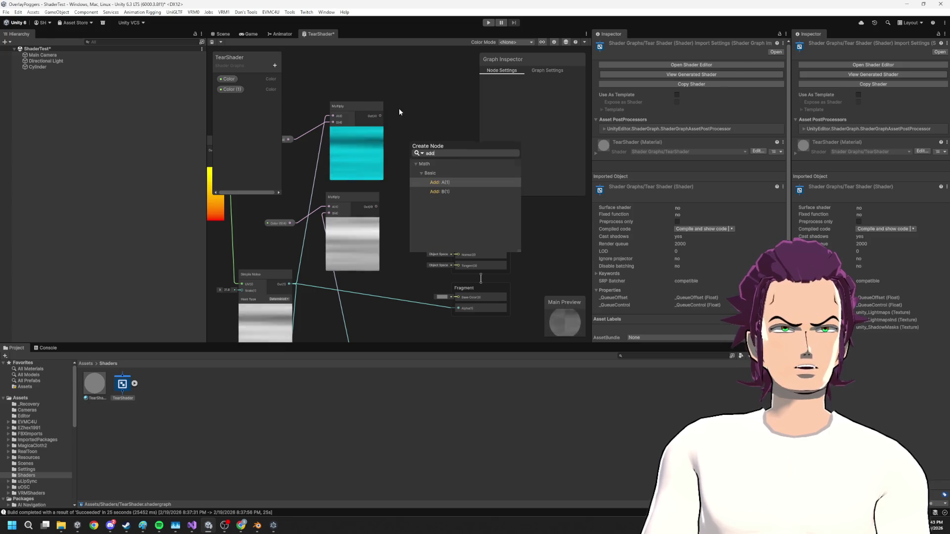
key(Escape)
- Add a Lerp node fed by the top Multiply into A and the lower Multiply into B
click(381, 117)
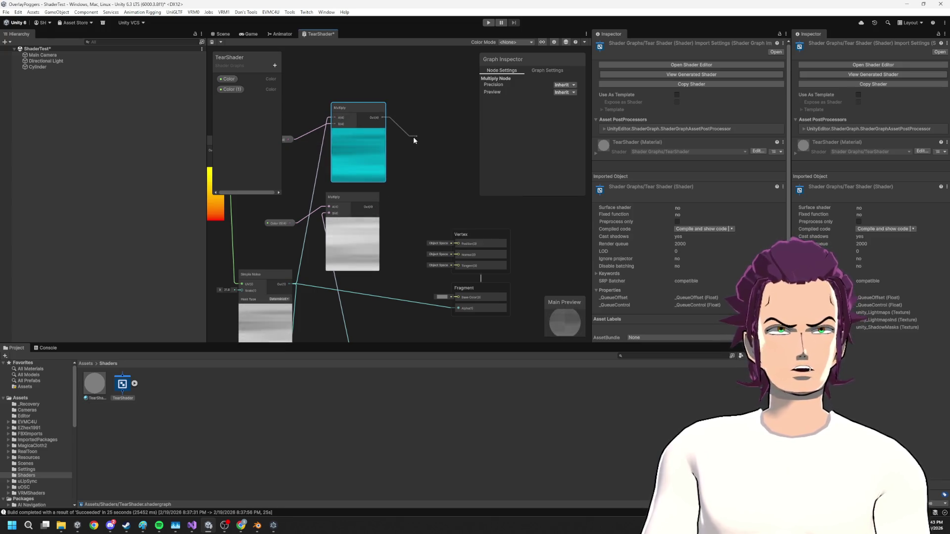
drag(414, 138, 414, 137)
text(lerp)
key(Down)
key(Down)
key(Up)
key(Up)
key(Return)
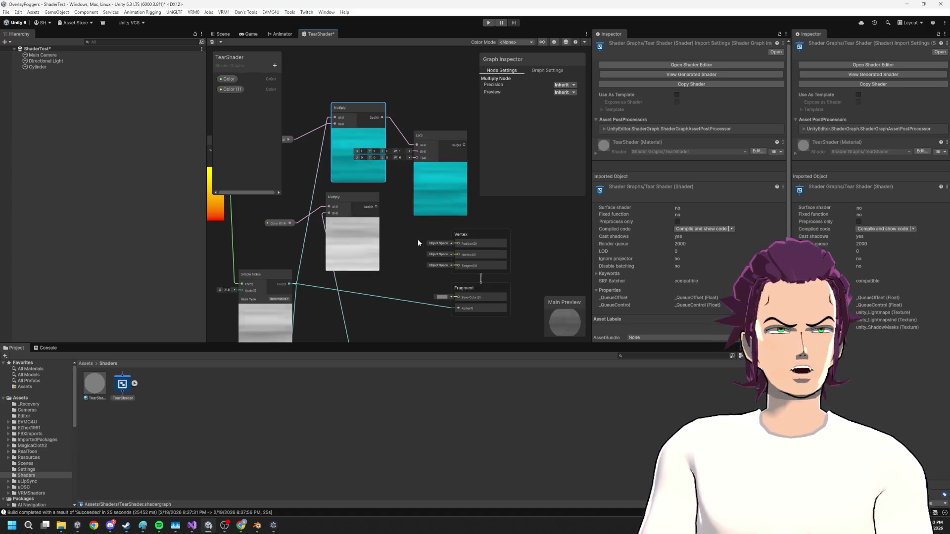
mouse_move(378, 207)
mouse_down()
mouse_move(411, 175)
mouse_move(417, 151)
mouse_up()
mouse_move(395, 273)
mouse_down()
mouse_move(382, 258)
mouse_move(292, 299)
mouse_move(335, 214)
mouse_move(361, 95)
mouse_up()
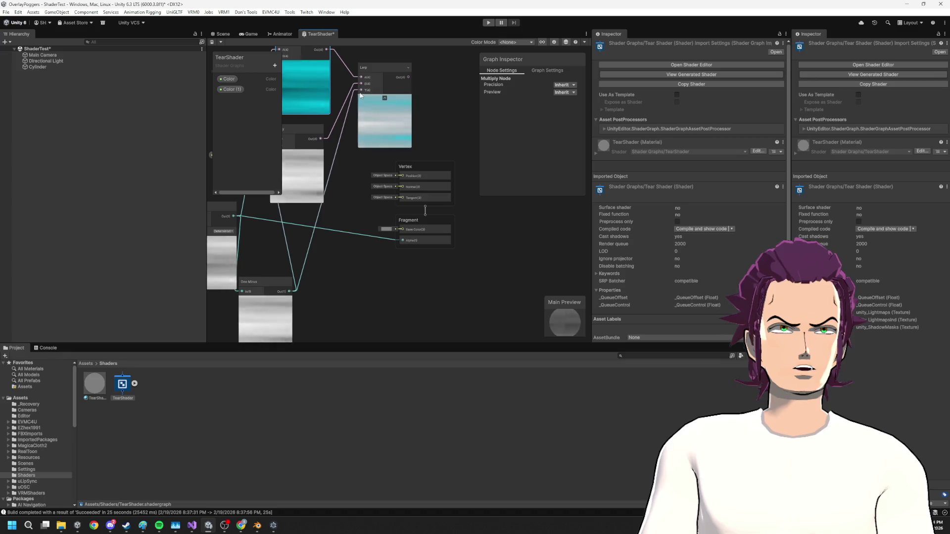
mouse_move(323, 180)
mouse_down()
mouse_move(393, 224)
mouse_move(447, 242)
mouse_up()
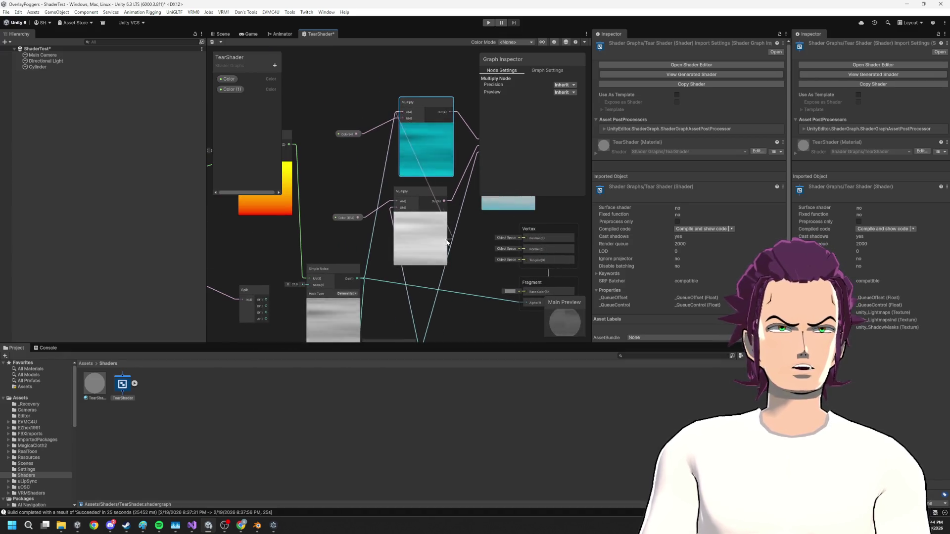
- Tidy the graph, shifting the Multiply/Lerp group and the UV and Split nodes left
right_click(447, 242)
click(405, 187)
drag(426, 185, 368, 197)
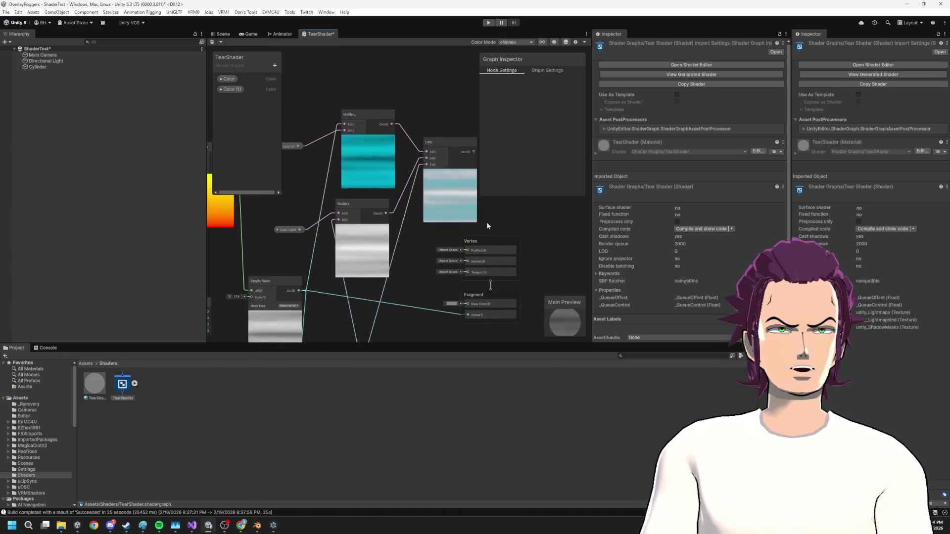
mouse_move(445, 218)
mouse_down()
mouse_move(310, 150)
mouse_move(436, 193)
mouse_move(431, 183)
mouse_up()
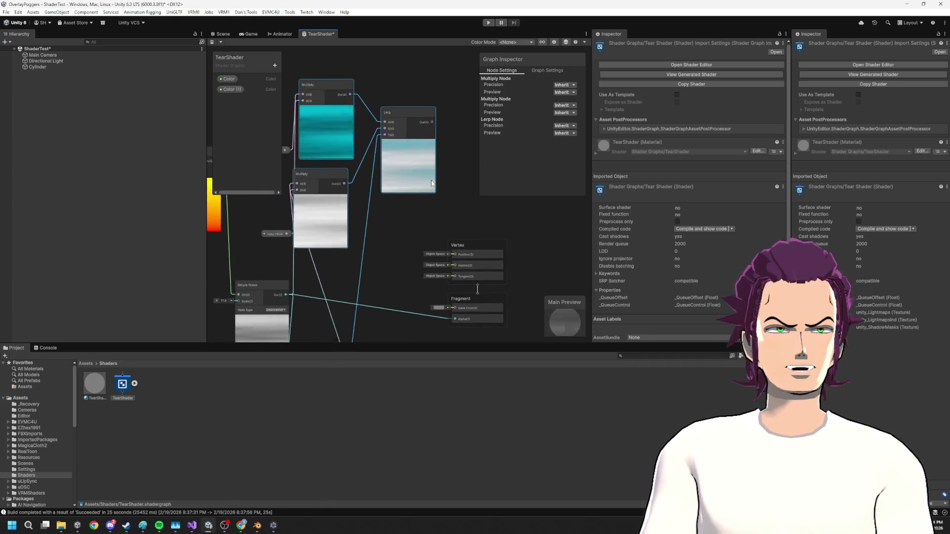
scroll(432, 184, down, 3)
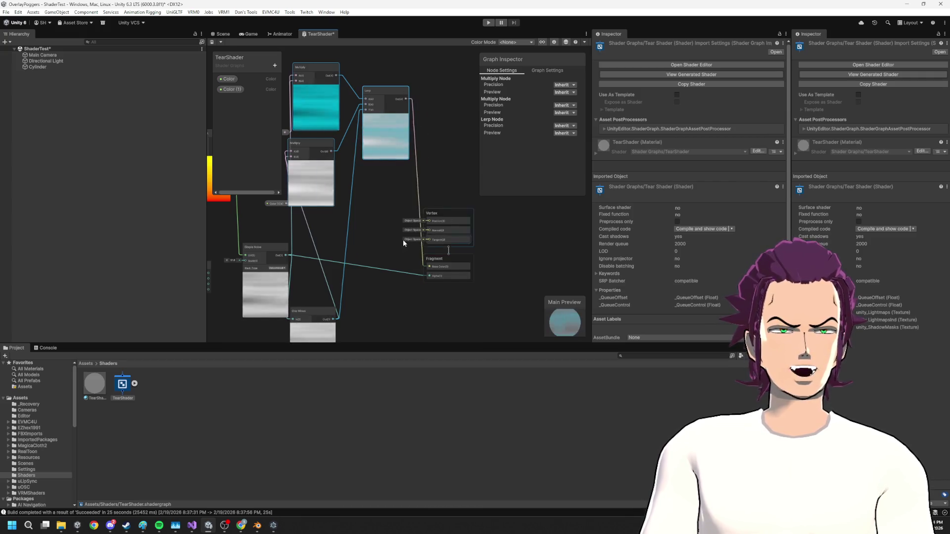
scroll(410, 240, up, 5)
drag(376, 253, 301, 270)
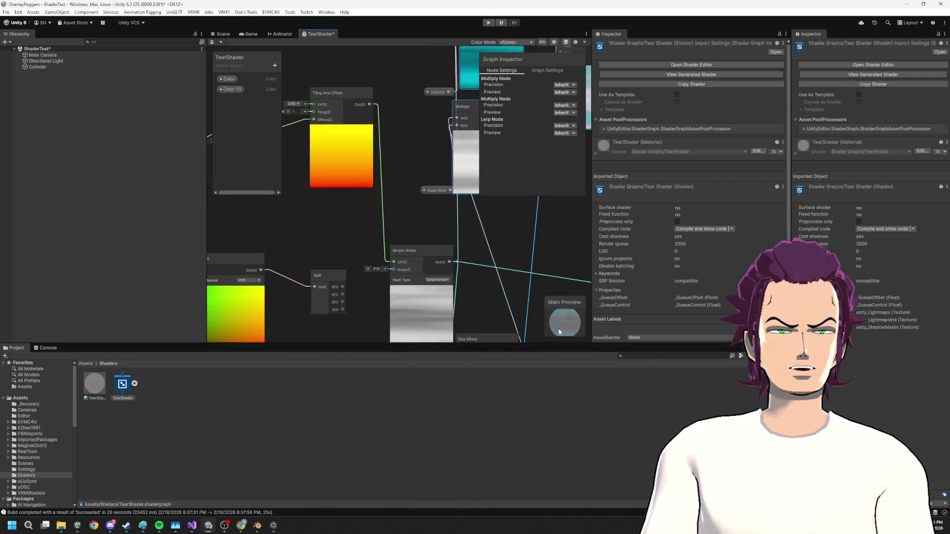
scroll(436, 264, down, 2)
drag(436, 265, 386, 255)
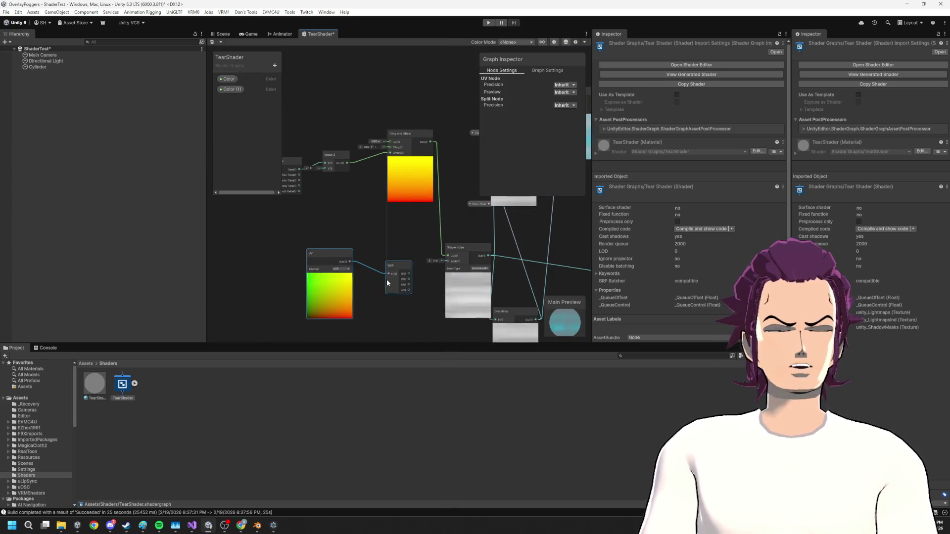
drag(387, 279, 329, 260)
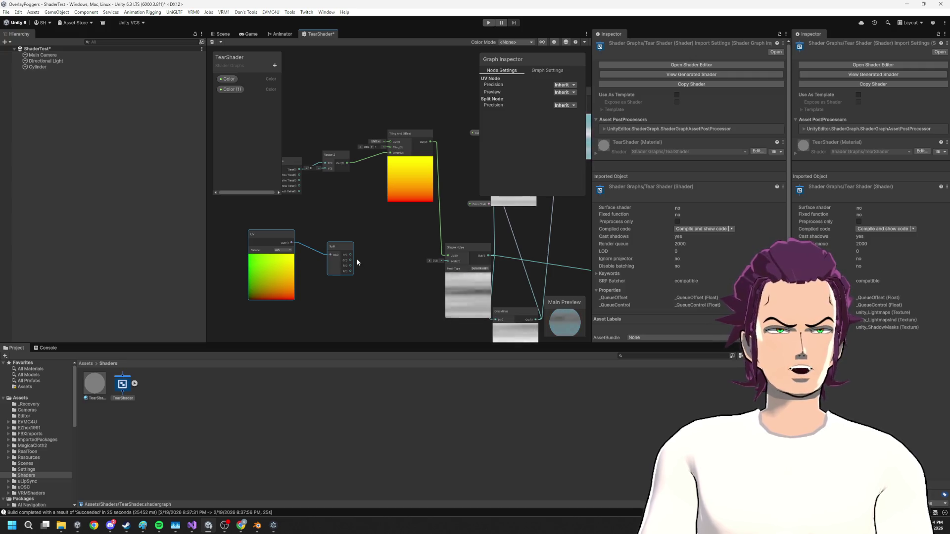
drag(356, 258, 415, 273)
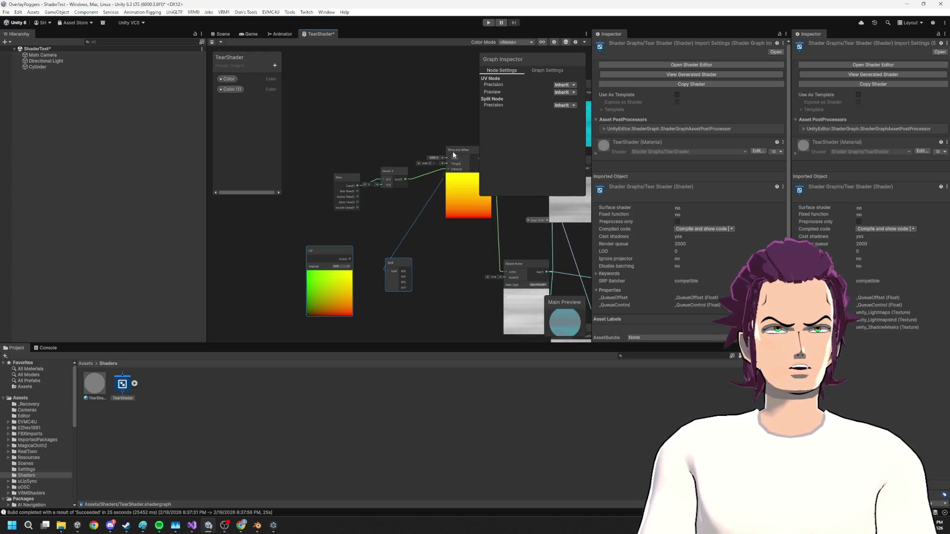
- Reconnect the UV output to Tiling And Offset's UV input, then view the cylinder upright in the scene
drag(449, 173, 451, 161)
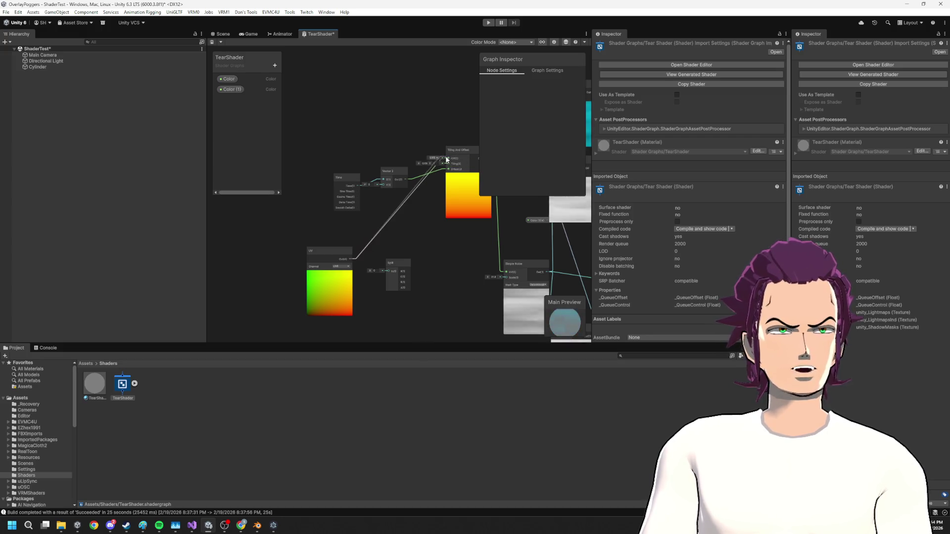
drag(441, 255, 375, 218)
drag(388, 256, 200, 275)
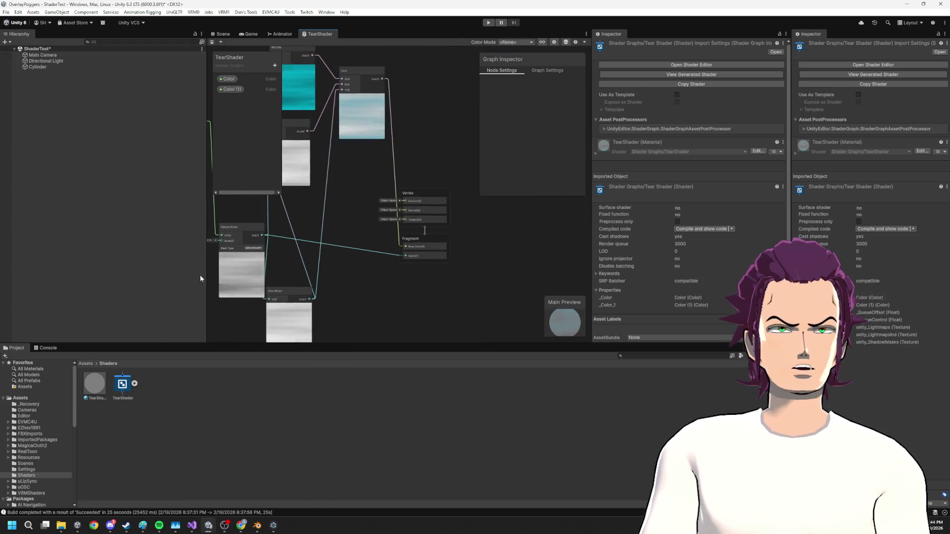
drag(401, 248, 427, 252)
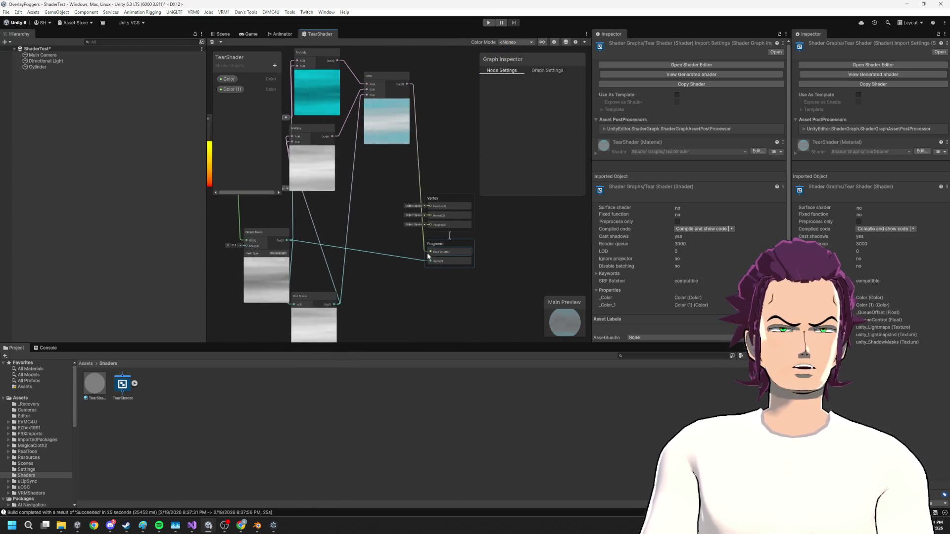
click(221, 34)
mouse_move(313, 148)
mouse_down()
mouse_move(344, 197)
mouse_move(237, 275)
mouse_move(391, 232)
mouse_move(388, 251)
mouse_move(478, 76)
mouse_move(451, 144)
mouse_move(562, 184)
mouse_move(466, 123)
mouse_move(470, 89)
mouse_move(420, 201)
mouse_move(525, 200)
mouse_up()
- Stretch the cylinder along X and orbit to view it from above
click(412, 215)
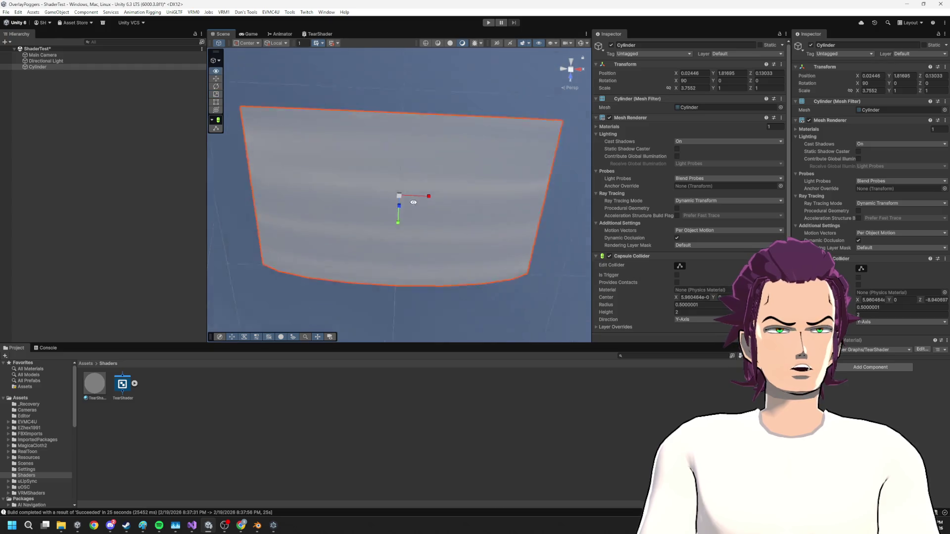
click(428, 94)
mouse_move(425, 185)
mouse_down()
mouse_move(414, 191)
mouse_move(443, 284)
mouse_move(426, 278)
mouse_move(472, 236)
mouse_move(585, 220)
mouse_up()
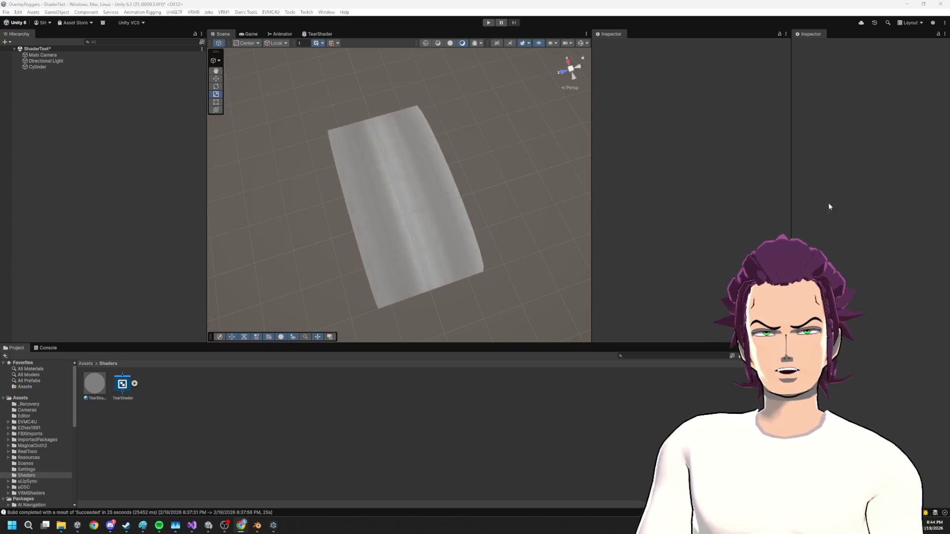
scroll(459, 177, up, 1)
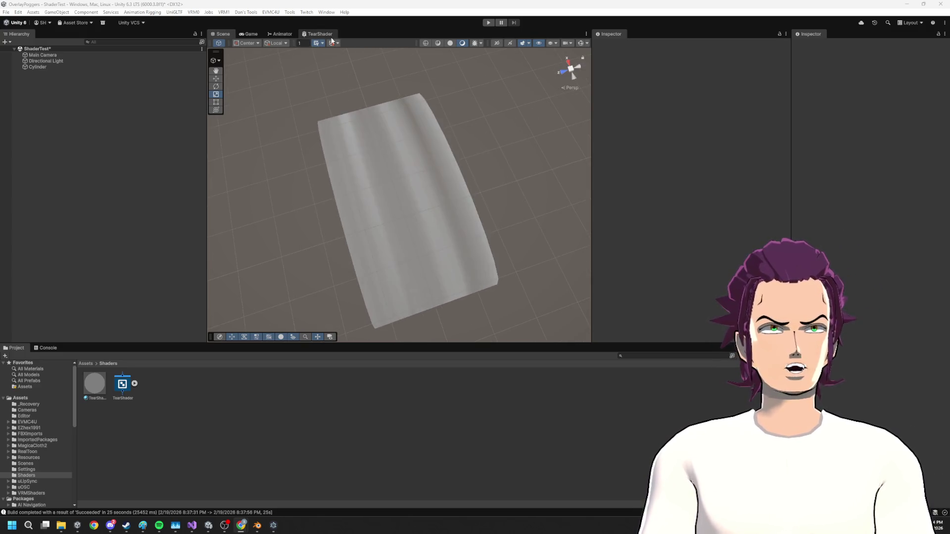
- Reposition the One Minus node and raise the noise Scale from 21.8 to 28.4
click(318, 33)
mouse_move(358, 209)
mouse_down()
mouse_move(370, 195)
mouse_move(332, 212)
mouse_move(347, 188)
mouse_move(391, 172)
mouse_move(351, 159)
mouse_move(326, 182)
mouse_up()
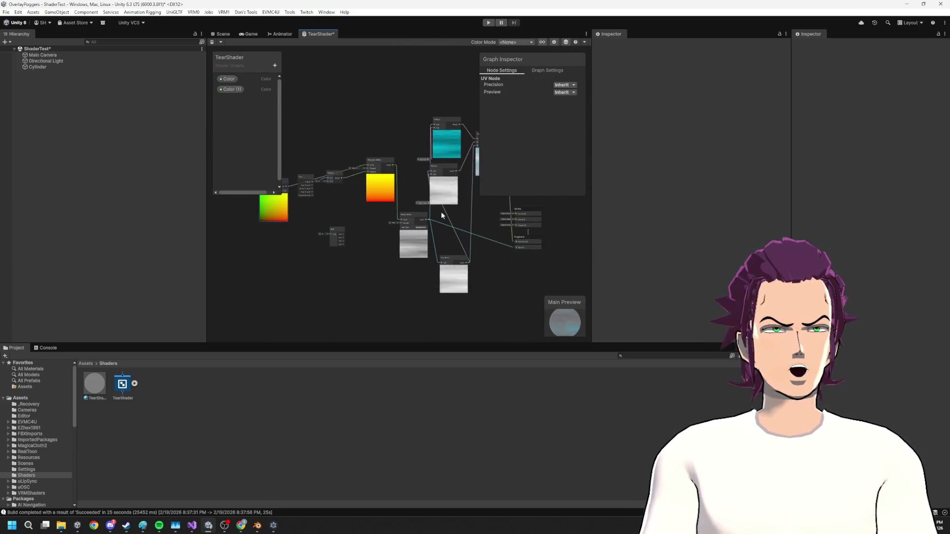
scroll(441, 212, up, 3)
drag(319, 237, 342, 233)
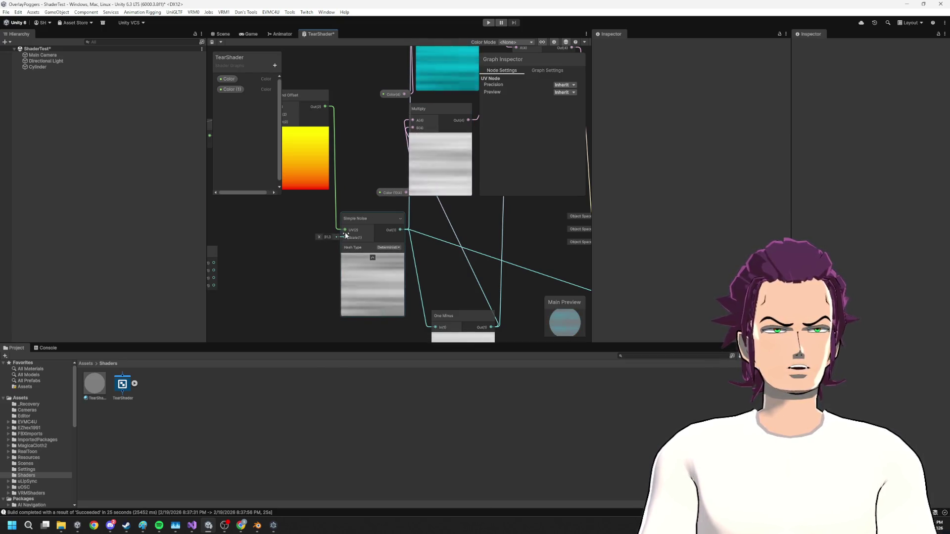
- Close the GIF browser window in the scene view and bring the TearShader graph to the front
click(232, 35)
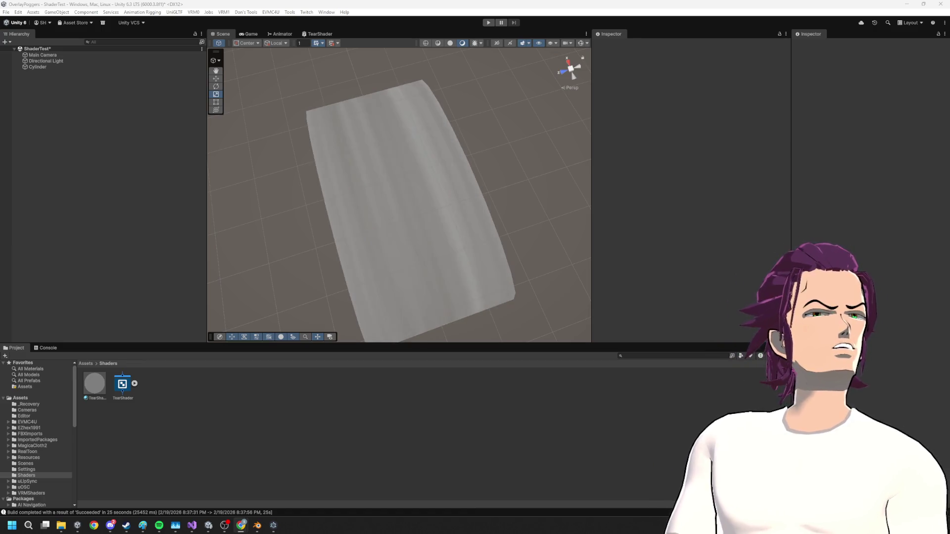
drag(679, 331, 476, 111)
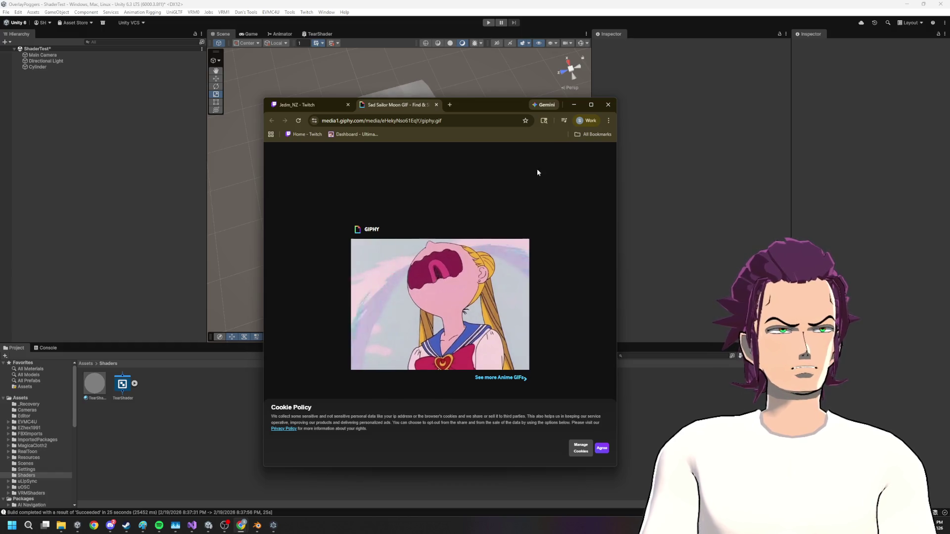
click(574, 104)
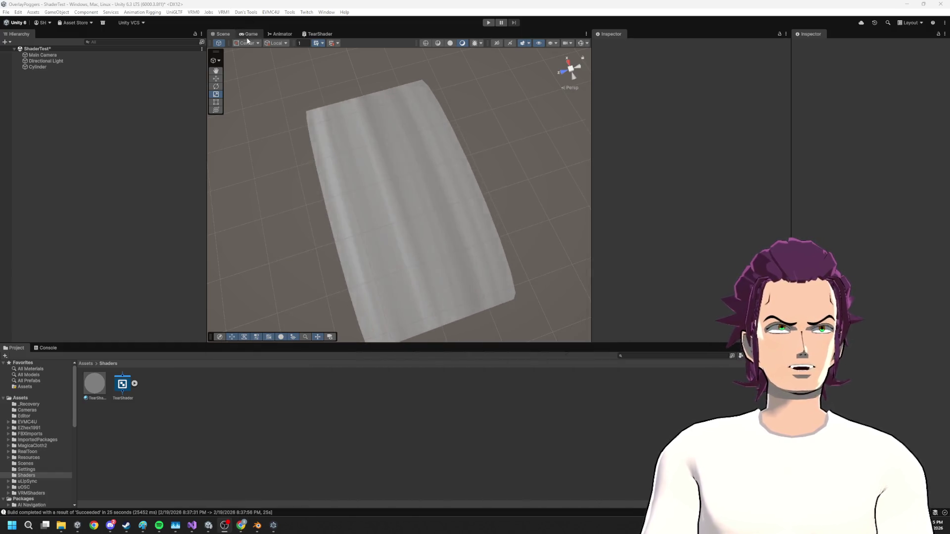
click(249, 34)
click(318, 34)
scroll(507, 162, down, 3)
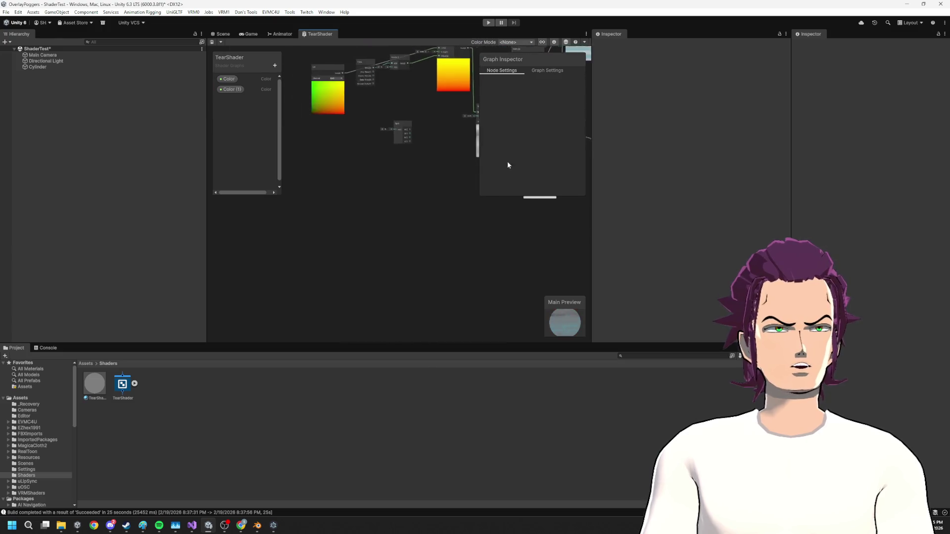
- Move the Split node higher, then add a Circle node via search 'ci' and delete it
click(294, 162)
mouse_move(294, 162)
mouse_down()
mouse_move(331, 154)
mouse_move(362, 122)
mouse_move(383, 165)
mouse_move(324, 108)
mouse_up()
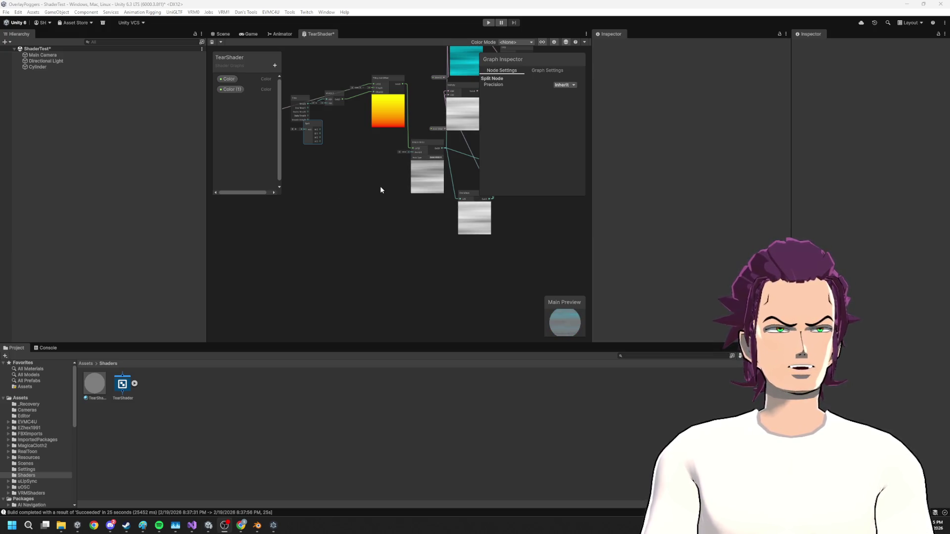
right_click(304, 242)
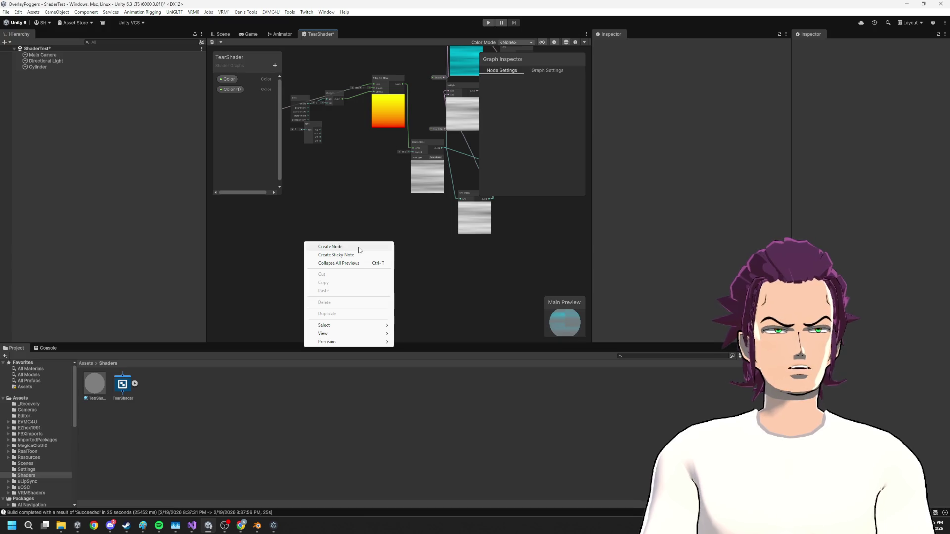
right_click(312, 228)
click(356, 236)
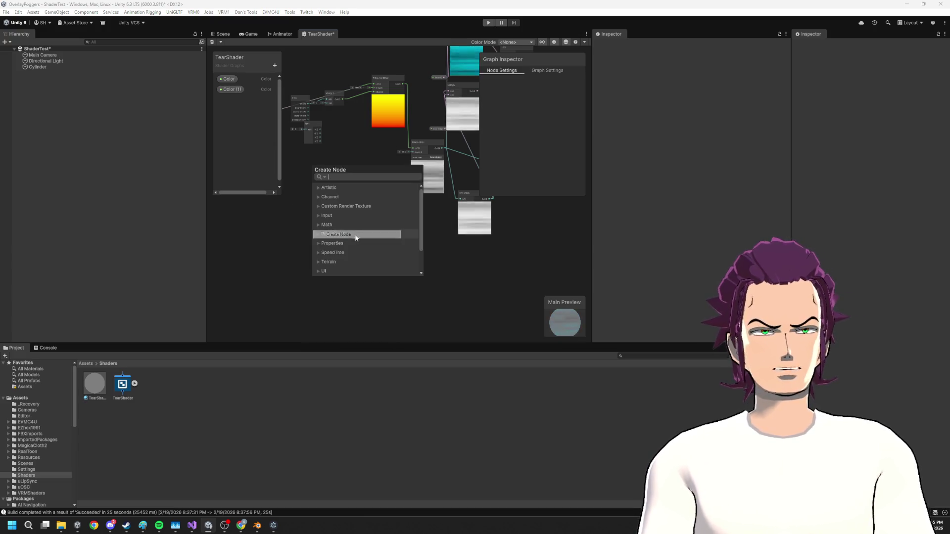
text(ci)
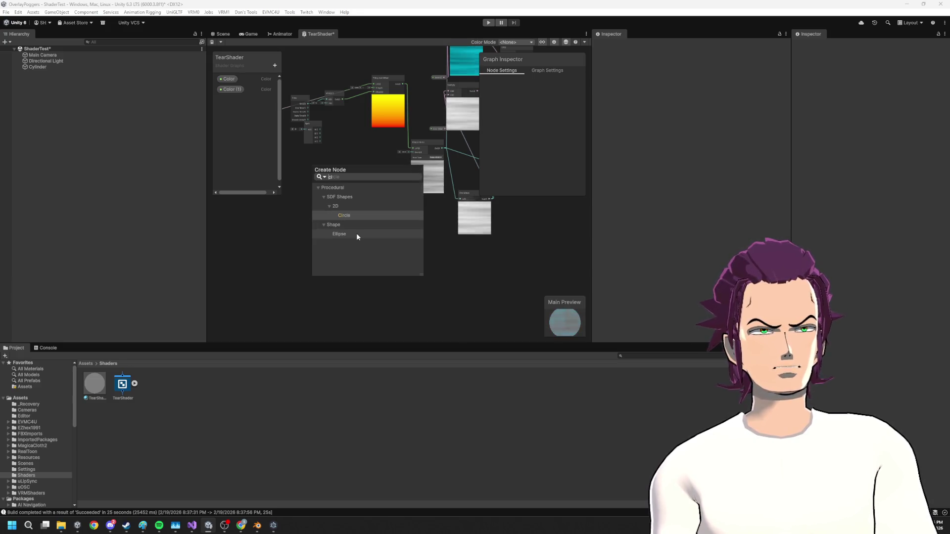
key(Return)
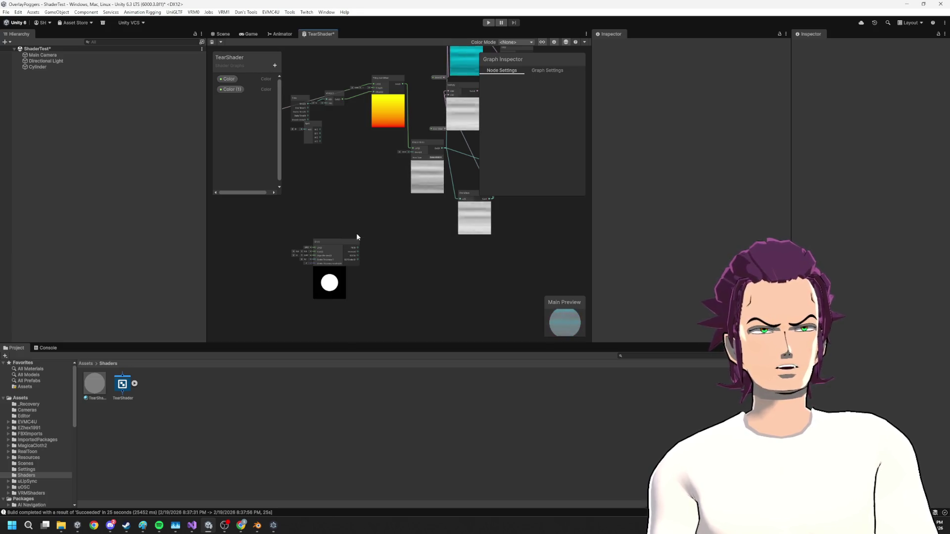
scroll(346, 250, up, 5)
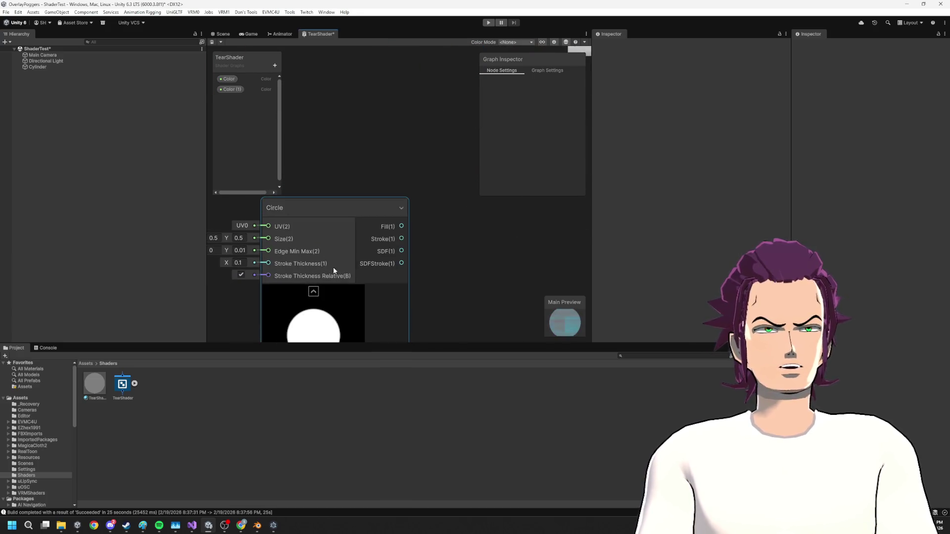
drag(342, 244, 382, 236)
click(375, 132)
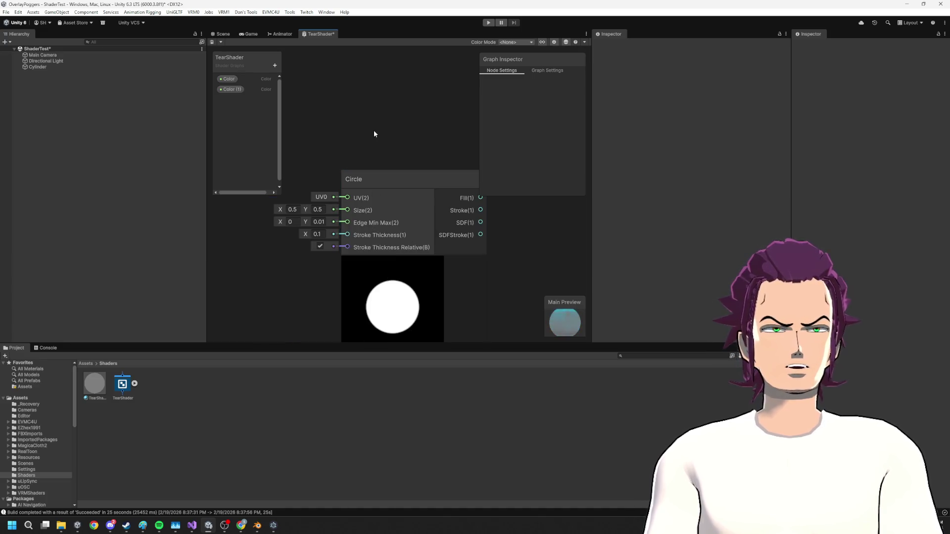
click(406, 284)
key(Delete)
- Add an SDF Circle node, make stroke thickness relative, and stretch its Size into a broad oval
right_click(350, 202)
click(372, 205)
text(s)
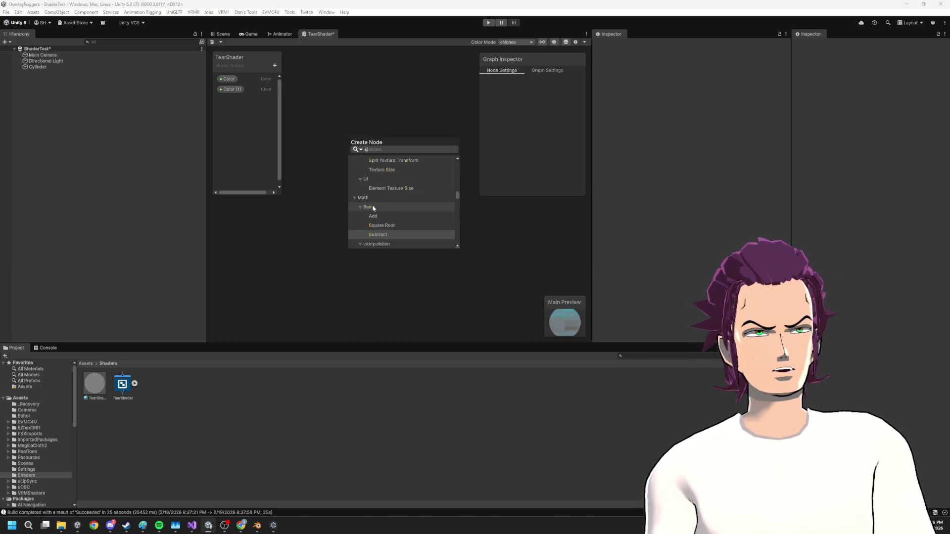
text(df)
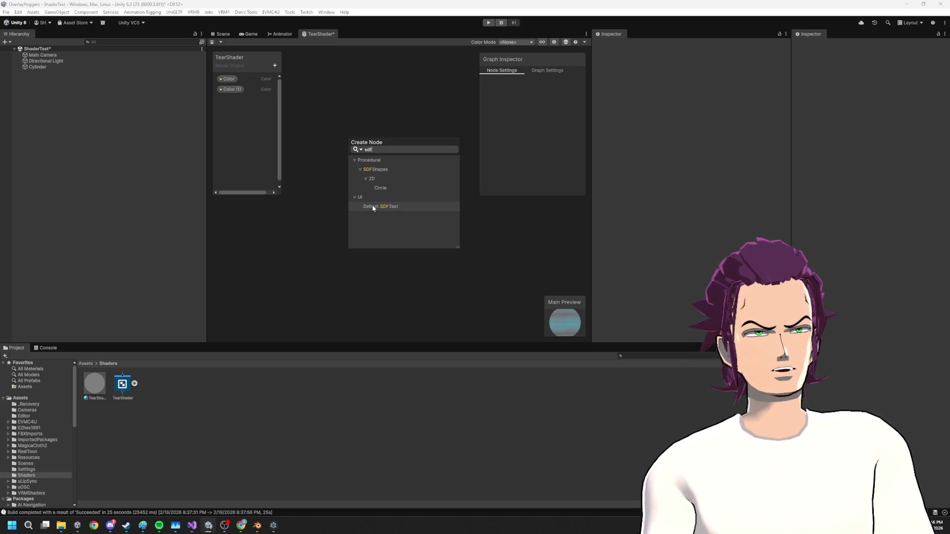
click(372, 207)
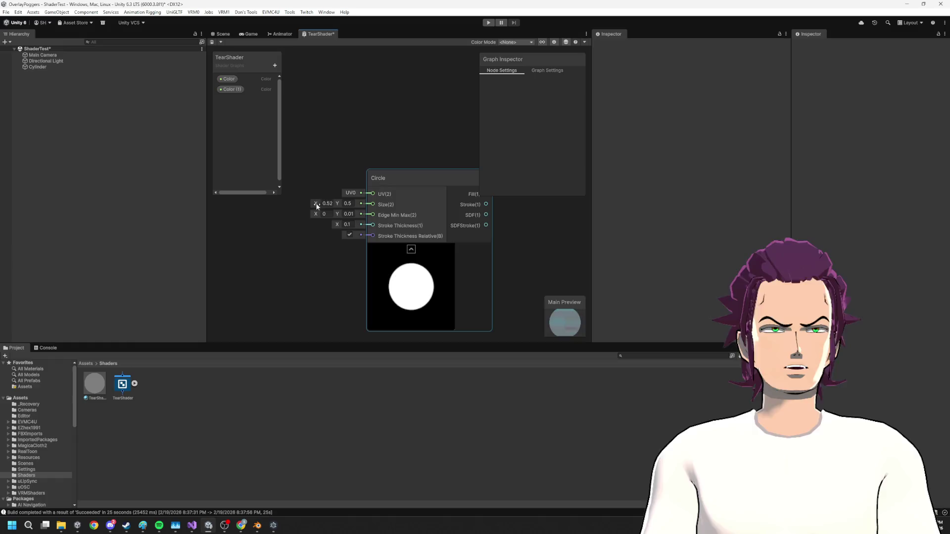
drag(319, 214, 341, 213)
key(ctrl+z)
scroll(354, 225, down, 3)
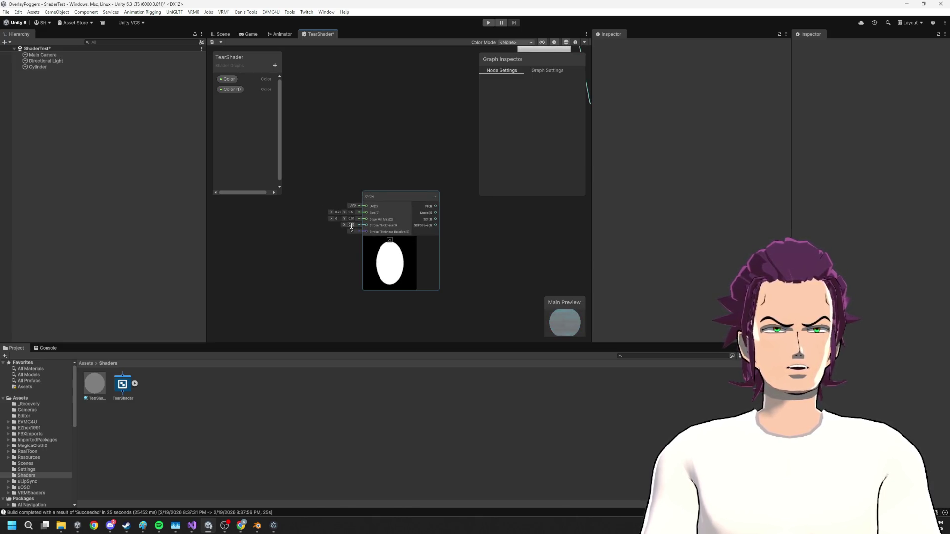
scroll(352, 228, up, 2)
click(353, 232)
mouse_move(343, 205)
mouse_down()
mouse_move(351, 206)
mouse_move(322, 207)
mouse_up()
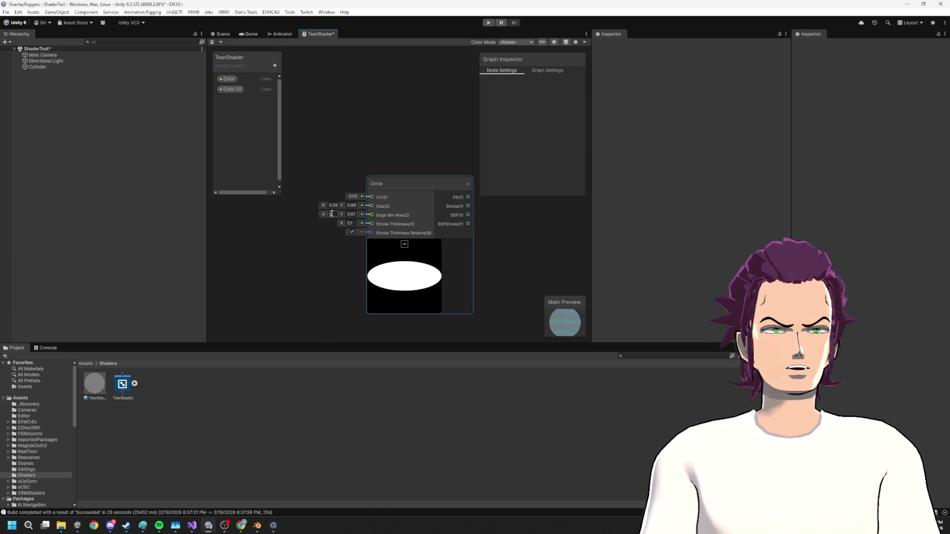
scroll(289, 105, down, 2)
right_click(350, 280)
- Add a Simple Noise node via search 'nois' below the Circle and start a wire from its output
click(381, 286)
text(nois)
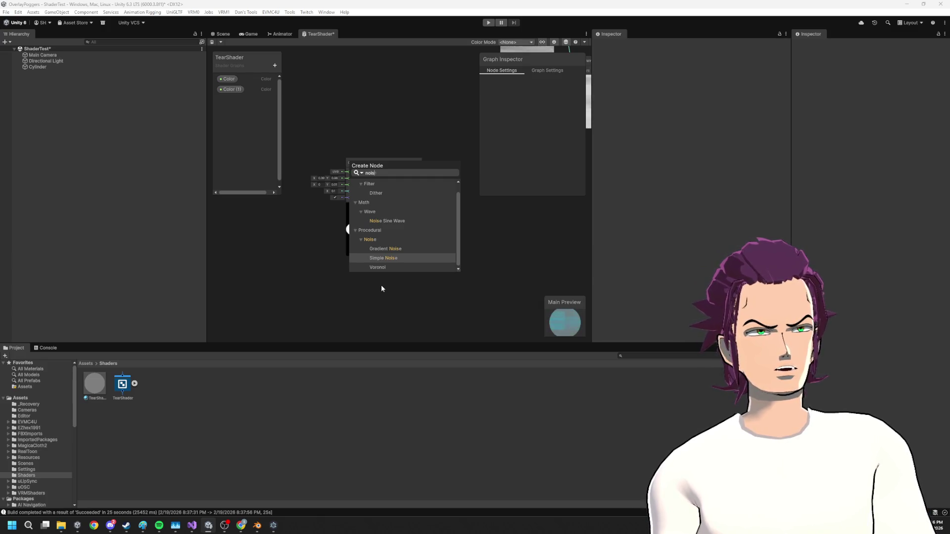
key(Return)
drag(377, 293, 355, 248)
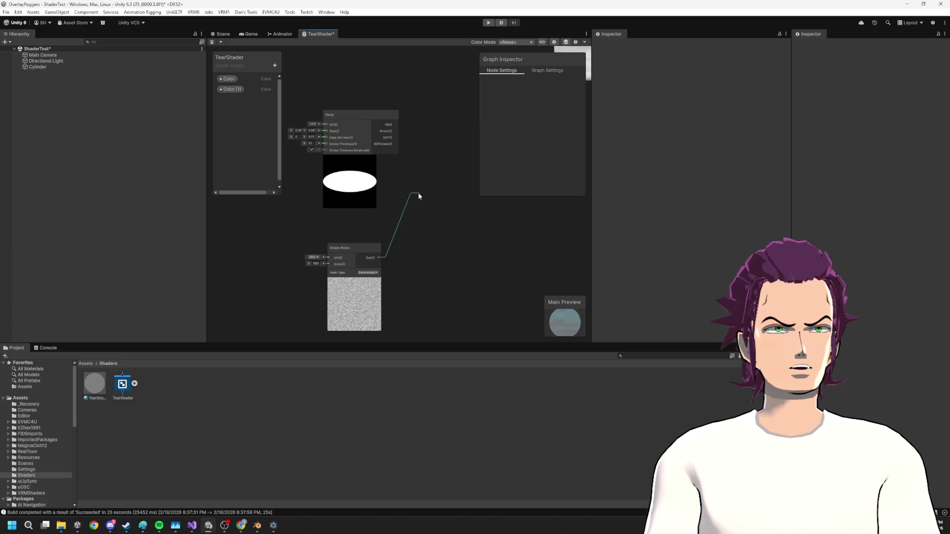
drag(418, 193, 418, 193)
click(417, 170)
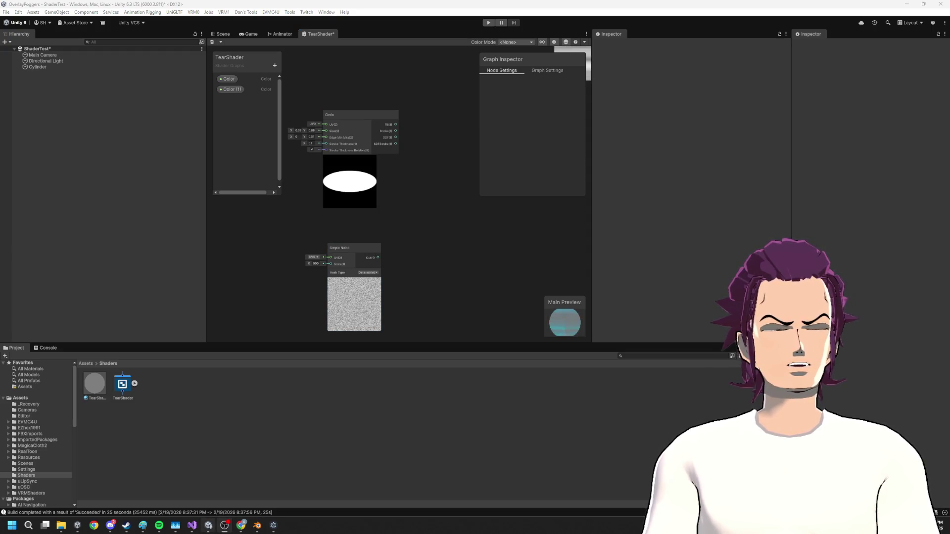
mouse_move(164, 532)
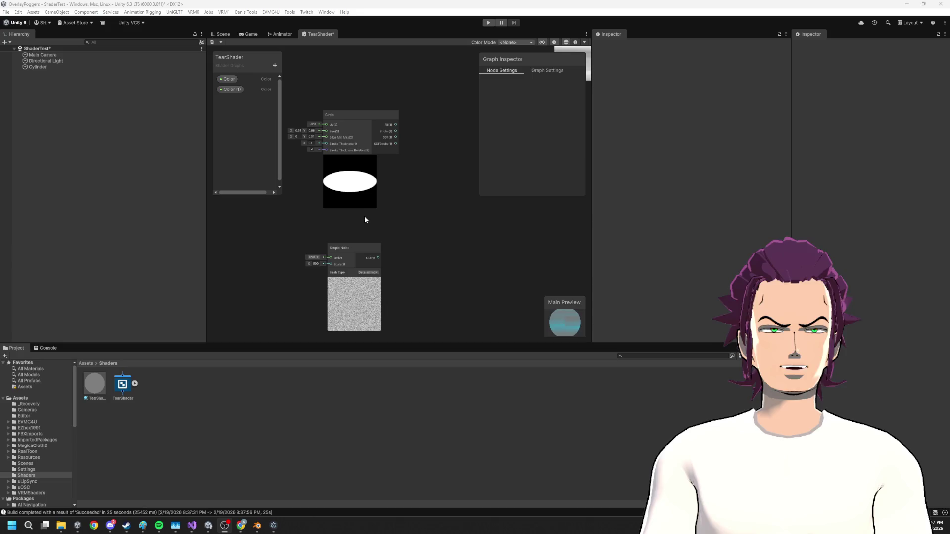
mouse_move(258, 527)
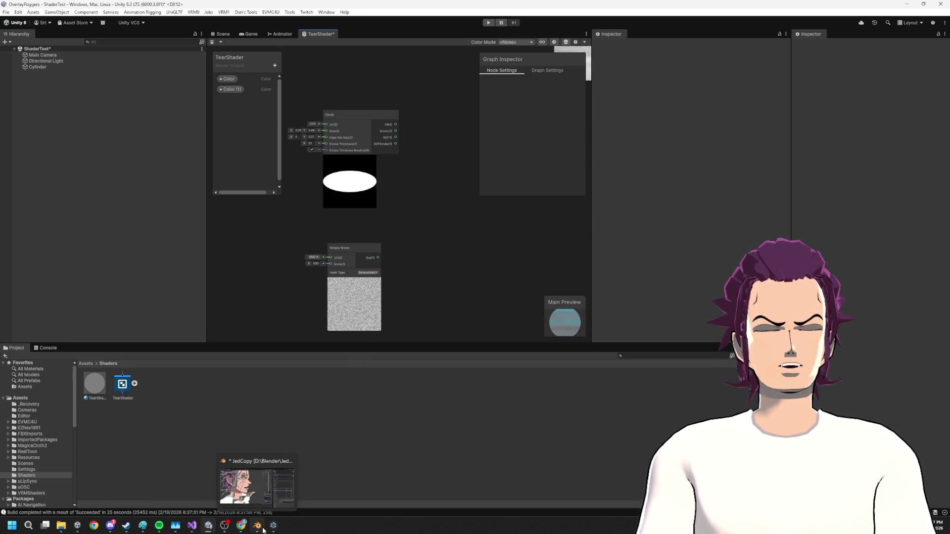
- Snip a region of the Sailor Moon GIF page in Chrome with Win+Shift+S
click(292, 493)
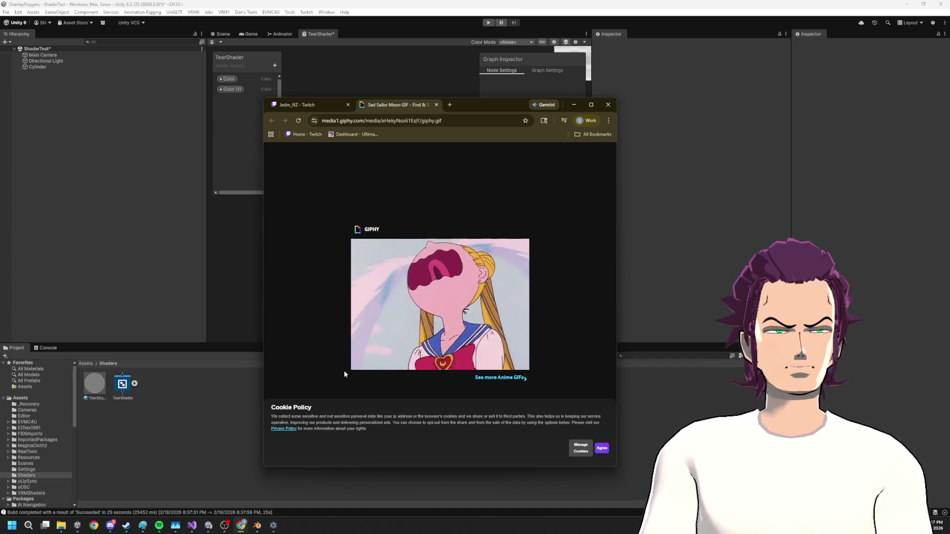
key(super+shift+s)
drag(291, 179, 448, 370)
- Launch Paint from Start search and paste the snip onto the canvas
key(super)
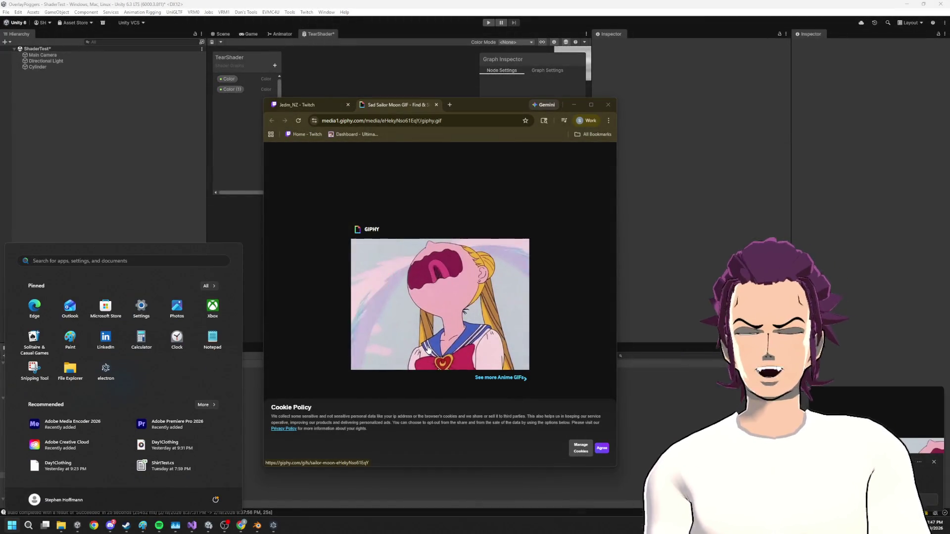
text(paint)
key(Return)
key(ctrl+v)
click(357, 285)
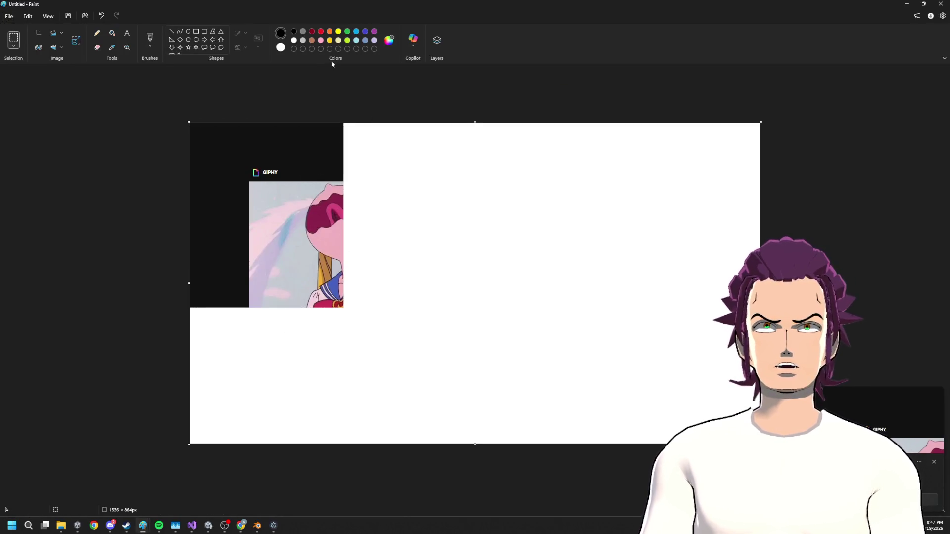
- Draw a thick dark red diamond on the snip with an enlarged Pencil
mouse_move(286, 164)
mouse_down()
mouse_move(328, 181)
mouse_move(282, 122)
mouse_up()
click(101, 34)
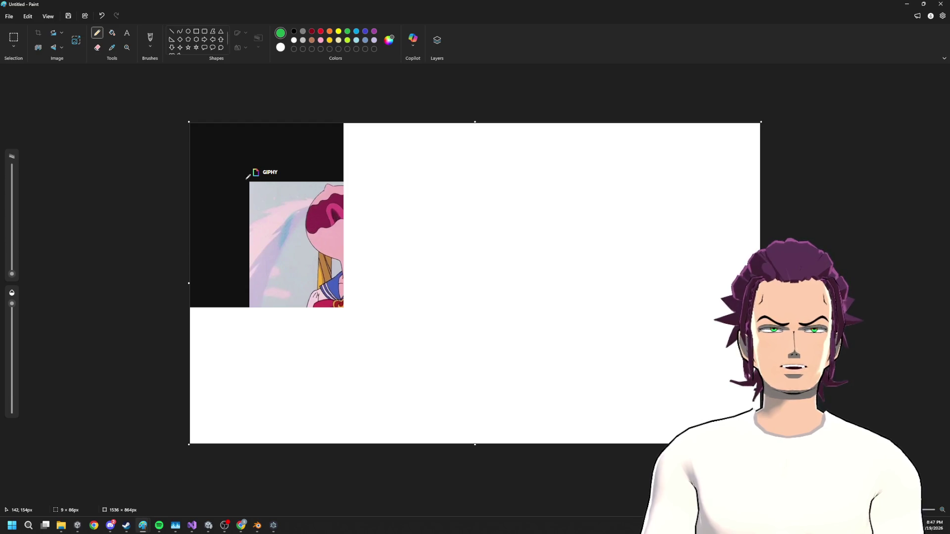
drag(16, 275, 13, 246)
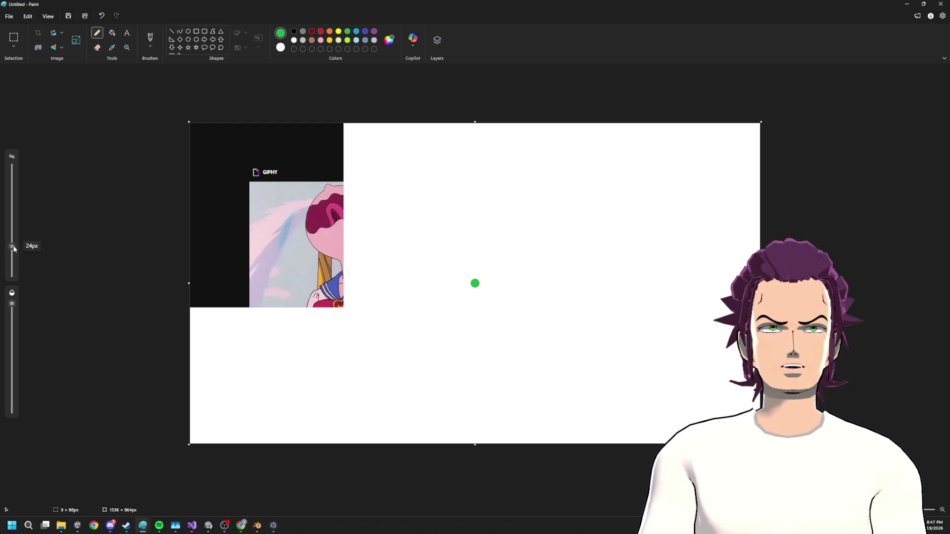
click(311, 31)
mouse_move(251, 135)
mouse_down()
mouse_move(178, 221)
mouse_move(207, 274)
mouse_move(261, 334)
mouse_move(364, 201)
mouse_move(262, 124)
mouse_up()
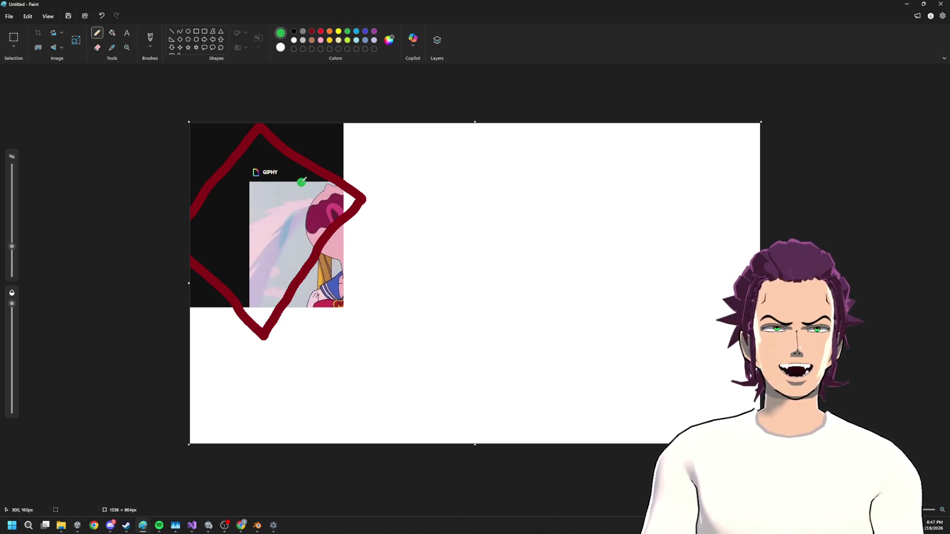
- Draw two green zigzags across the snip, then minimise Paint
mouse_move(310, 183)
mouse_down()
mouse_move(252, 203)
mouse_move(224, 225)
mouse_move(199, 268)
mouse_up()
mouse_move(246, 315)
mouse_down()
mouse_move(246, 281)
mouse_move(269, 250)
mouse_move(330, 219)
mouse_move(358, 184)
mouse_up()
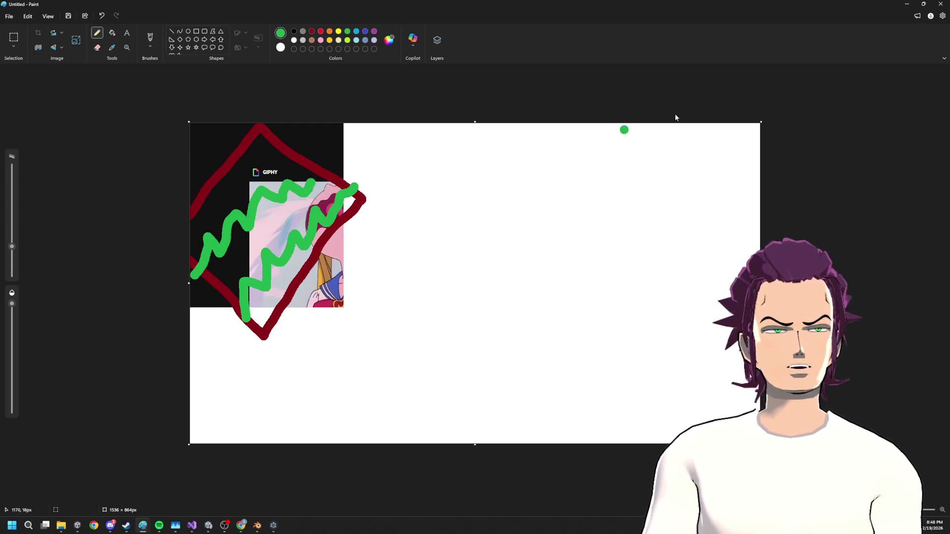
click(907, 4)
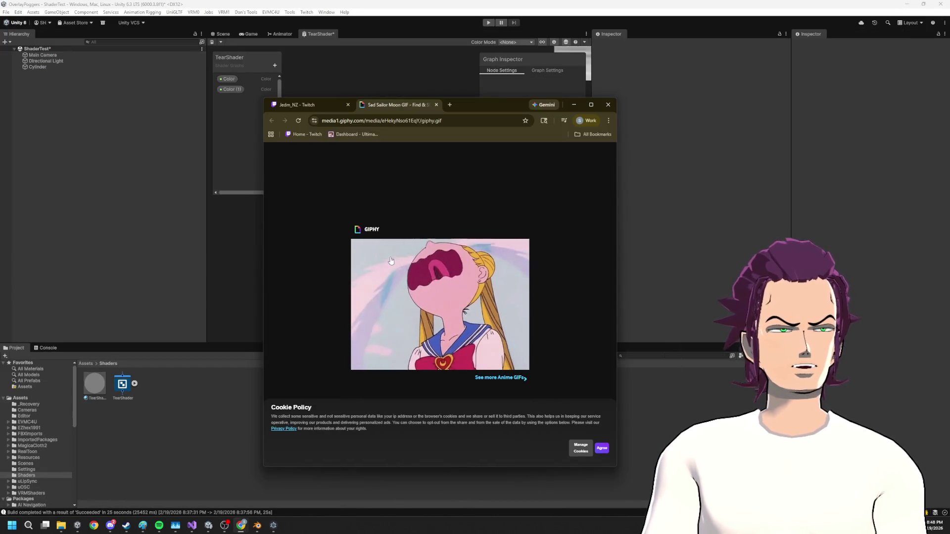
- Return to the TearShader graph and delete the Circle node
key(super+Down)
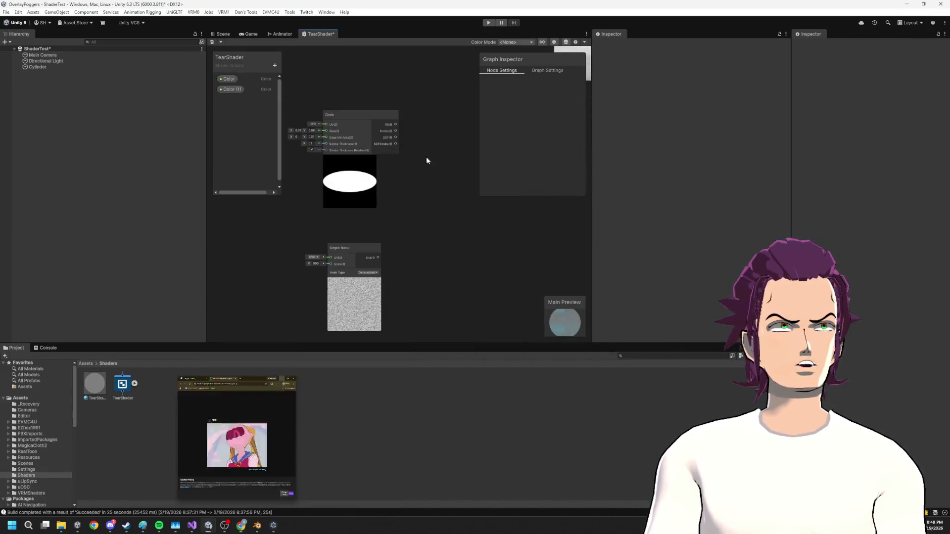
scroll(402, 191, up, 2)
click(402, 191)
key(Delete)
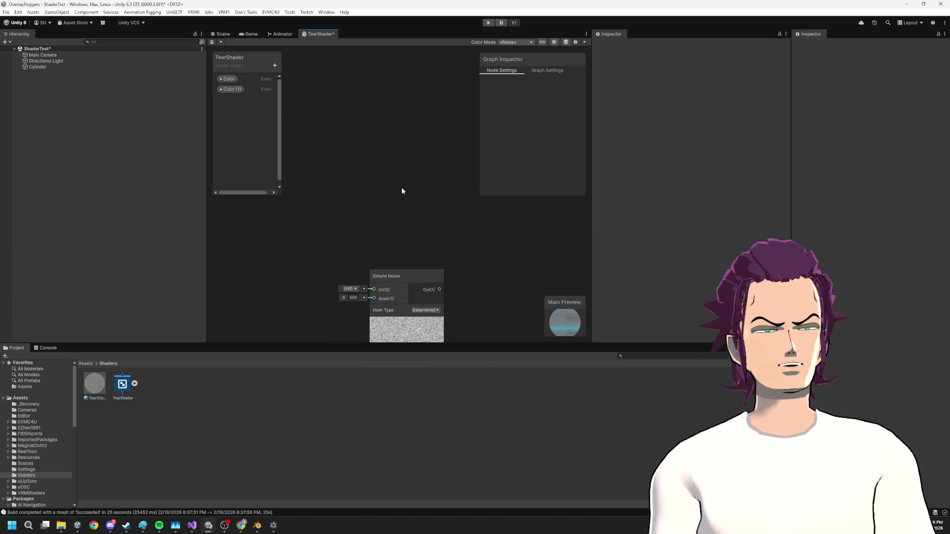
- Search the node list for matches starting with 're'
right_click(409, 178)
click(408, 163)
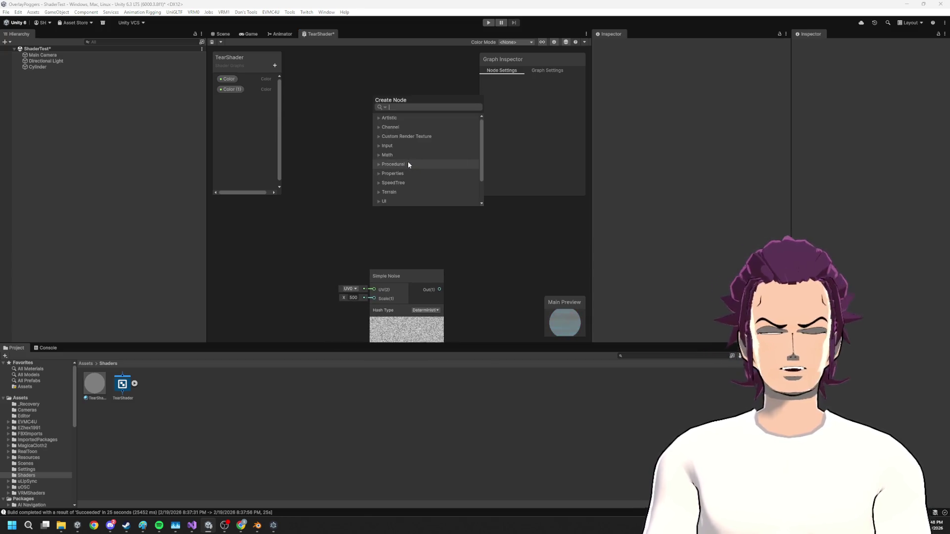
text(re)
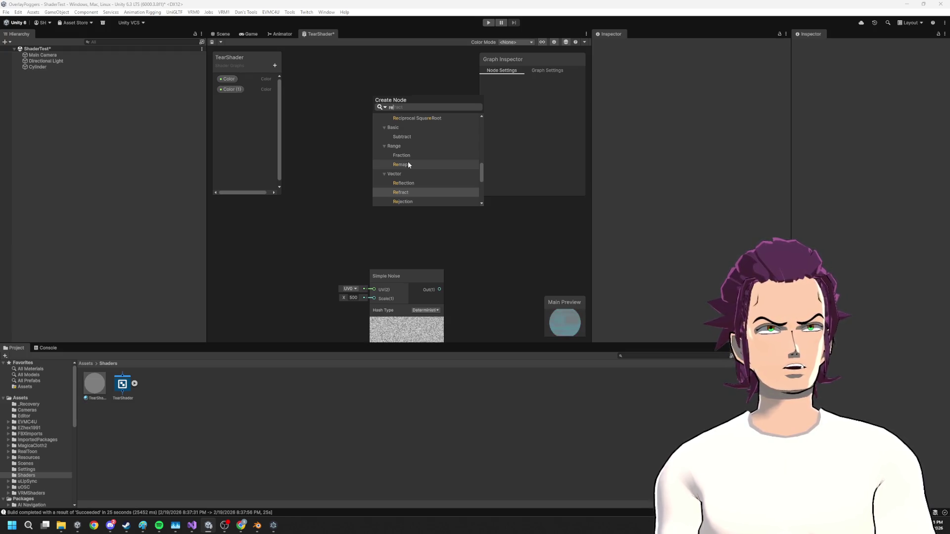
text(te)
key(BackSpace)
key(BackSpace)
key(BackSpace)
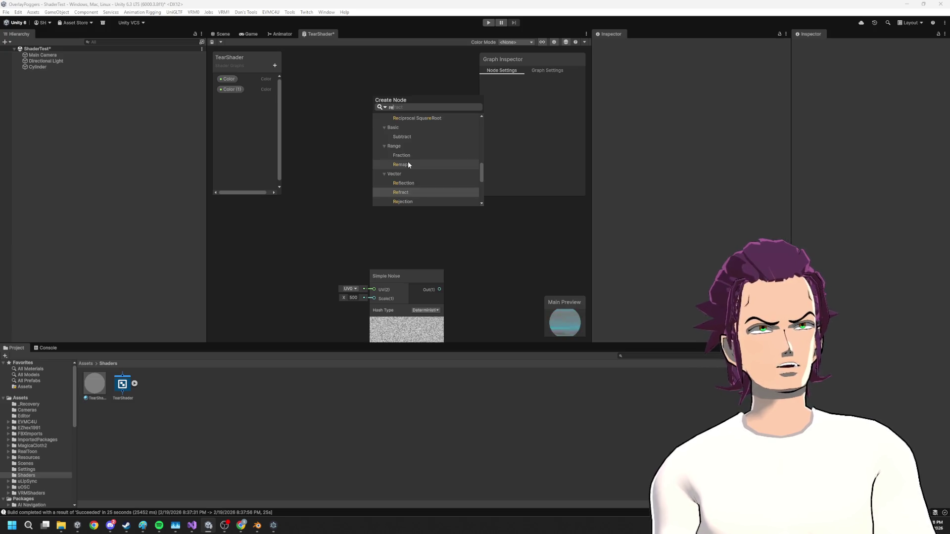
key(BackSpace)
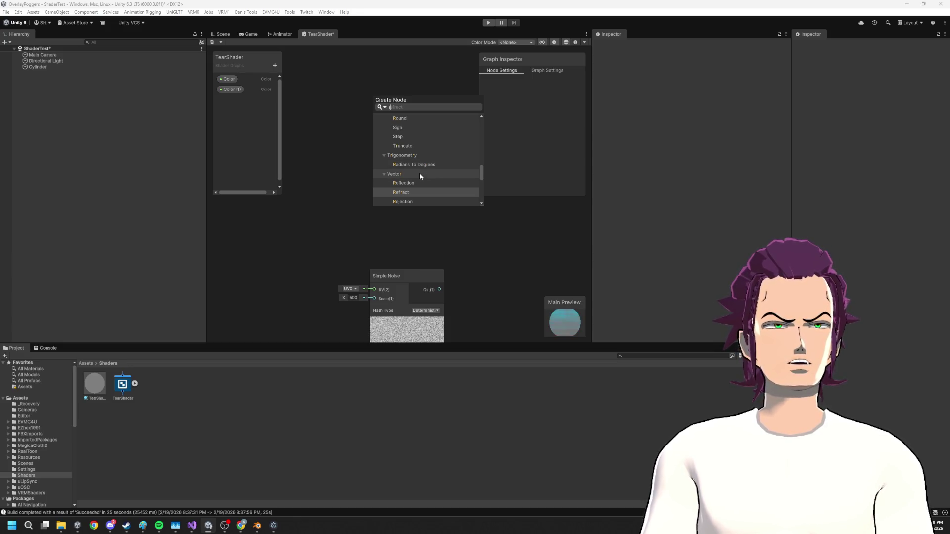
right_click(316, 192)
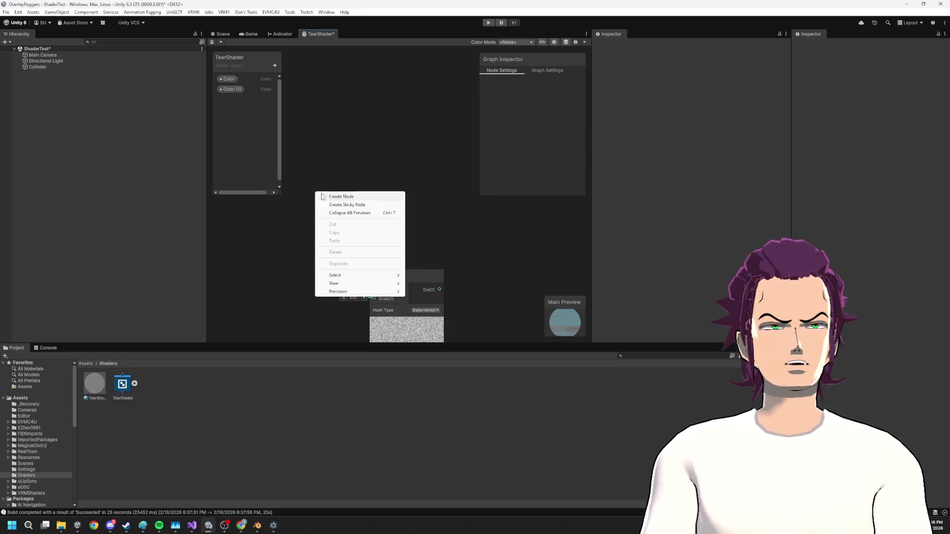
- Add a Fresnel Effect node and raise its Power to about 5.87
click(356, 196)
text(fre)
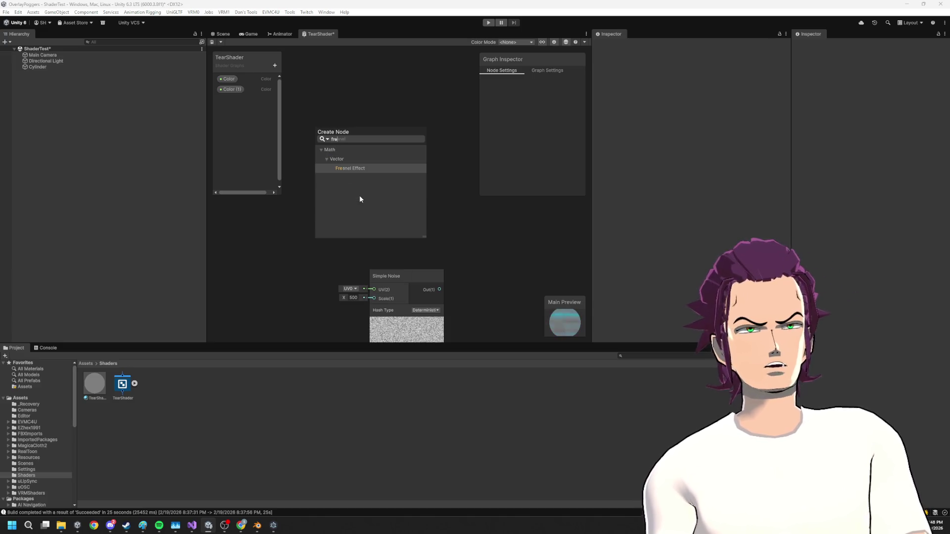
key(Return)
drag(350, 204, 331, 108)
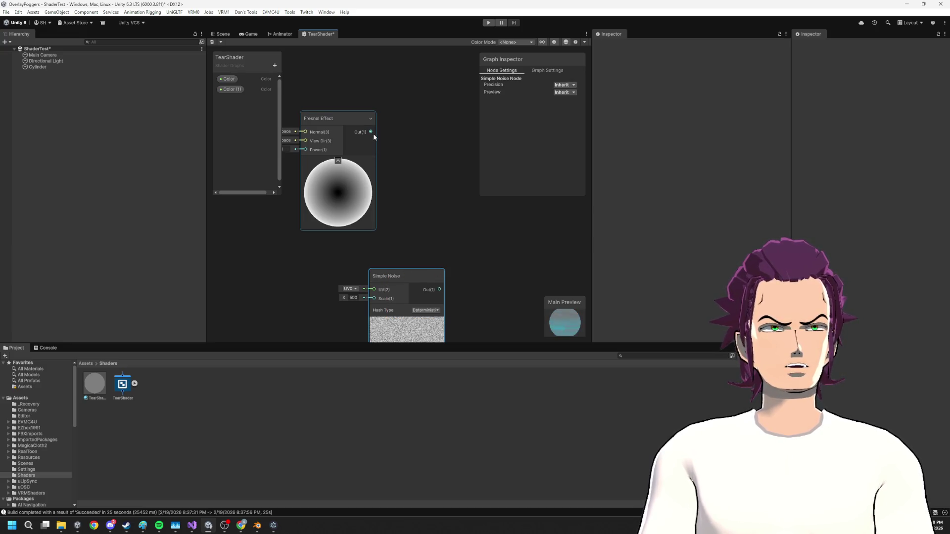
key(ctrl+z)
mouse_move(332, 175)
mouse_down()
mouse_move(390, 178)
mouse_move(361, 172)
mouse_up()
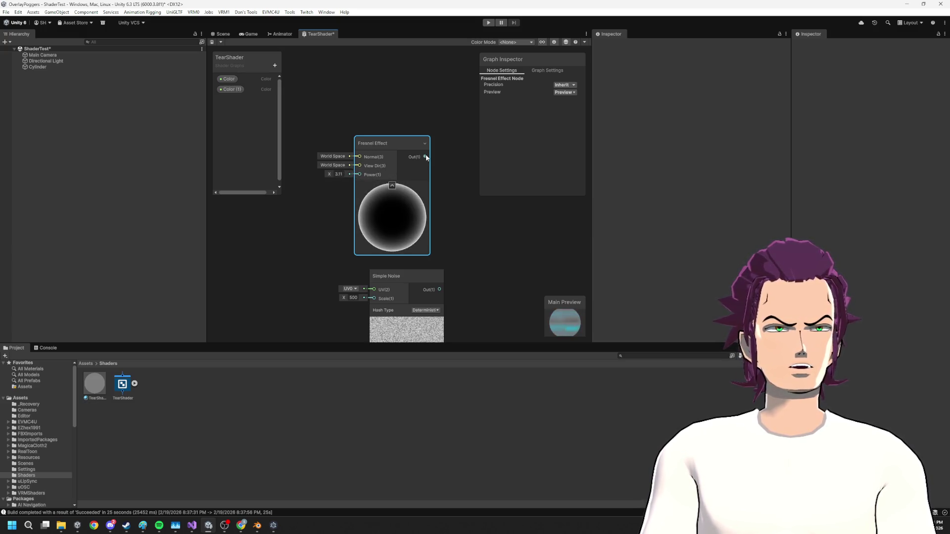
- Feed the Fresnel into a new Step node and tune its Edge to 0.14 for a thin rim
key(space)
text(step)
key(Return)
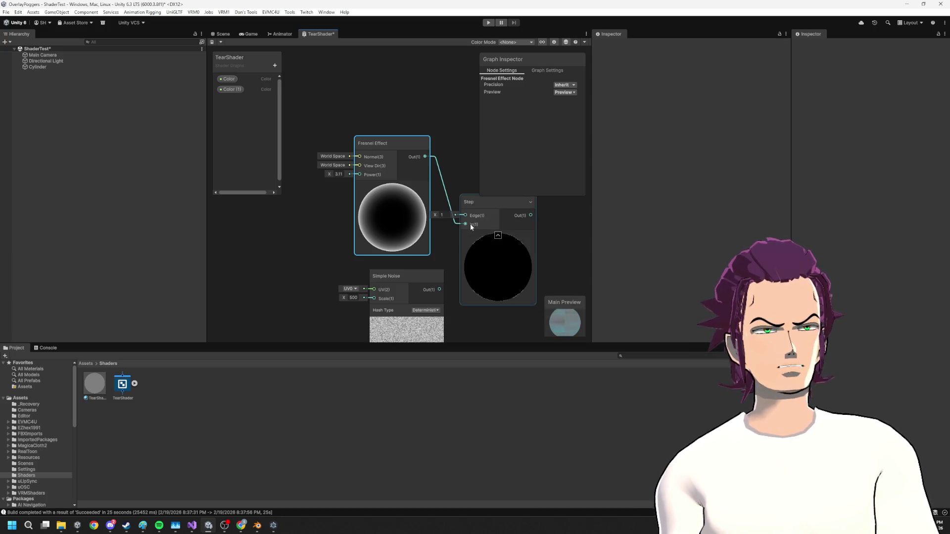
mouse_move(330, 174)
mouse_down()
mouse_move(310, 177)
mouse_move(334, 174)
mouse_up()
drag(475, 236, 430, 222)
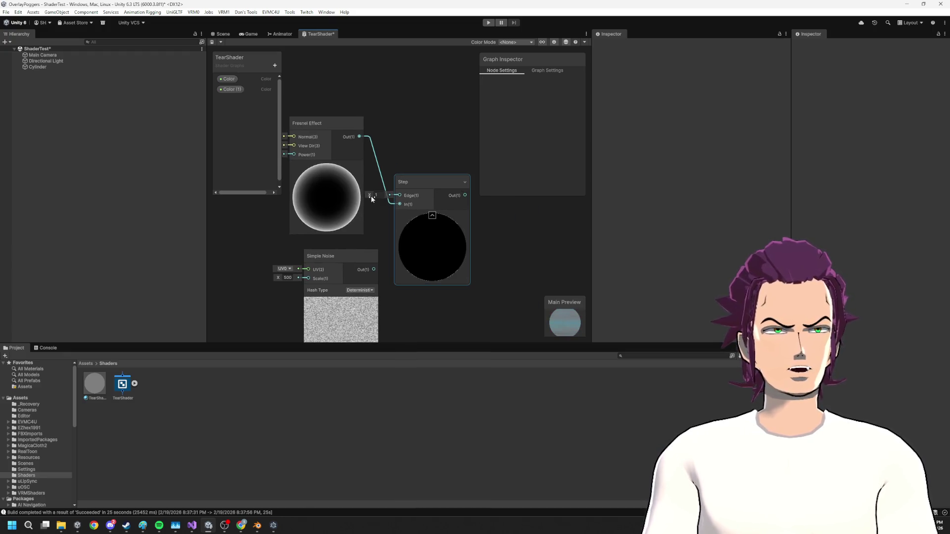
click(375, 194)
text(0.48)
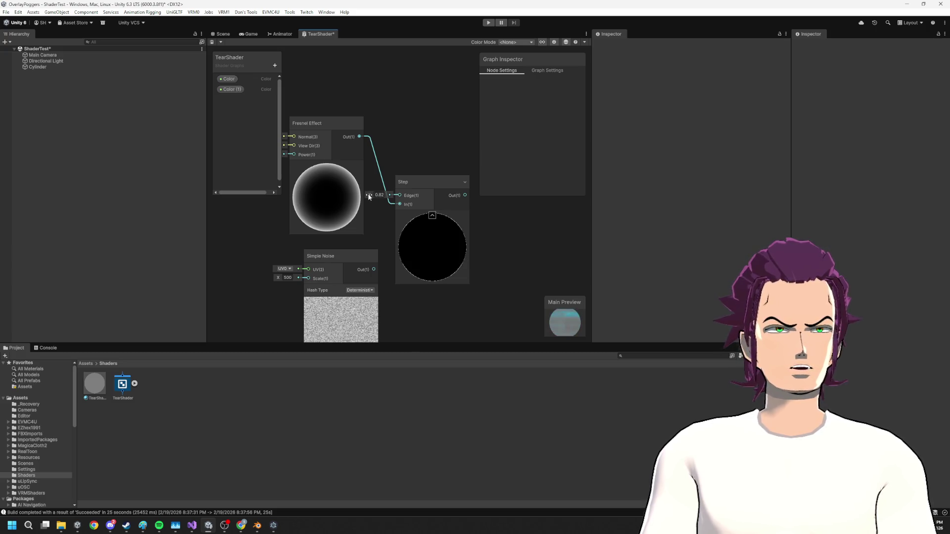
drag(362, 198, 363, 198)
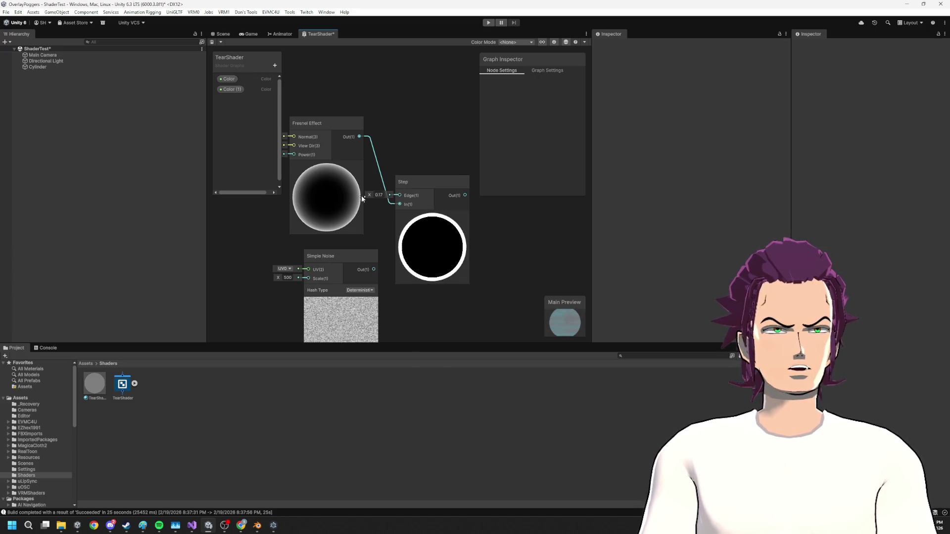
- Move the Fresnel and Step nodes aside and create a Multiply node from the Simple Noise output
click(429, 229)
mouse_move(428, 229)
mouse_down()
mouse_move(430, 209)
mouse_move(333, 203)
mouse_up()
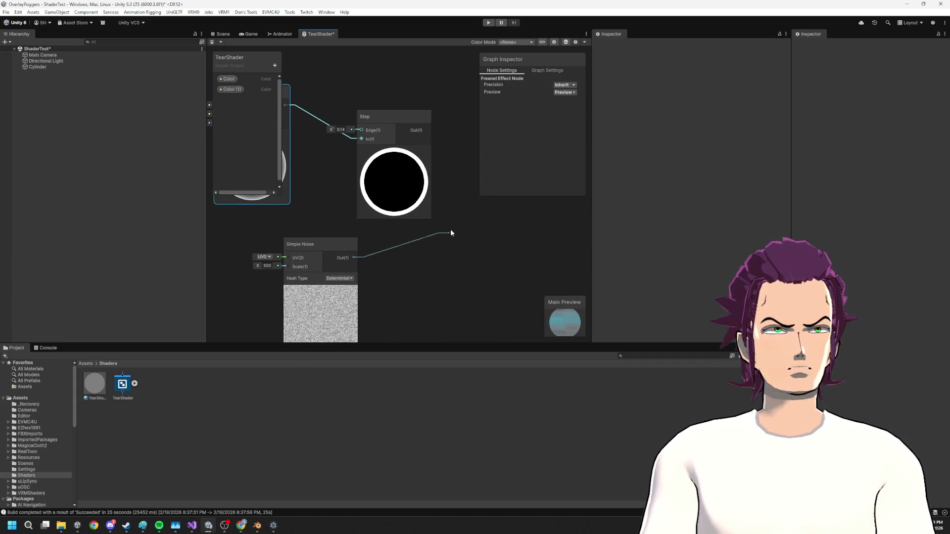
drag(451, 231, 452, 232)
text(multiply)
key(Return)
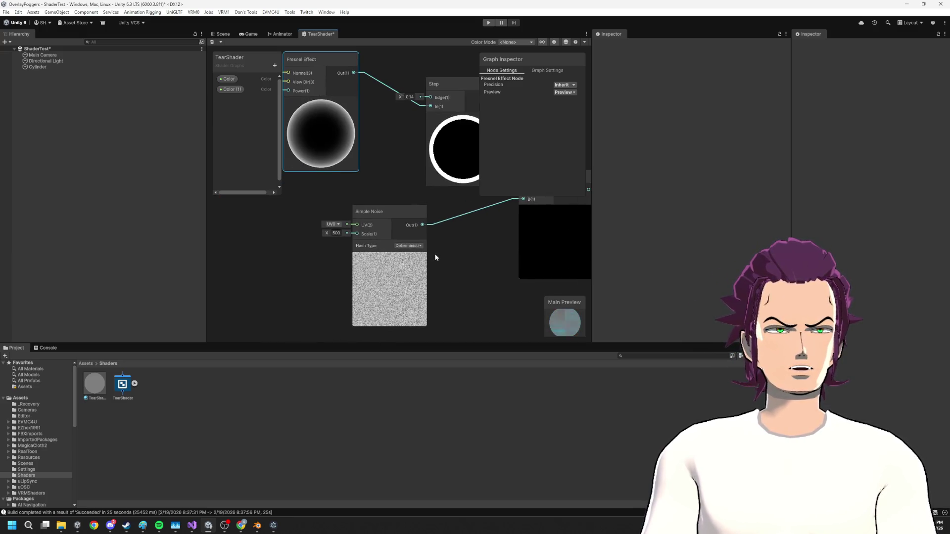
click(375, 267)
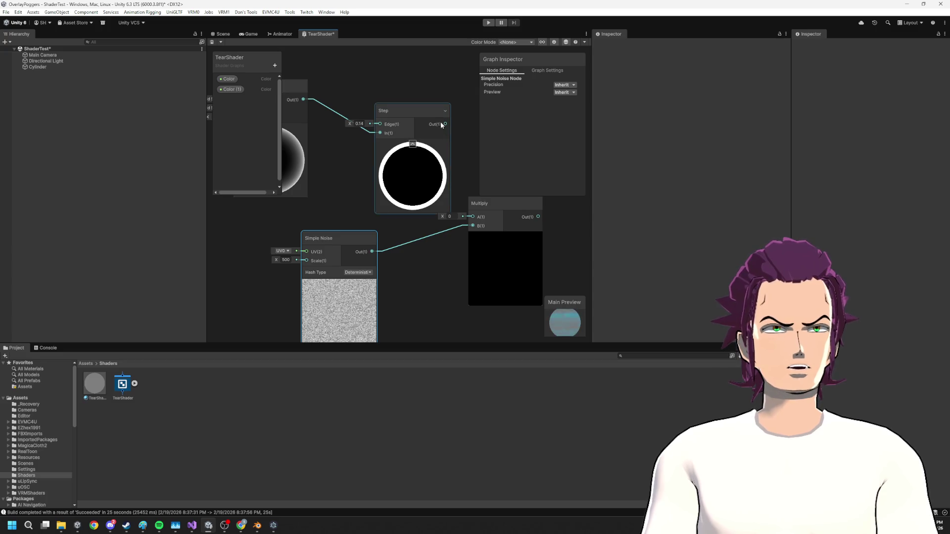
- Connect Step Out to Multiply A and lower the Simple Noise Scale to about 50
drag(476, 204, 467, 218)
scroll(512, 278, up, 3)
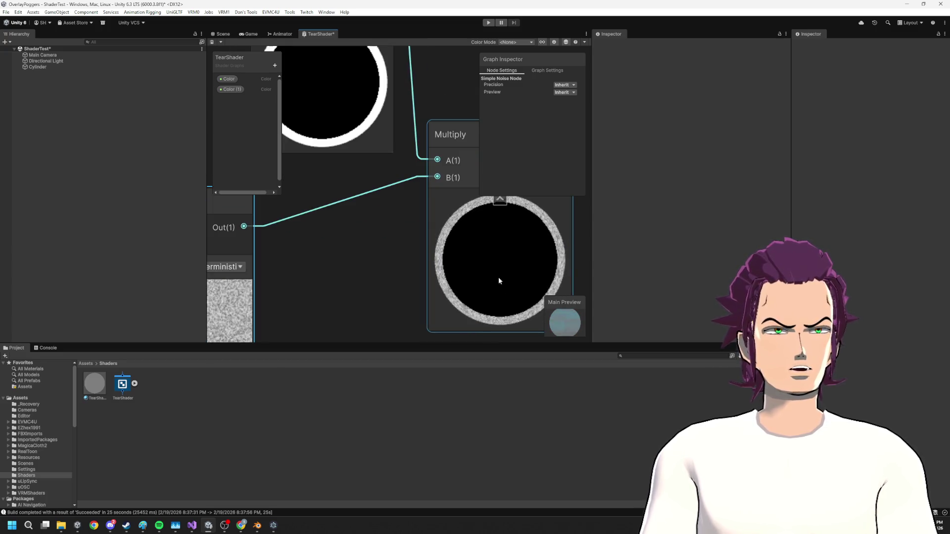
scroll(355, 275, down, 2)
scroll(376, 280, down, 3)
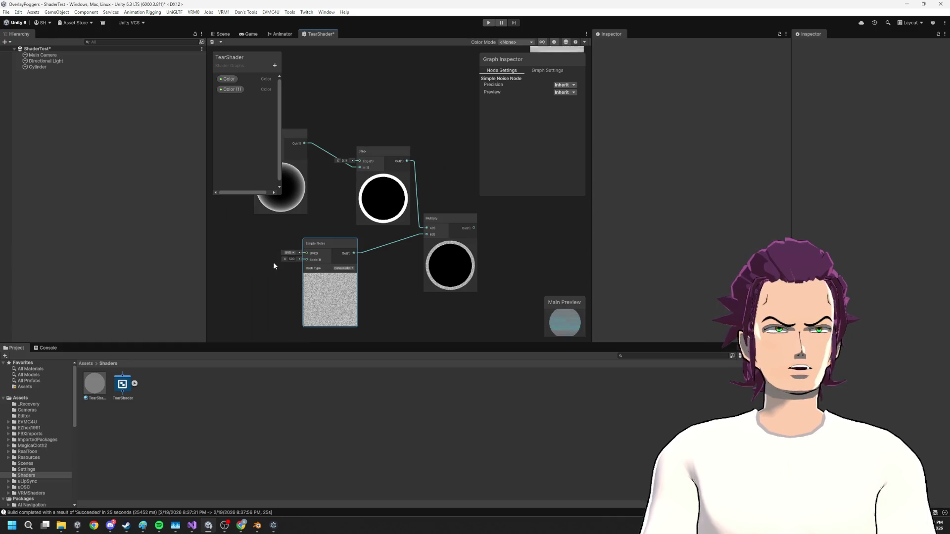
mouse_move(284, 260)
mouse_down()
mouse_move(237, 269)
mouse_move(945, 236)
mouse_move(414, 220)
mouse_up()
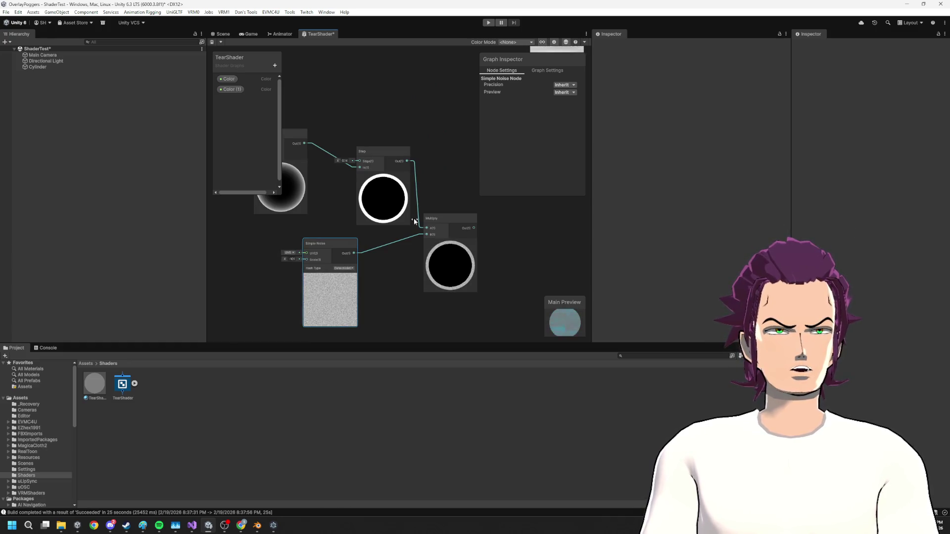
drag(305, 215, 57, 224)
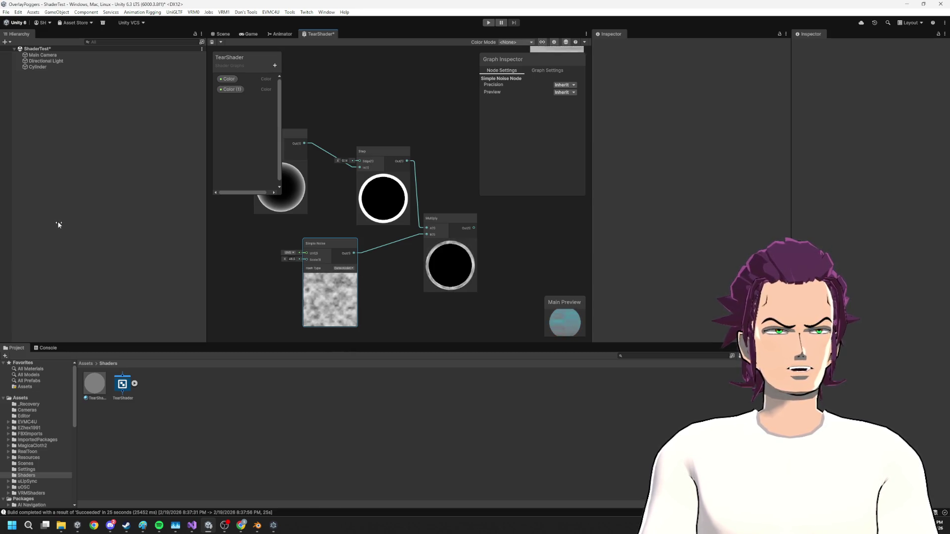
- Insert a Remap node between Simple Noise and the Multiply's B input
scroll(376, 280, up, 2)
mouse_move(426, 233)
mouse_down()
mouse_move(284, 232)
mouse_move(405, 285)
mouse_up()
drag(470, 304, 475, 306)
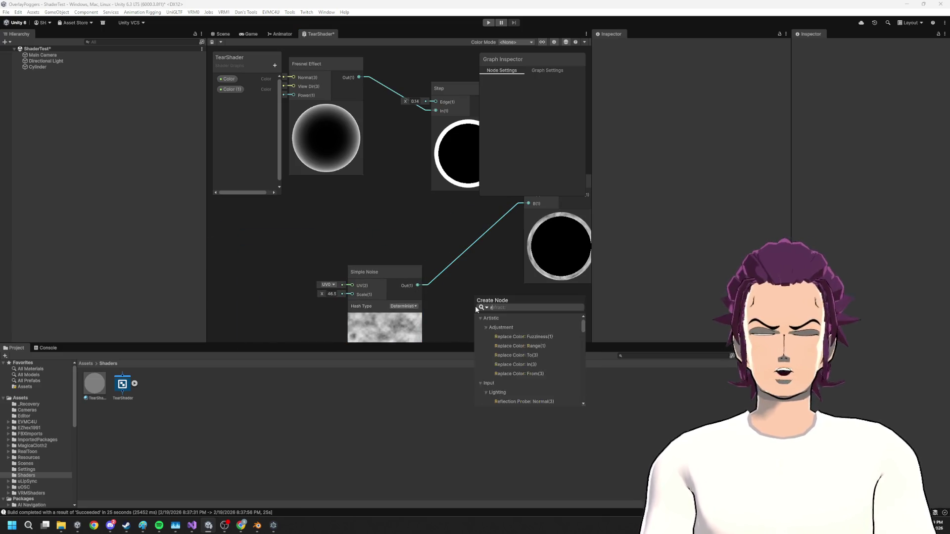
text(remap)
key(Return)
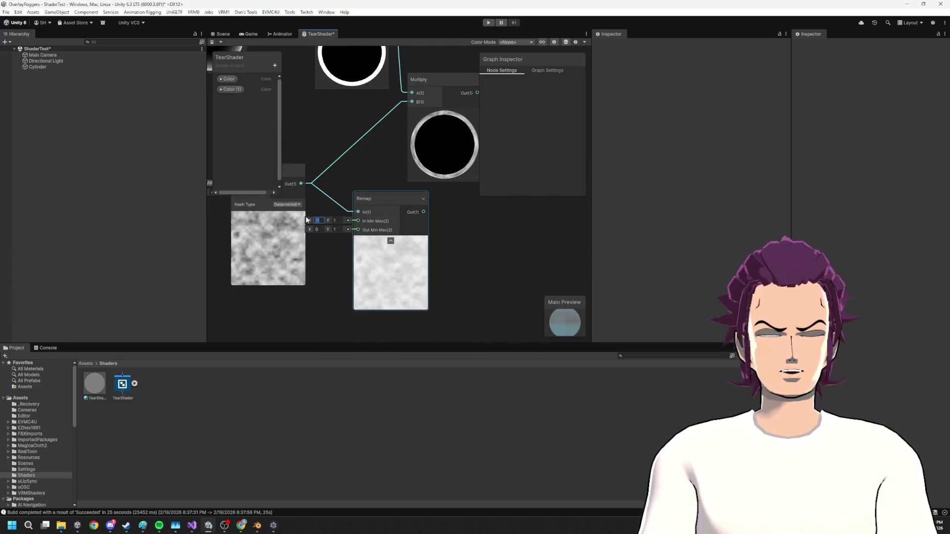
text(0.)
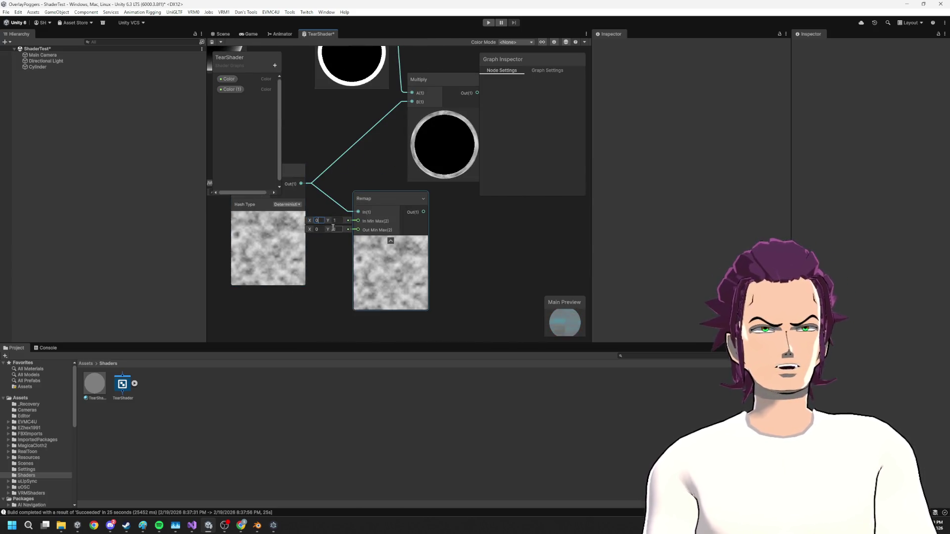
mouse_move(331, 229)
mouse_down()
mouse_move(307, 229)
mouse_move(331, 223)
mouse_move(320, 223)
mouse_up()
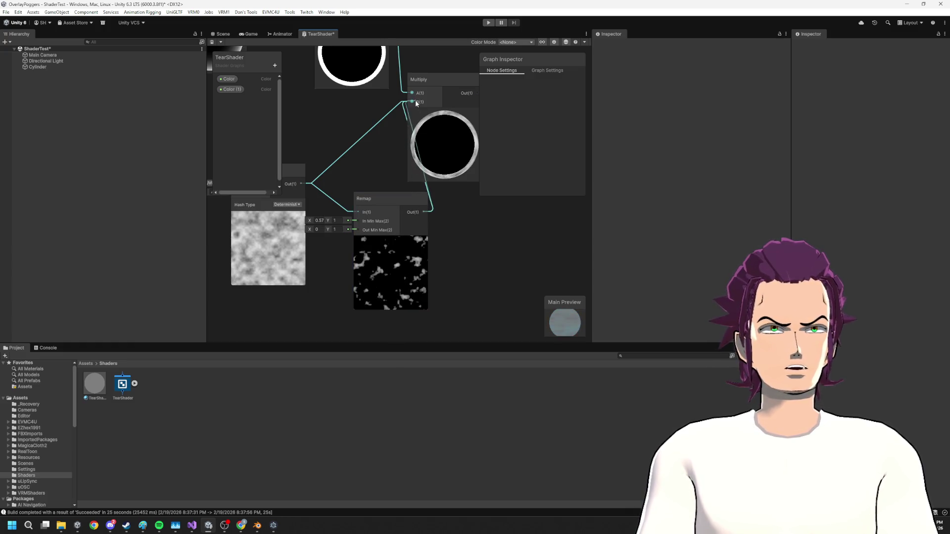
- Arrange the Remap and noise nodes and raise the Remap In Min to break up the noise
drag(405, 201, 356, 134)
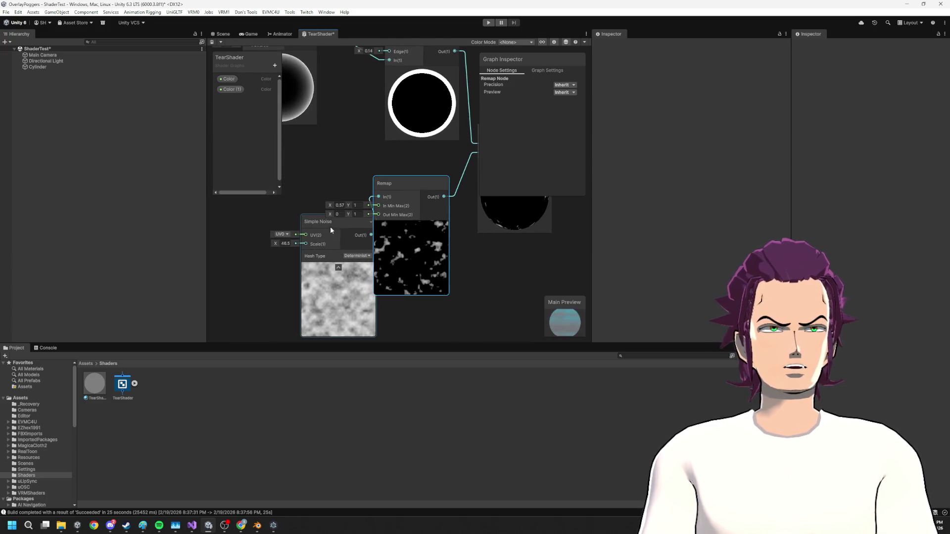
drag(330, 226, 252, 223)
scroll(252, 222, down, 2)
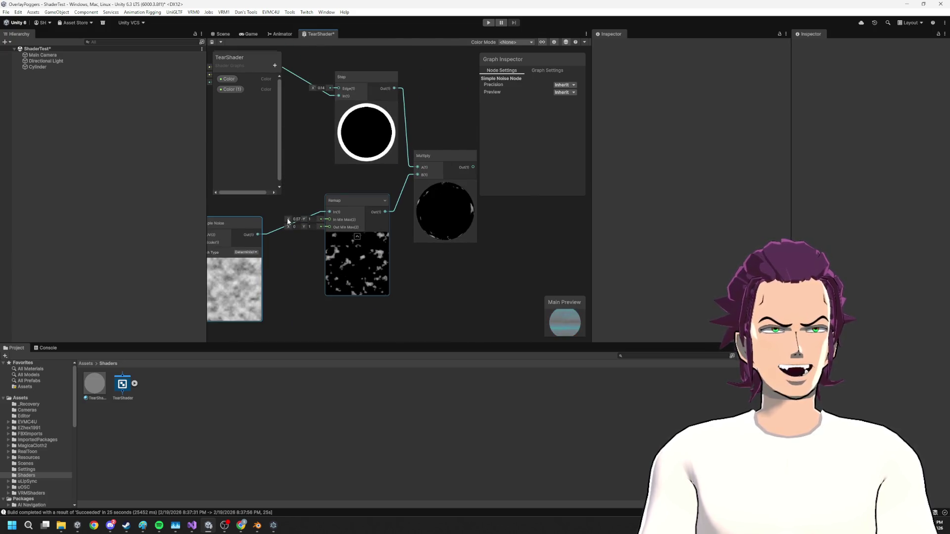
drag(290, 221, 287, 221)
scroll(376, 241, down, 5)
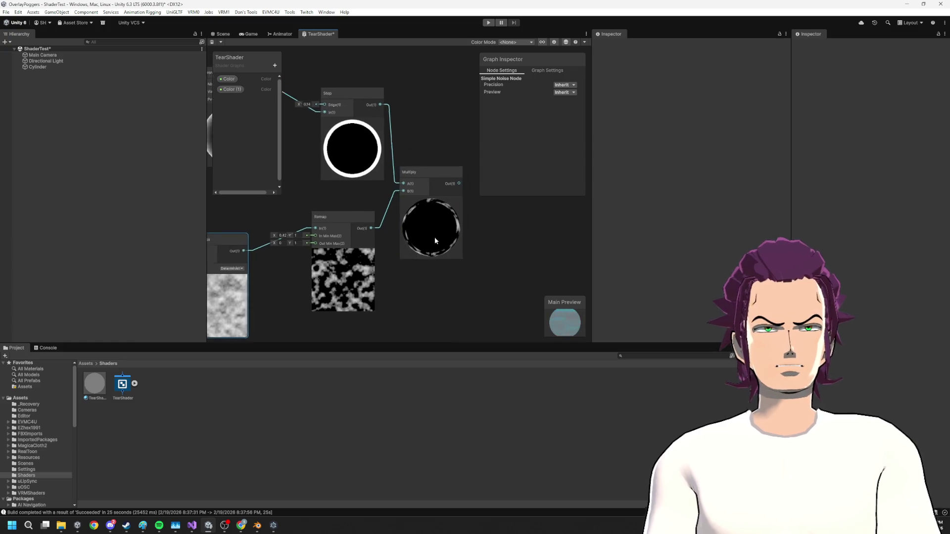
mouse_move(376, 242)
mouse_down()
mouse_move(449, 276)
mouse_move(393, 256)
mouse_up()
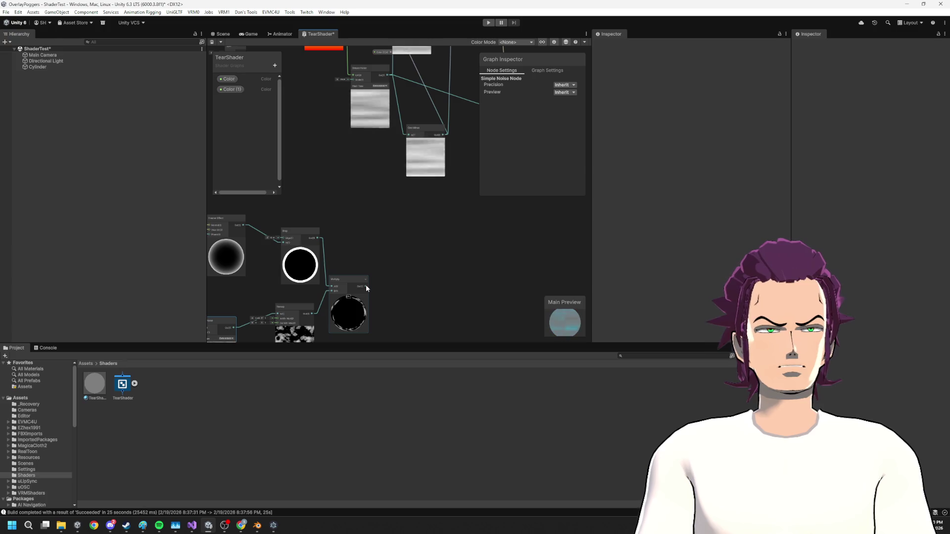
scroll(366, 284, down, 3)
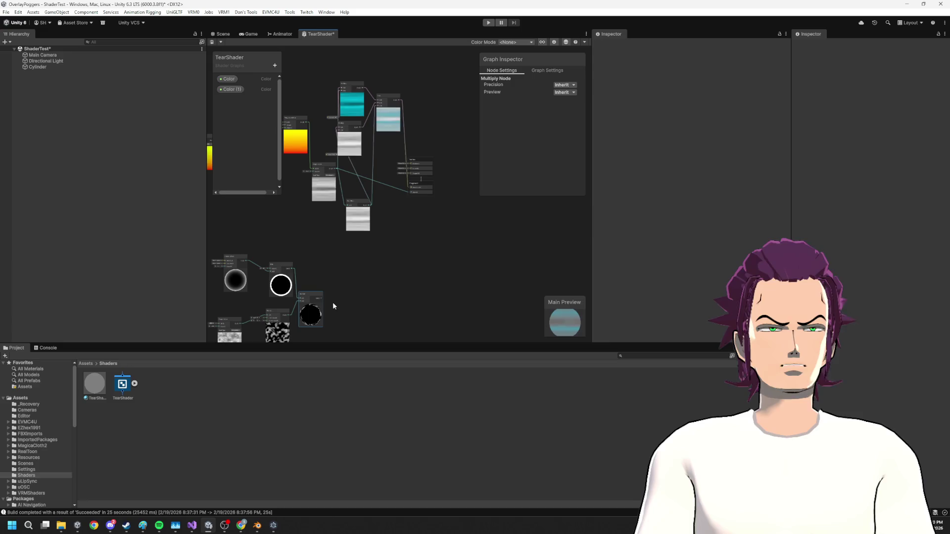
- Create a Step node wired from the Lerp output
click(320, 298)
right_click(279, 54)
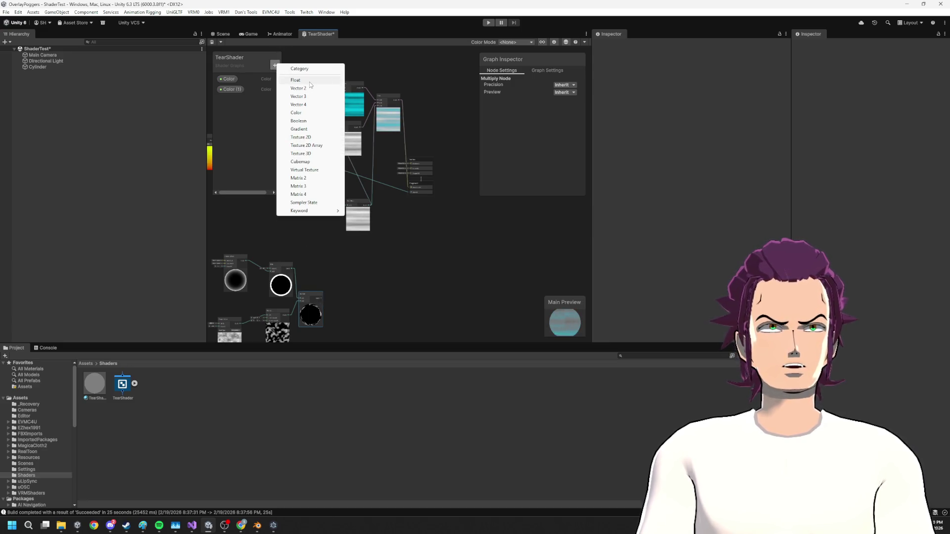
click(391, 149)
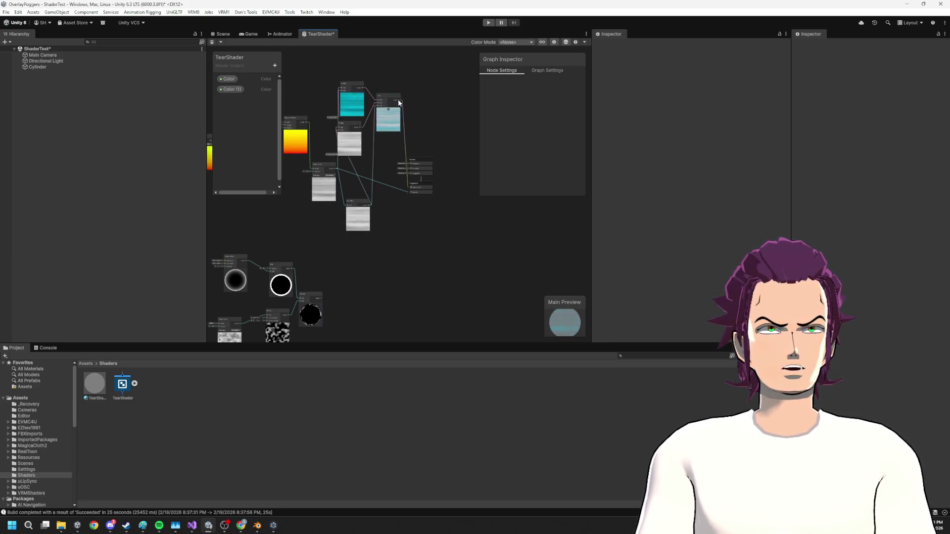
drag(399, 100, 391, 256)
text(step)
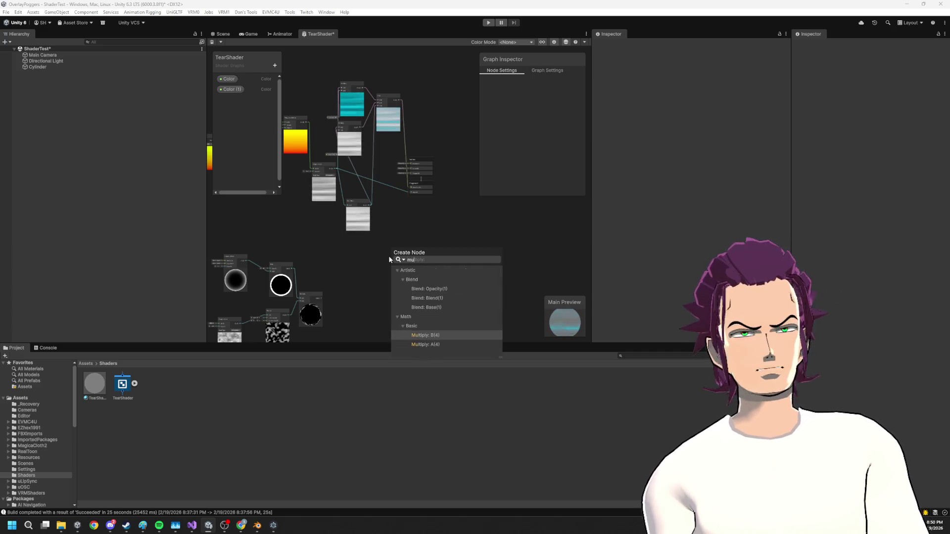
key(Return)
- Create another Step node wired from the Simple Noise output
scroll(391, 260, up, 5)
scroll(406, 277, down, 4)
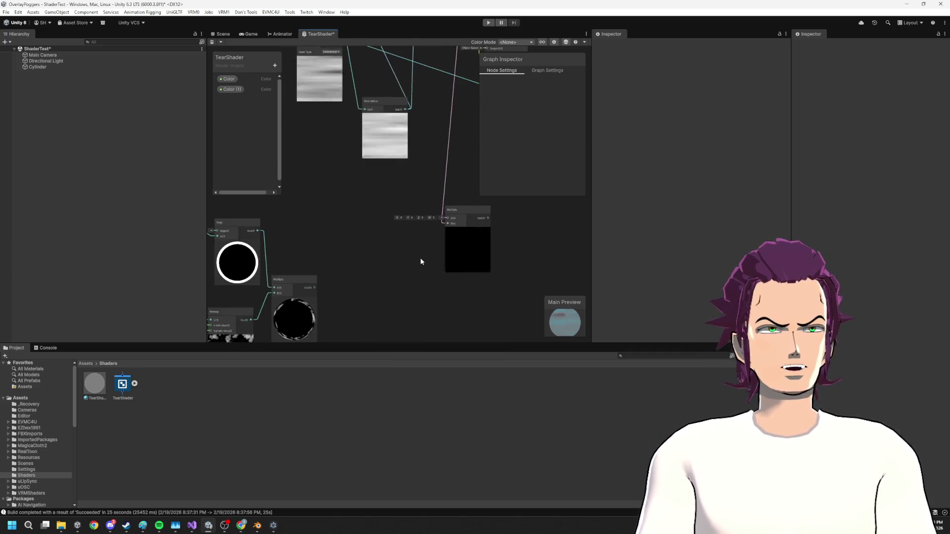
drag(428, 177, 384, 191)
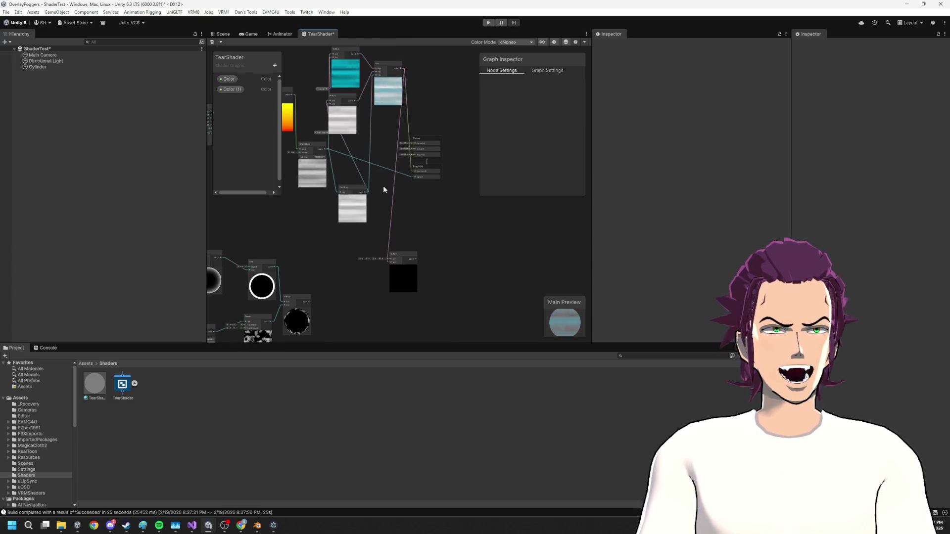
mouse_move(325, 148)
mouse_down()
mouse_move(323, 273)
mouse_move(312, 275)
mouse_move(309, 248)
mouse_up()
text(step)
key(Return)
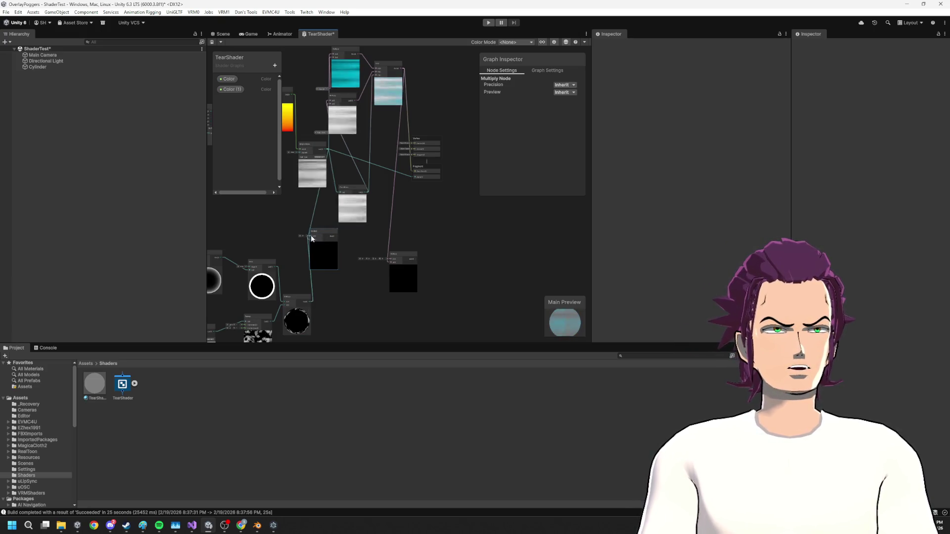
scroll(313, 249, up, 3)
- Try Minimum and One Minus nodes off the lower Multiply, then remove both
drag(307, 337, 289, 248)
text(n)
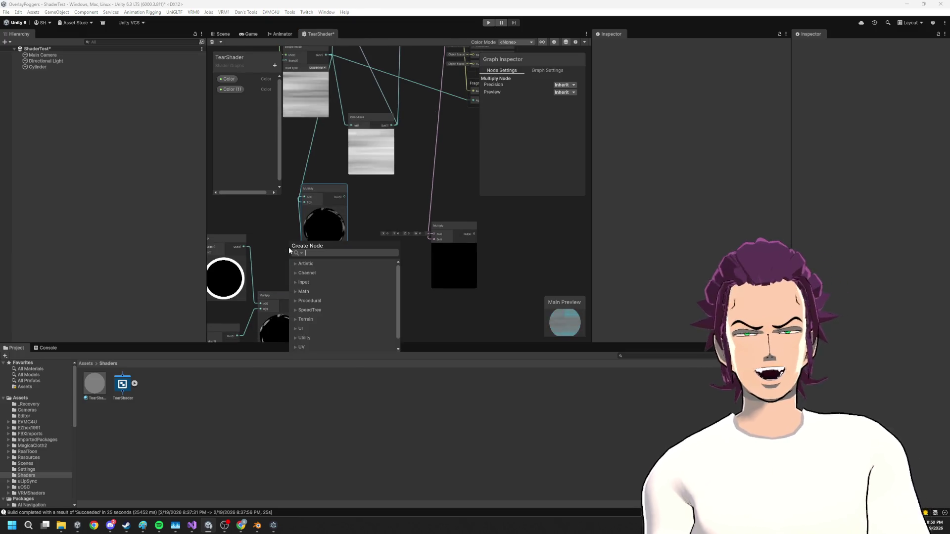
text(in)
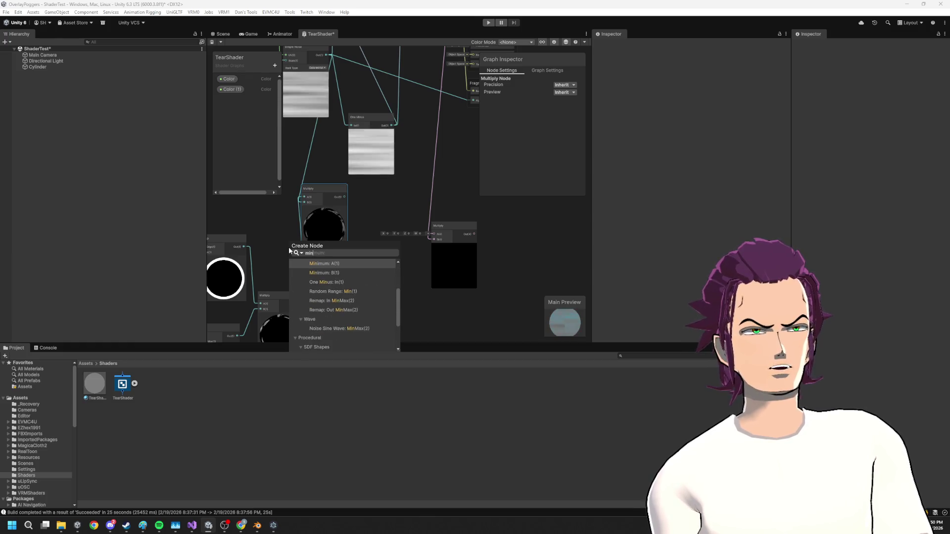
click(299, 264)
key(ctrl+z)
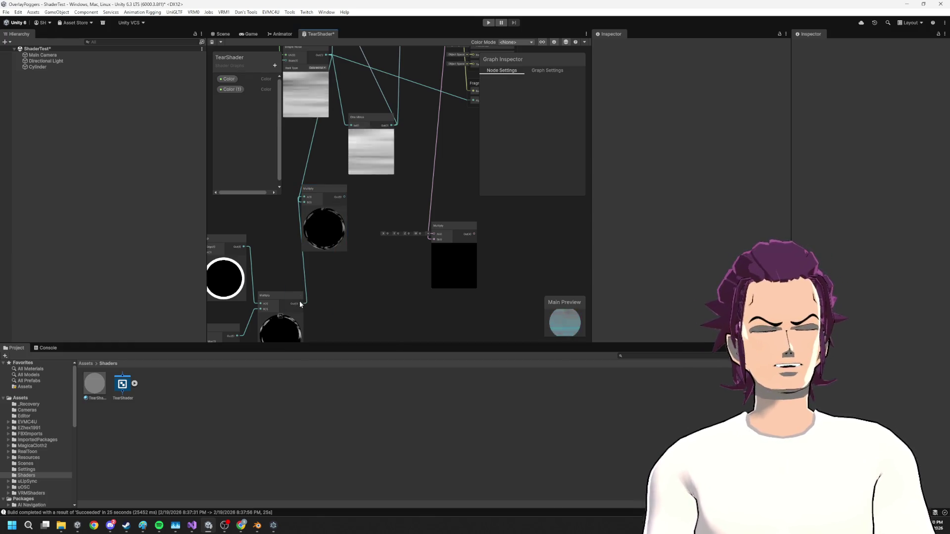
mouse_move(299, 303)
mouse_down()
mouse_move(330, 294)
mouse_move(335, 259)
mouse_move(302, 209)
mouse_up()
text(one)
key(Return)
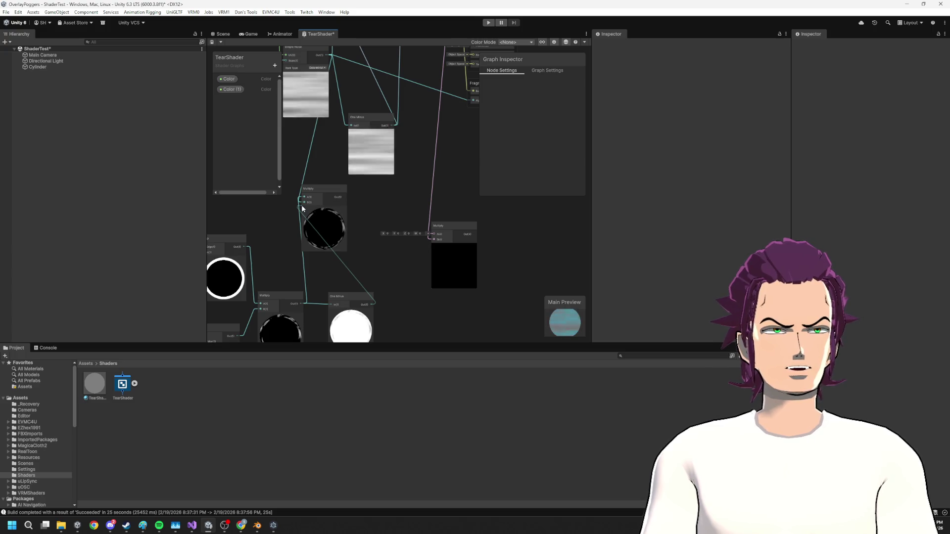
drag(356, 294, 366, 288)
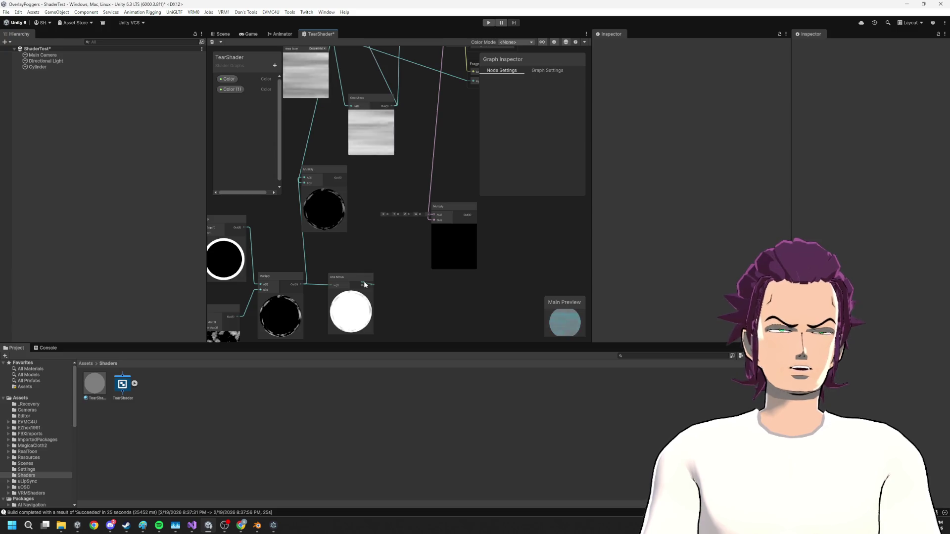
drag(365, 285, 360, 293)
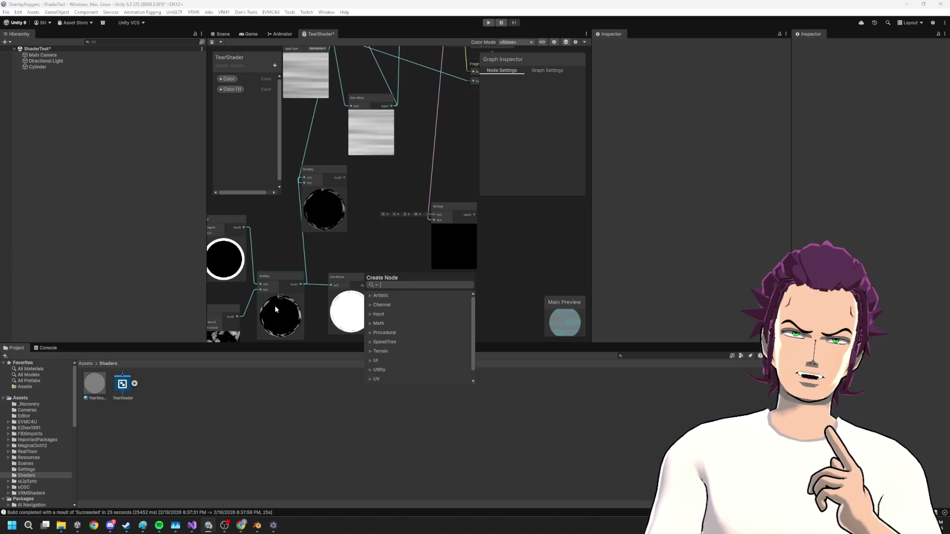
click(335, 276)
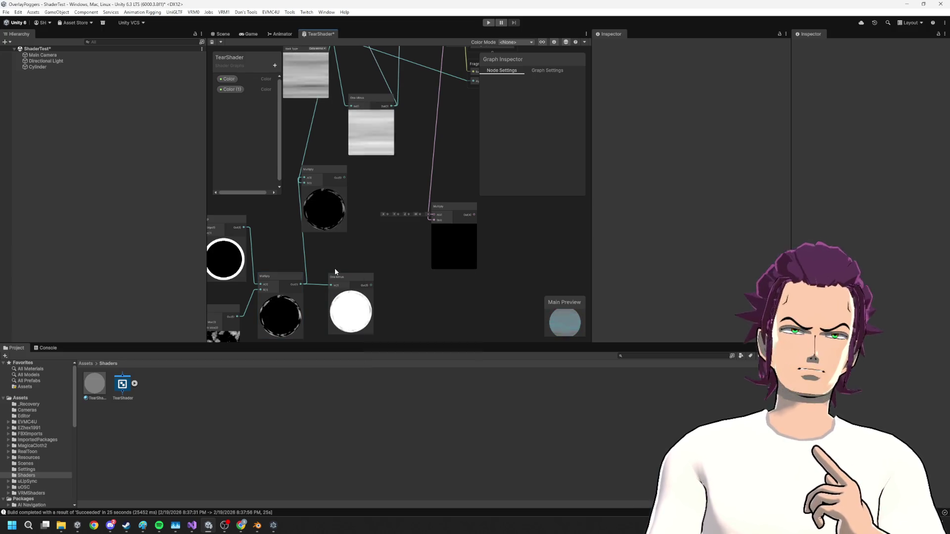
key(Delete)
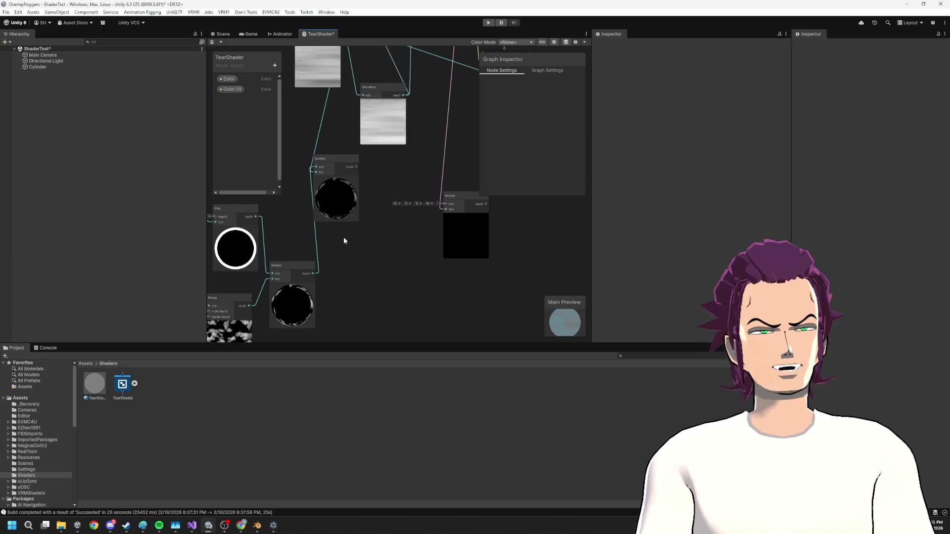
- Wire the Step output into a new One Minus node, discarding an extra Multiply
drag(344, 240, 368, 222)
drag(396, 251, 396, 252)
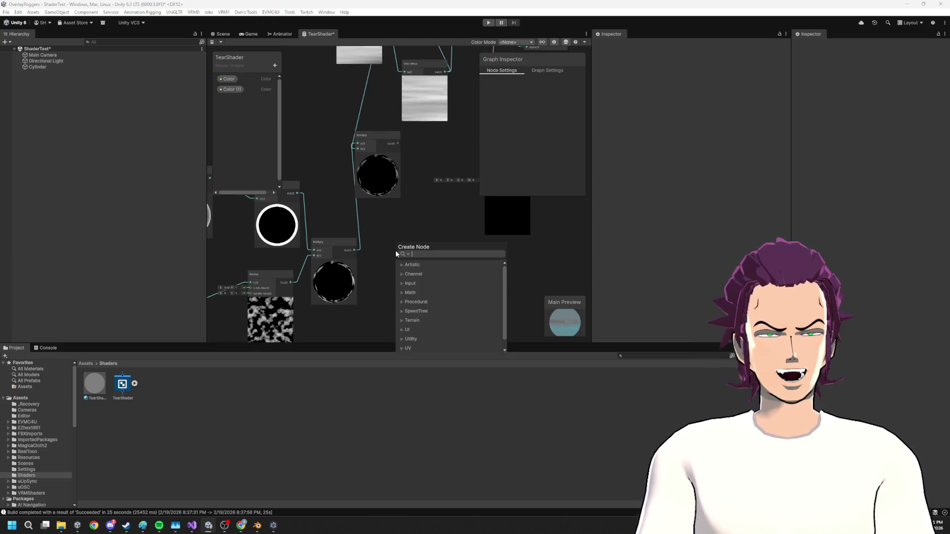
text(one minus)
key(Return)
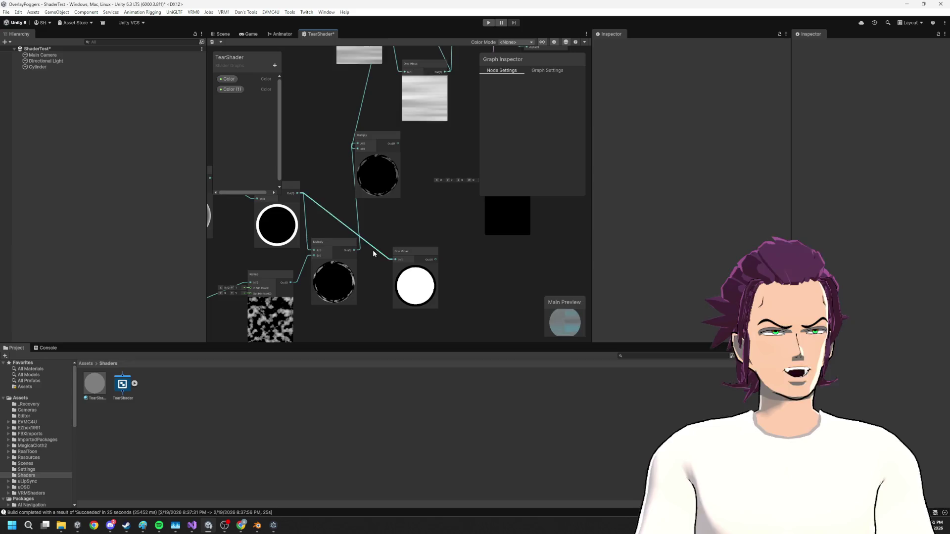
drag(428, 260, 458, 268)
text(mul)
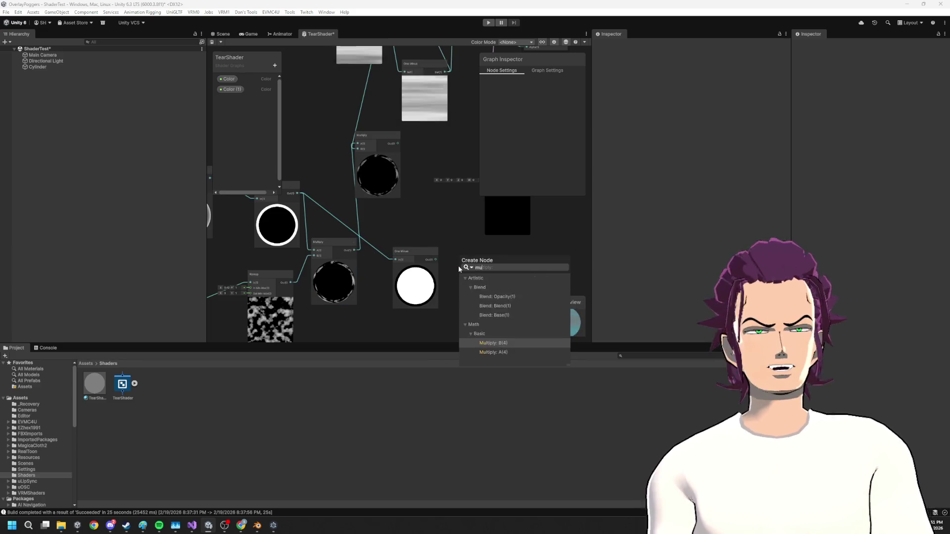
key(Down)
key(Return)
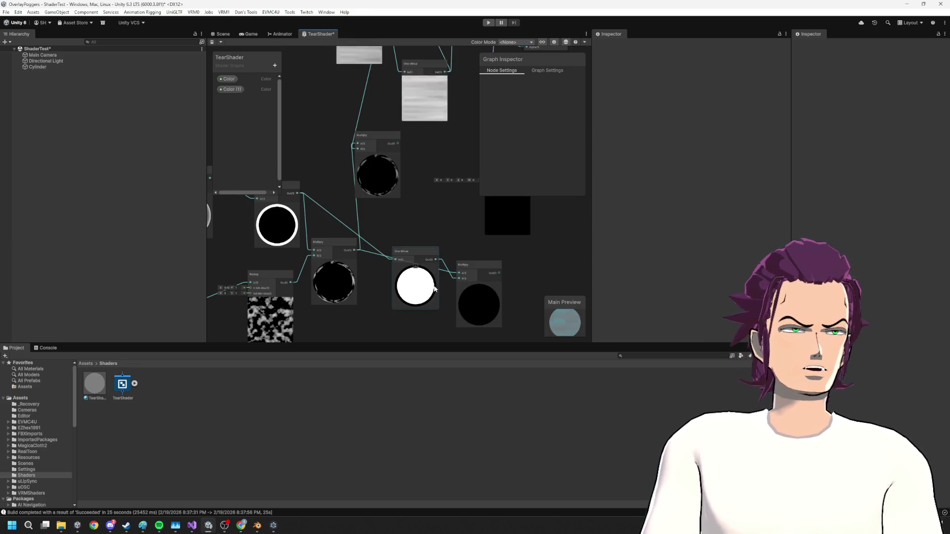
click(497, 305)
key(Delete)
- Insert an Add node into the upper Multiply's B input and arrange the nodes
click(359, 253)
mouse_move(359, 253)
mouse_down()
mouse_move(456, 306)
mouse_move(451, 286)
mouse_up()
text(add)
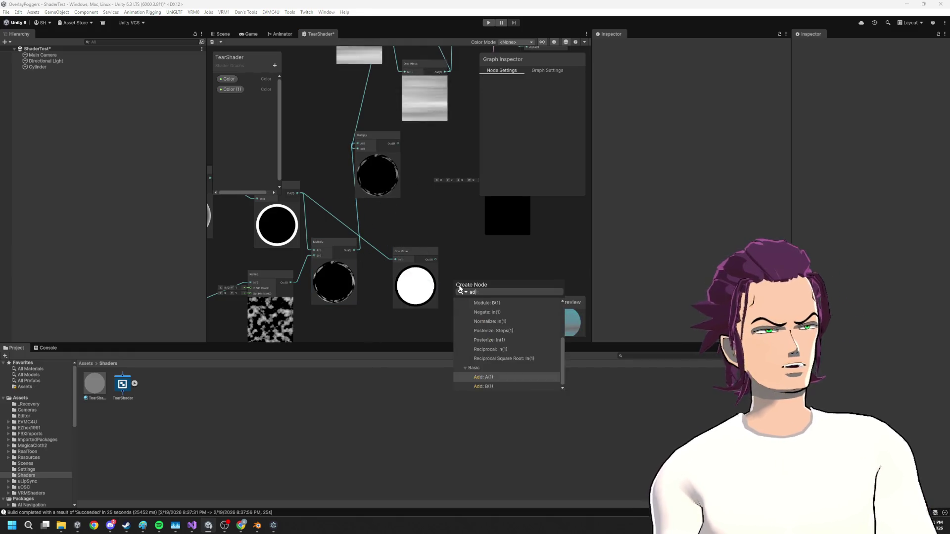
key(Return)
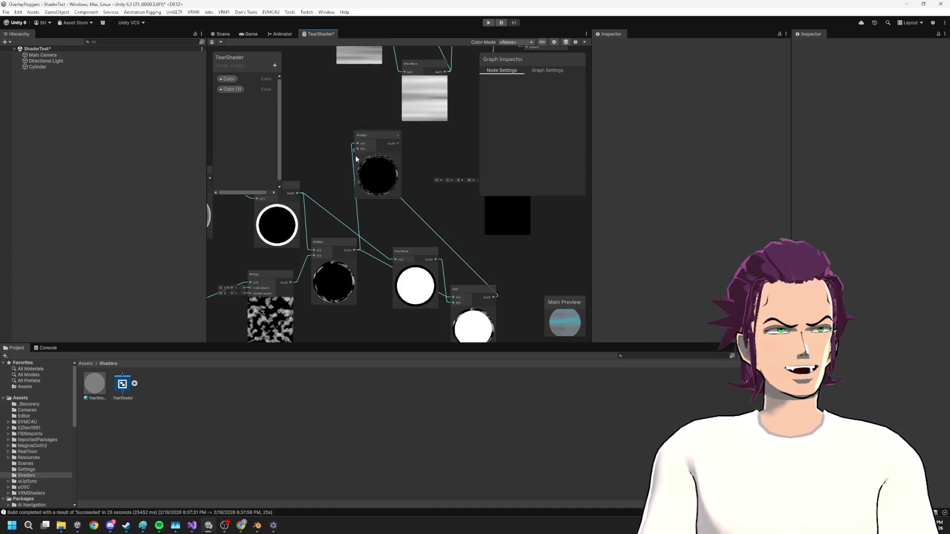
drag(470, 289, 442, 193)
mouse_move(411, 252)
mouse_down()
mouse_move(402, 279)
mouse_move(397, 273)
mouse_up()
drag(437, 232, 438, 257)
- Connect Simple Noise to Multiply A and view the resulting cylinder in the Scene
mouse_move(403, 158)
mouse_down()
mouse_move(390, 163)
mouse_move(402, 235)
mouse_move(366, 276)
mouse_up()
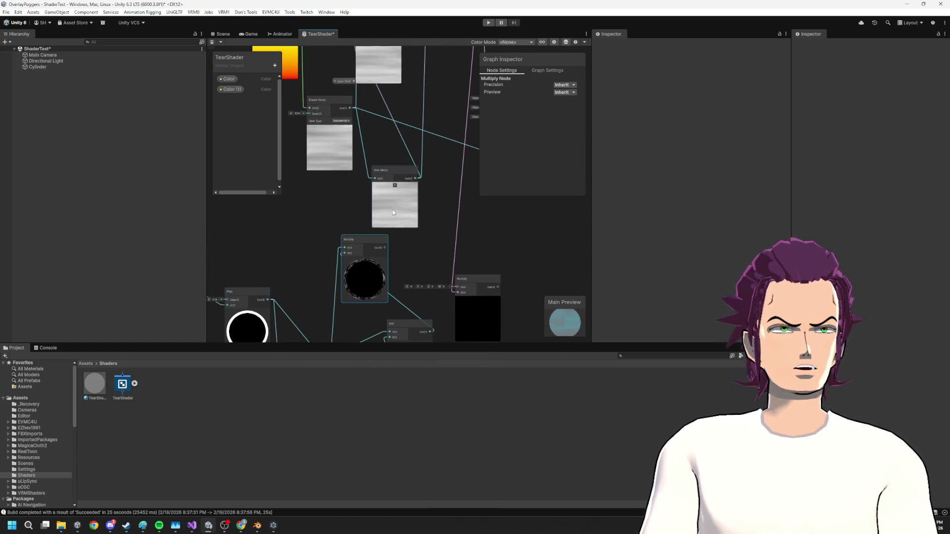
mouse_move(367, 121)
mouse_down()
mouse_move(345, 248)
mouse_move(303, 220)
mouse_up()
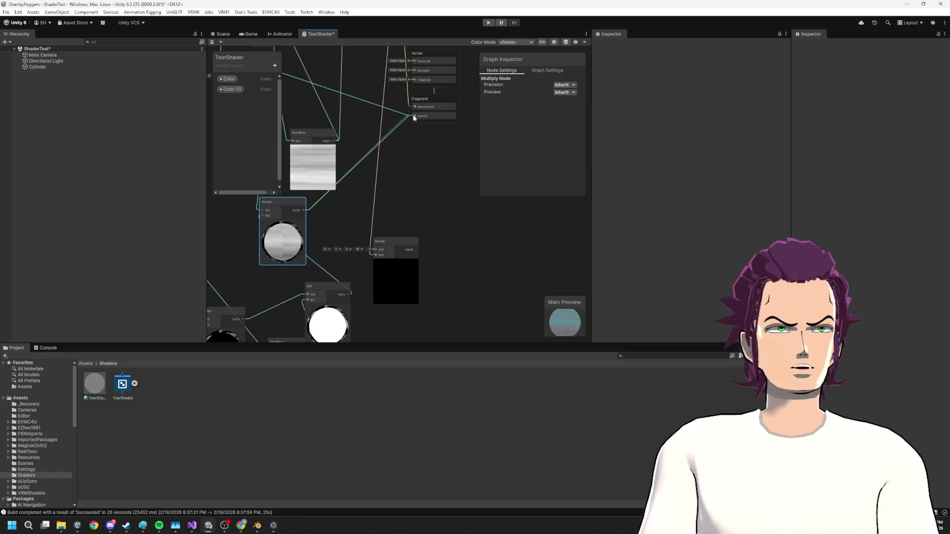
drag(407, 220, 430, 193)
scroll(409, 202, up, 2)
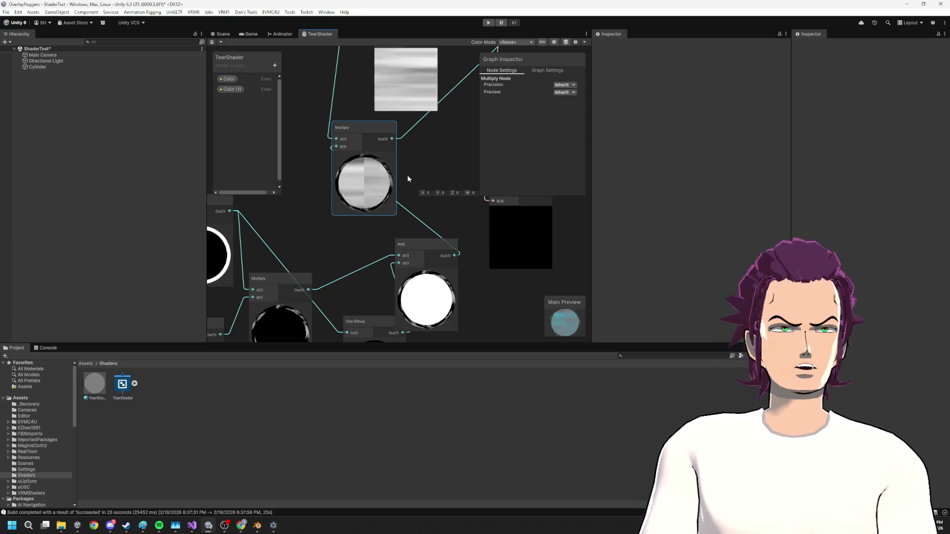
click(223, 35)
mouse_move(385, 203)
mouse_down()
mouse_move(343, 201)
mouse_move(498, 191)
mouse_move(449, 173)
mouse_move(485, 102)
mouse_move(471, 173)
mouse_move(505, 220)
mouse_move(318, 272)
mouse_up()
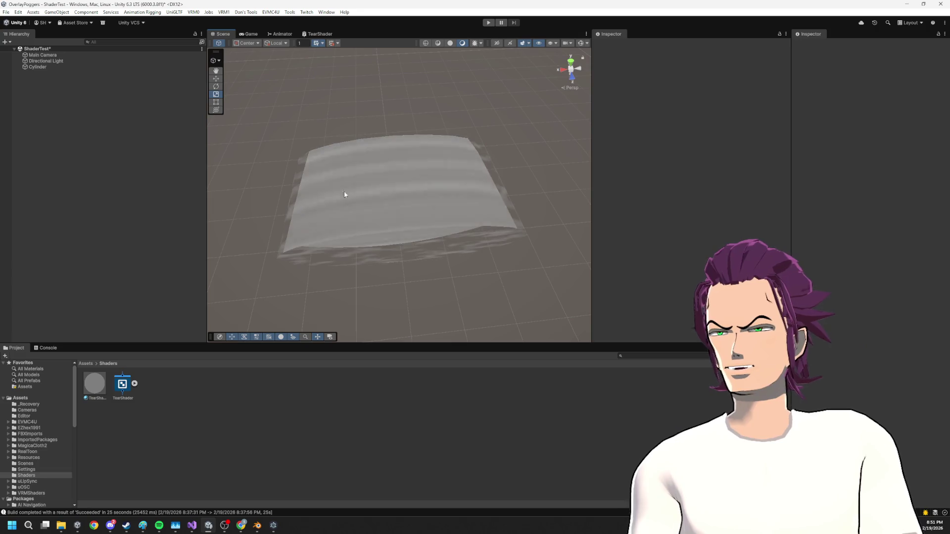
- Stretch the cylinder along Z and Y to a scale of about 3.7552, 2.4406, 3.8721
drag(409, 180, 392, 201)
drag(401, 138, 456, 241)
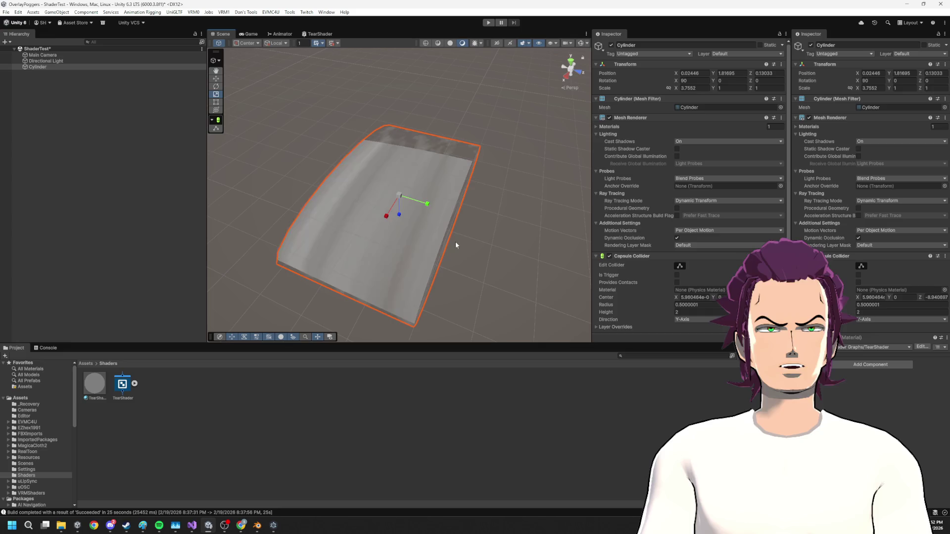
mouse_move(394, 220)
mouse_down()
mouse_move(424, 285)
mouse_move(417, 269)
mouse_move(511, 289)
mouse_move(467, 227)
mouse_move(528, 239)
mouse_move(483, 235)
mouse_move(455, 192)
mouse_up()
click(488, 214)
mouse_move(345, 194)
mouse_down()
mouse_move(509, 217)
mouse_move(411, 207)
mouse_up()
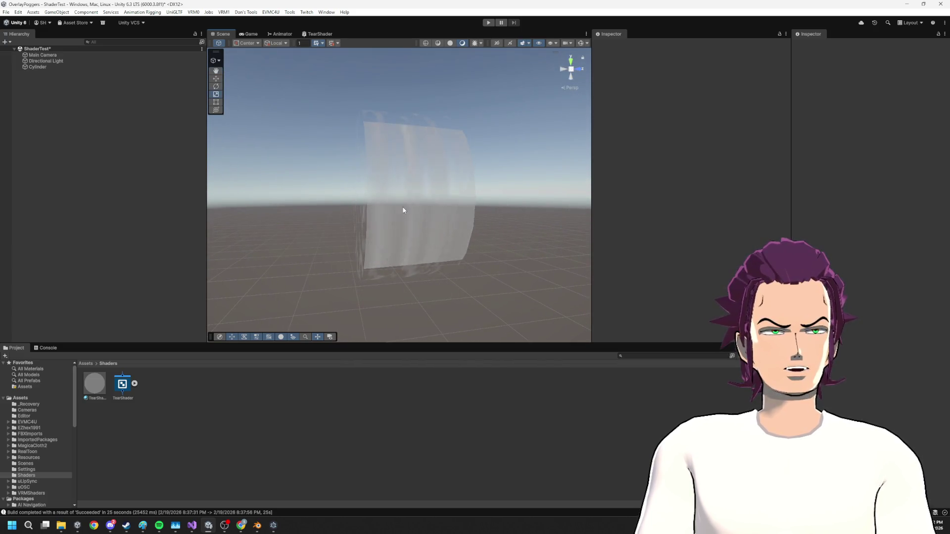
click(436, 224)
mouse_move(427, 195)
mouse_down()
mouse_move(515, 194)
mouse_move(467, 195)
mouse_up()
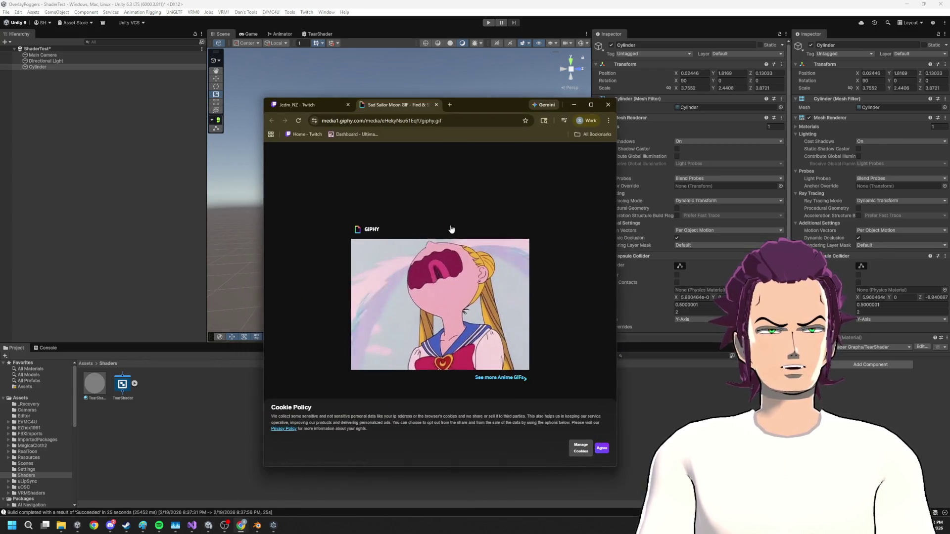
click(280, 33)
- Reconnect the Tiling And Offset UV, remove the Time wire into Vector 2 X, and save
click(320, 34)
mouse_move(445, 227)
mouse_down()
mouse_move(498, 245)
mouse_move(396, 245)
mouse_move(334, 219)
mouse_move(334, 229)
mouse_move(349, 195)
mouse_up()
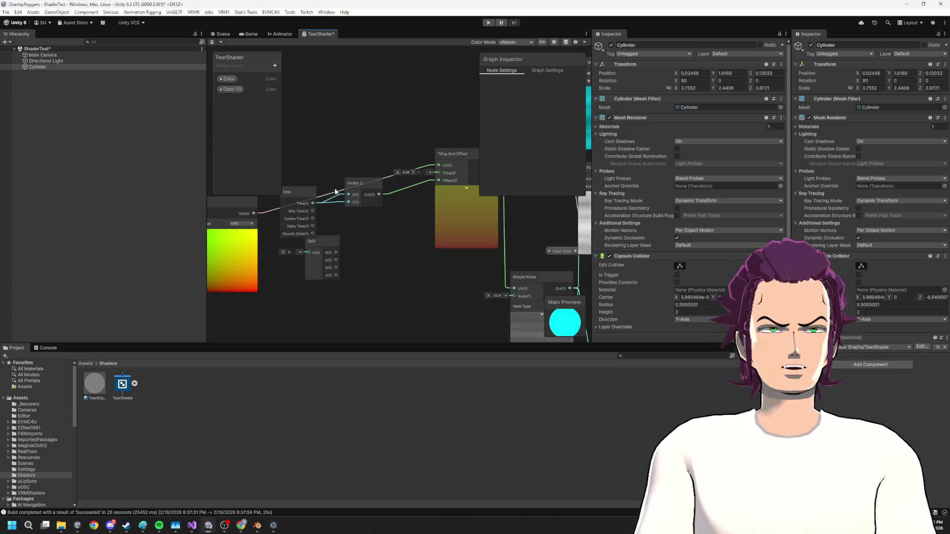
drag(254, 207, 254, 213)
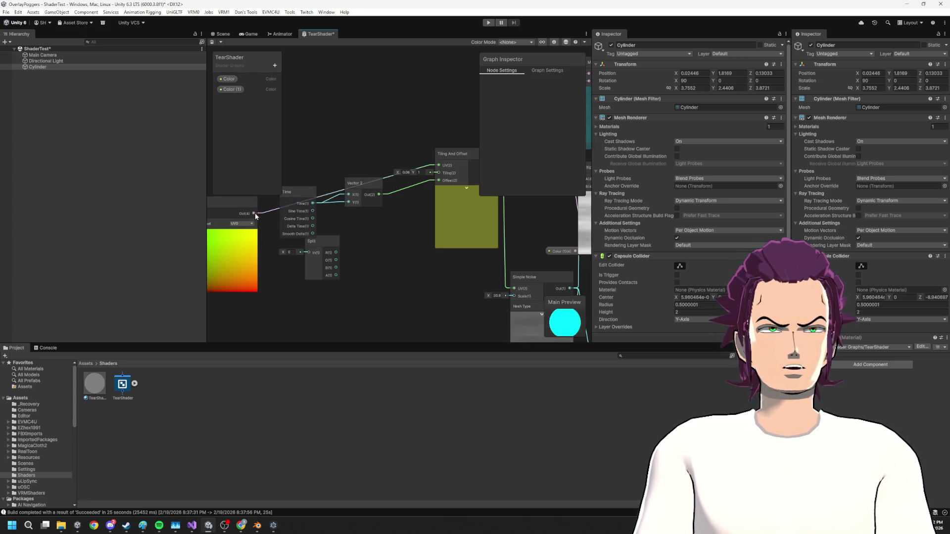
drag(302, 193, 330, 250)
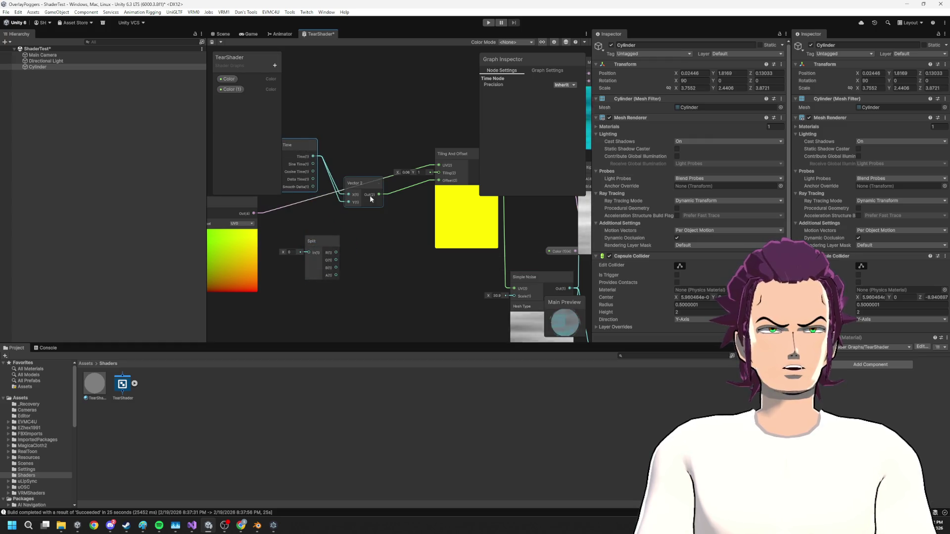
key(Delete)
key(ctrl+s)
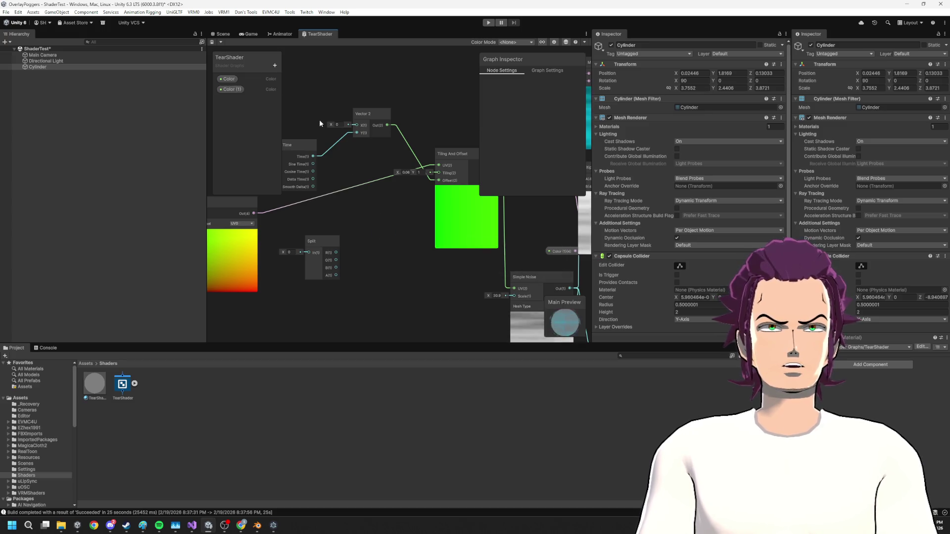
- Lower the Simple Noise Scale to about 18.3 and save the scene
drag(320, 123, 208, 43)
drag(378, 214, 344, 212)
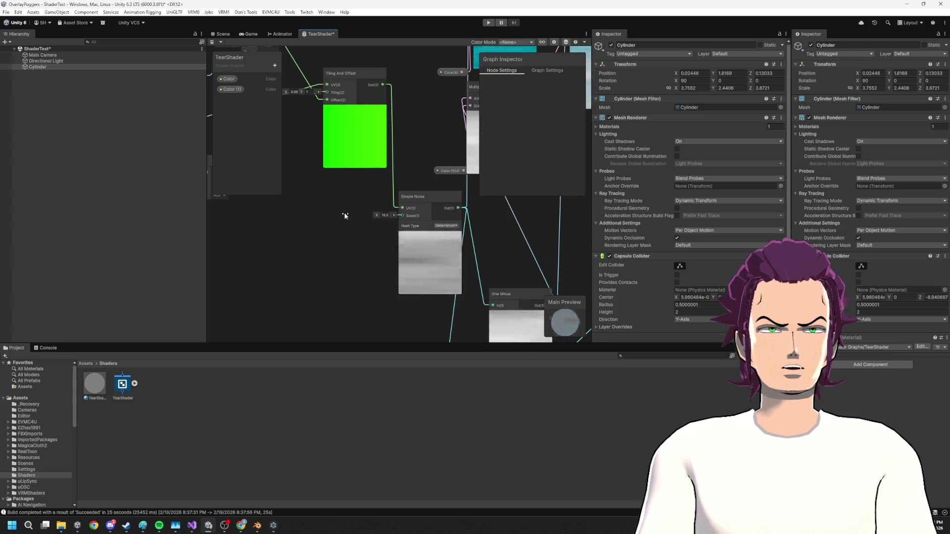
click(218, 34)
key(ctrl+s)
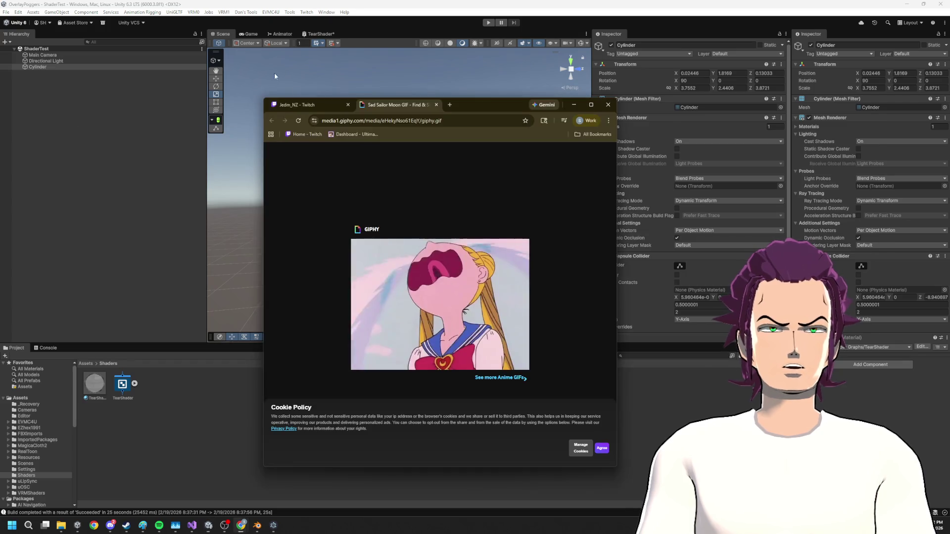
- Set the Tiling And Offset node's Tiling X to 1
click(319, 34)
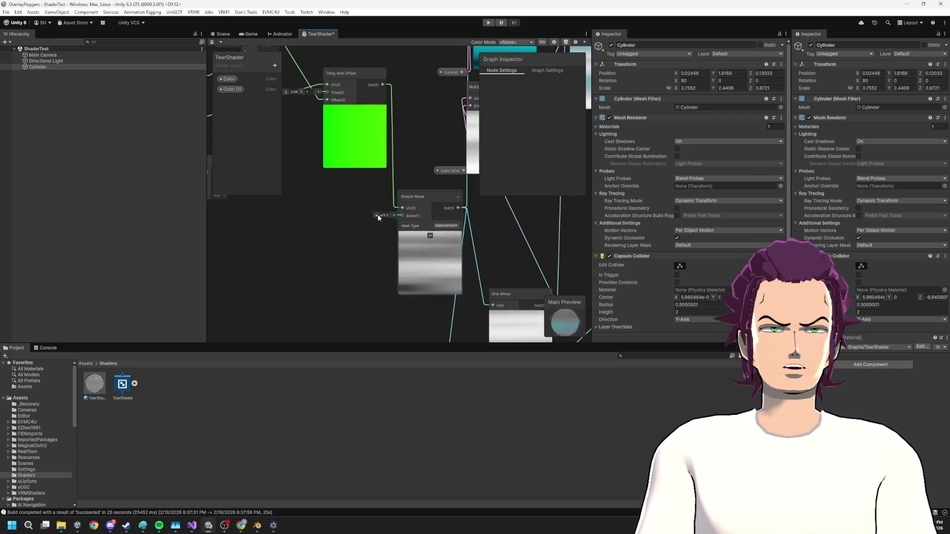
mouse_move(373, 169)
mouse_down()
mouse_move(378, 195)
mouse_move(368, 196)
mouse_up()
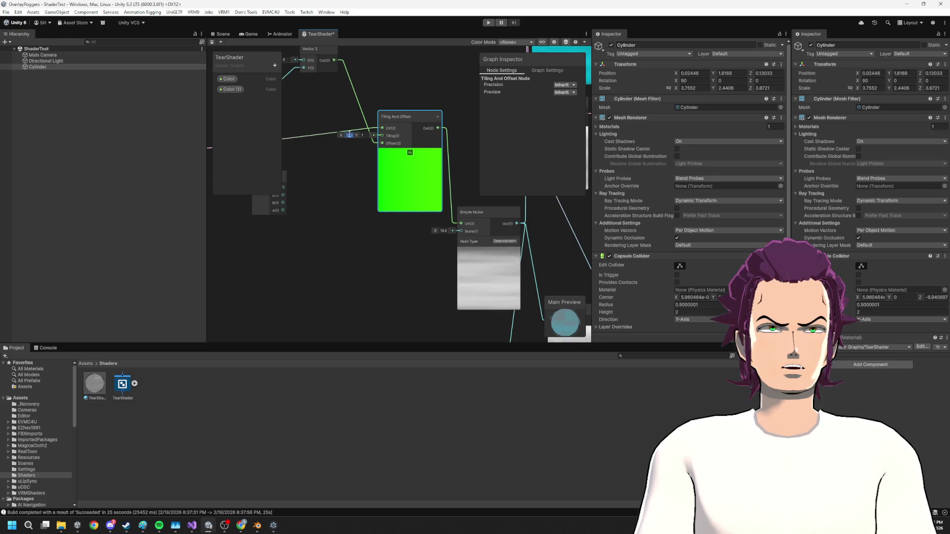
text(1)
key(Tab)
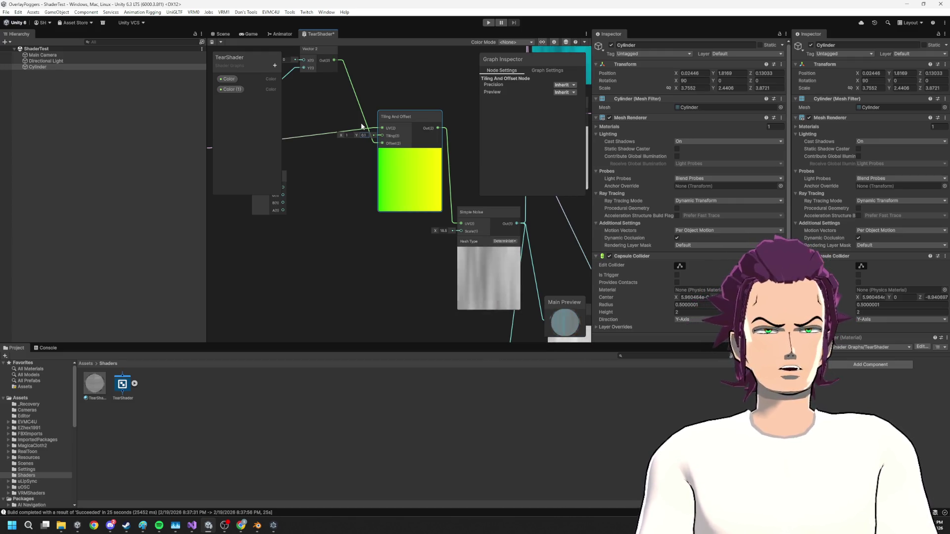
- Orbit the Scene view to look at the cylinder end-on
click(222, 35)
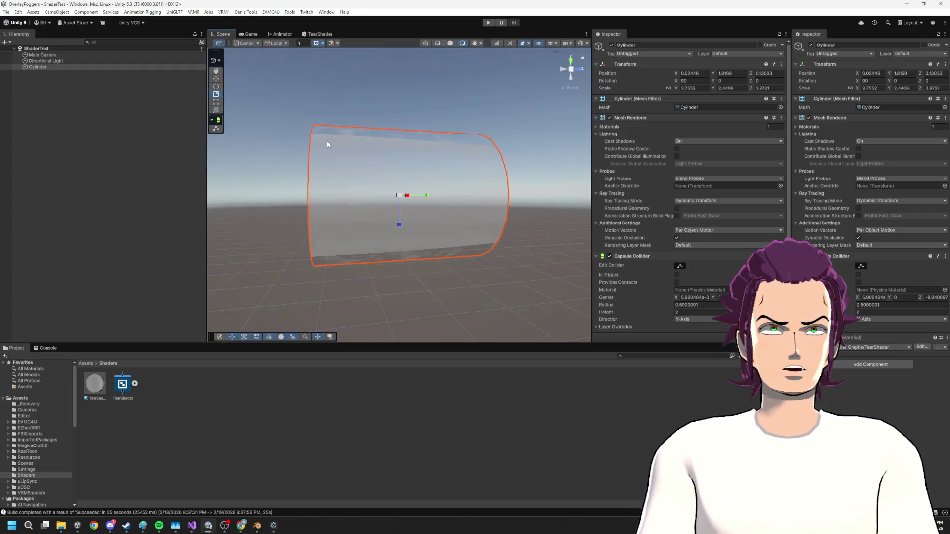
mouse_move(378, 183)
mouse_down()
mouse_move(520, 163)
mouse_move(462, 195)
mouse_up()
click(520, 162)
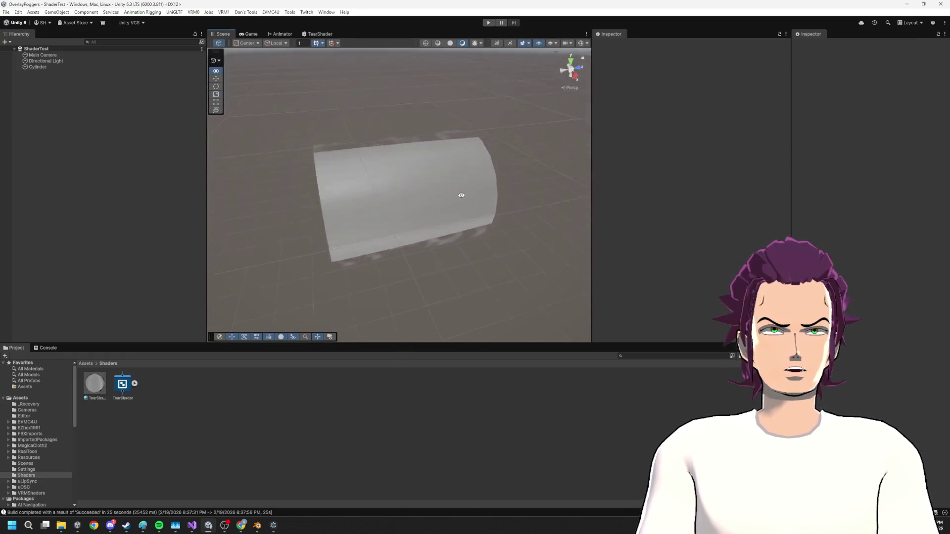
mouse_move(394, 150)
mouse_down()
mouse_move(518, 89)
mouse_move(482, 117)
mouse_move(388, 120)
mouse_move(378, 89)
mouse_move(365, 130)
mouse_up()
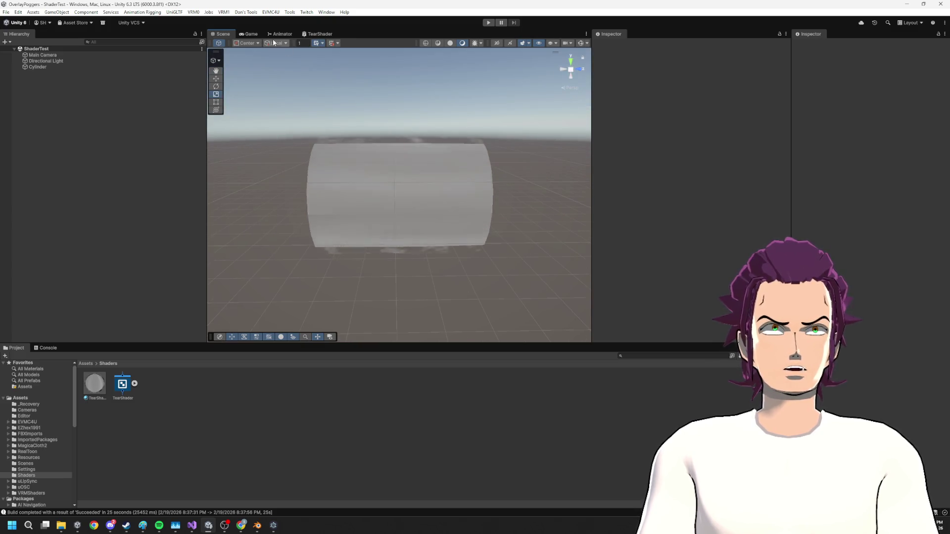
- Create a NoiseScale Float property defaulting to 50 and plug it into Simple Noise Scale
click(319, 33)
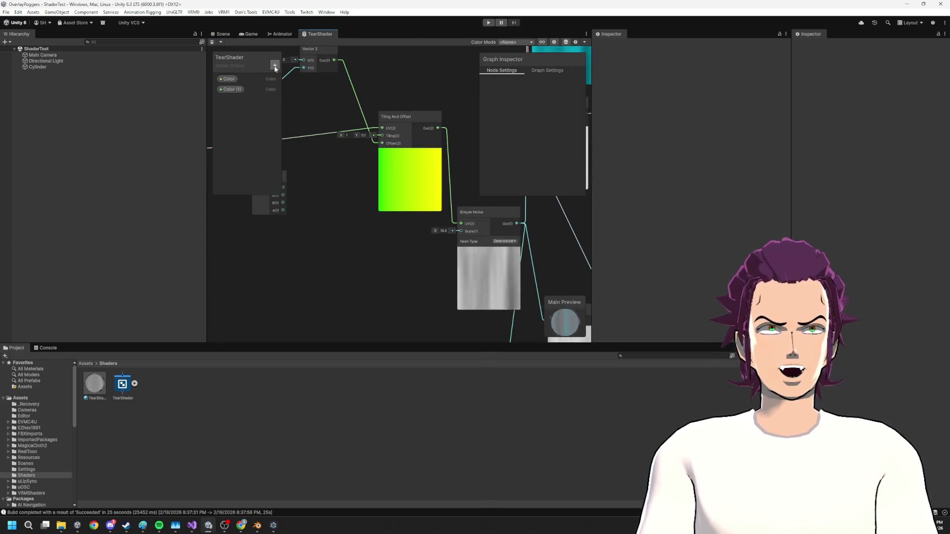
click(275, 67)
click(305, 83)
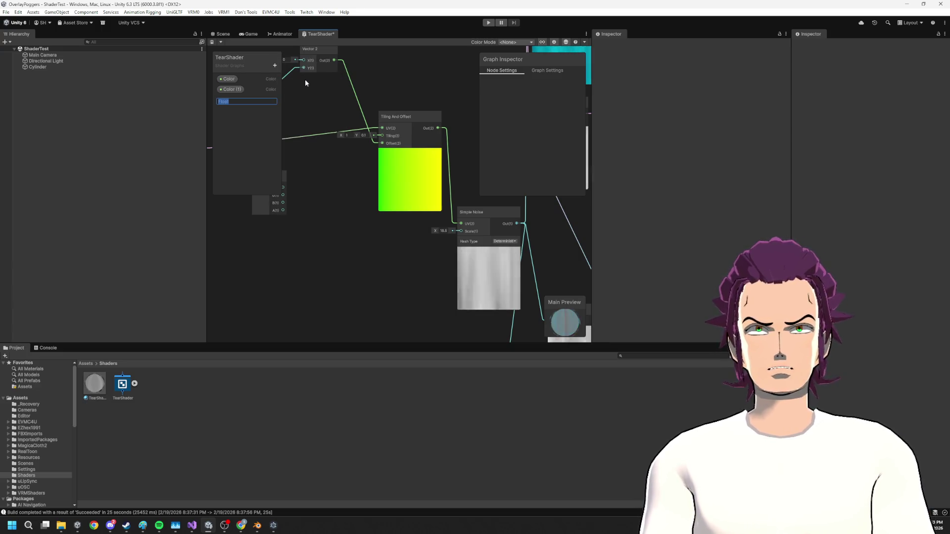
text(NoiseScale)
key(Return)
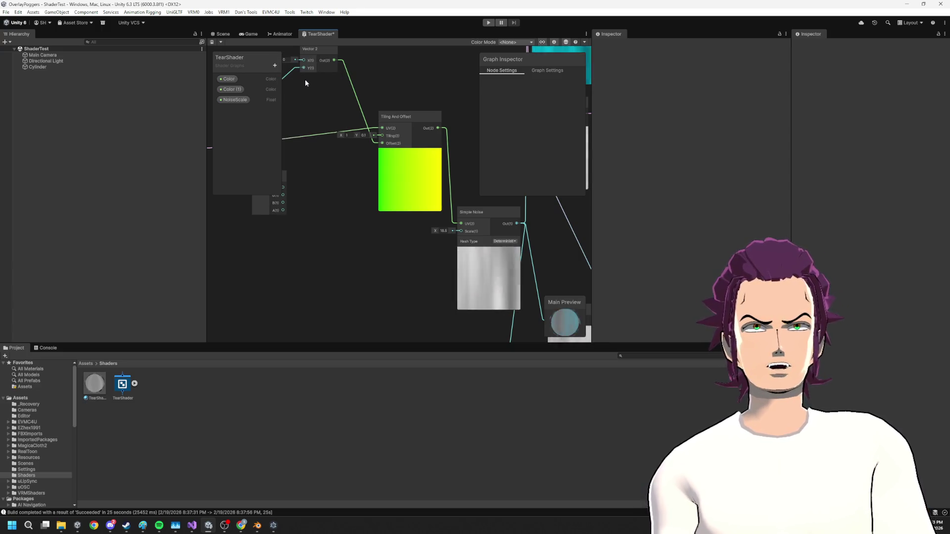
mouse_move(234, 99)
mouse_down()
mouse_move(339, 195)
mouse_move(365, 260)
mouse_move(460, 231)
mouse_up()
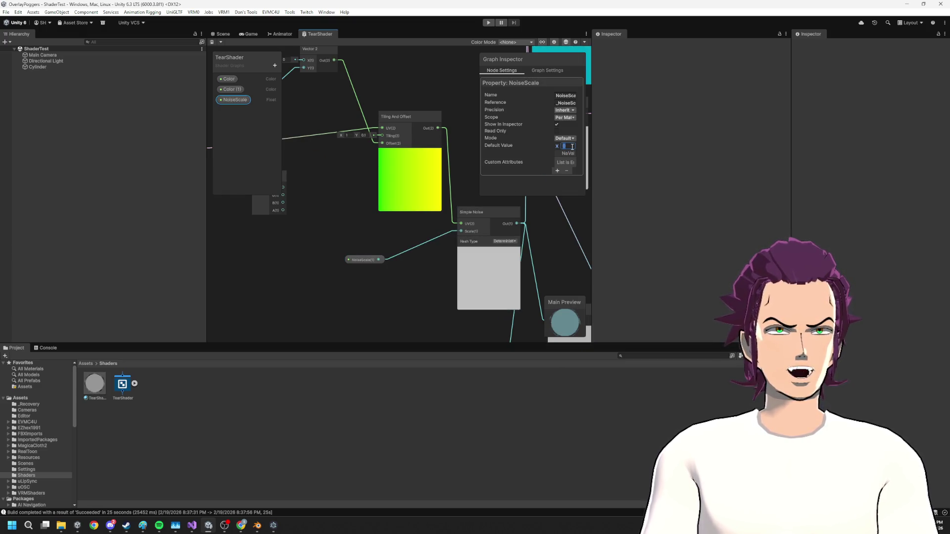
text(50)
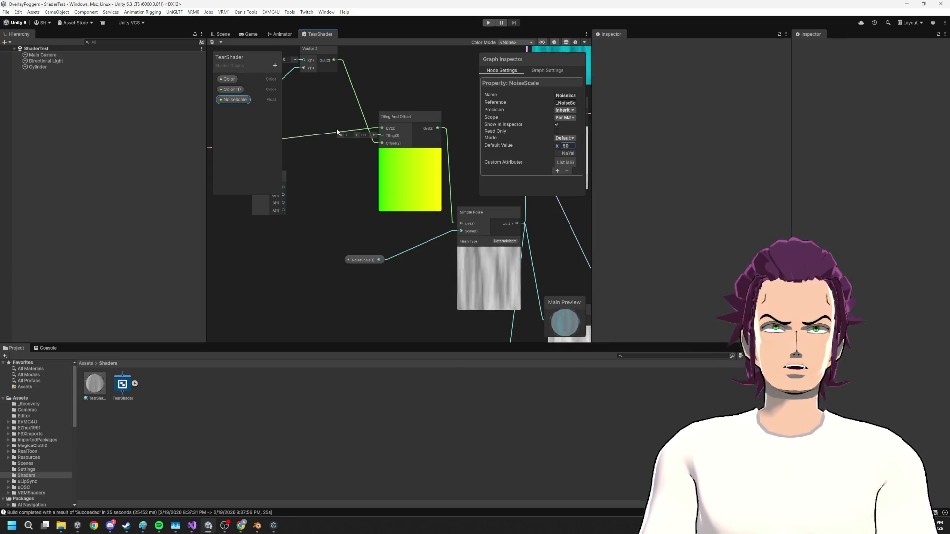
click(221, 33)
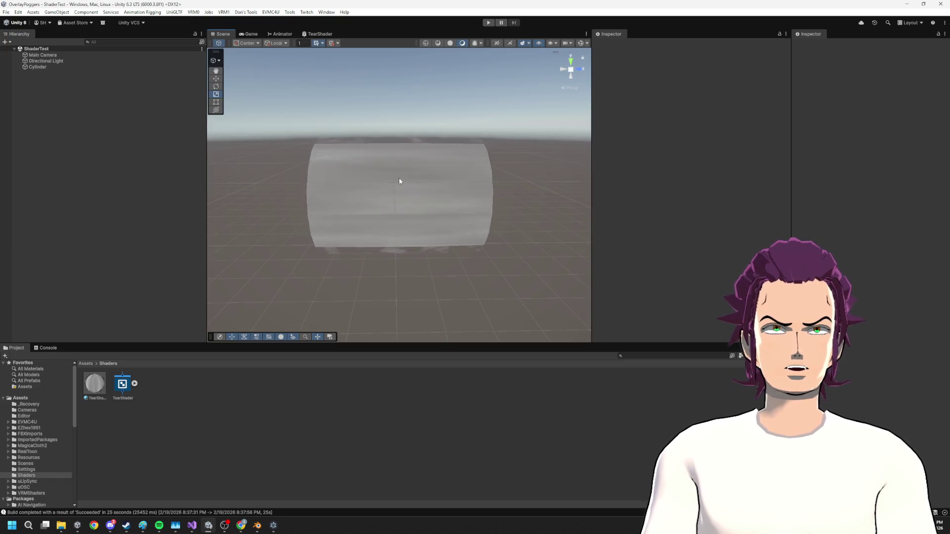
- Select the cylinder and raise its material's NoiseScale to about 58
click(398, 178)
scroll(715, 248, down, 3)
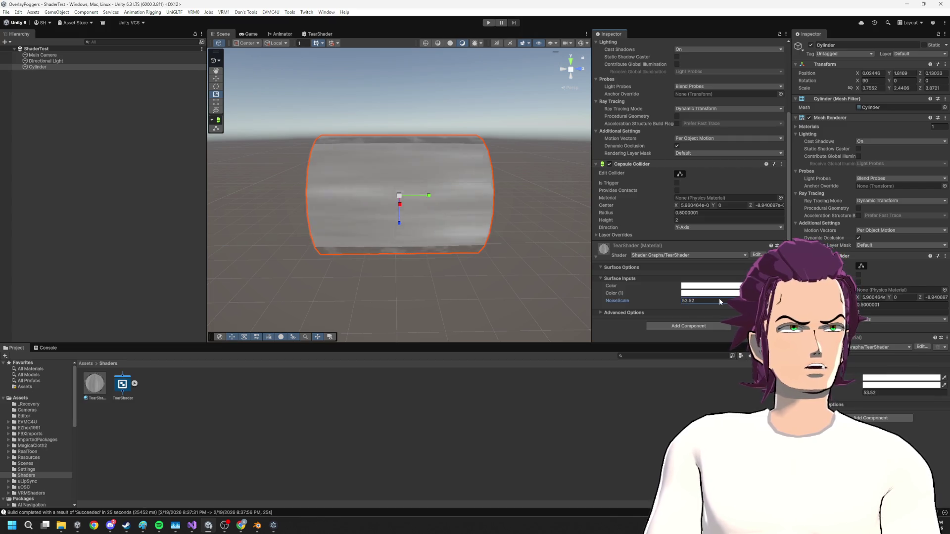
double_click(719, 299)
text(54.7)
drag(618, 300, 642, 300)
- Back in the TearShader graph, bring up the Blackboard's list of property types
click(317, 34)
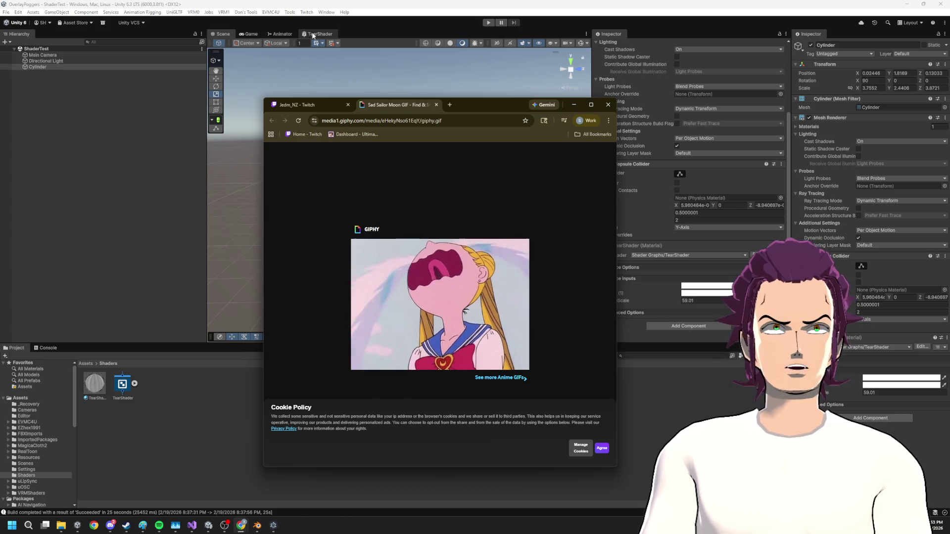
click(285, 96)
click(274, 65)
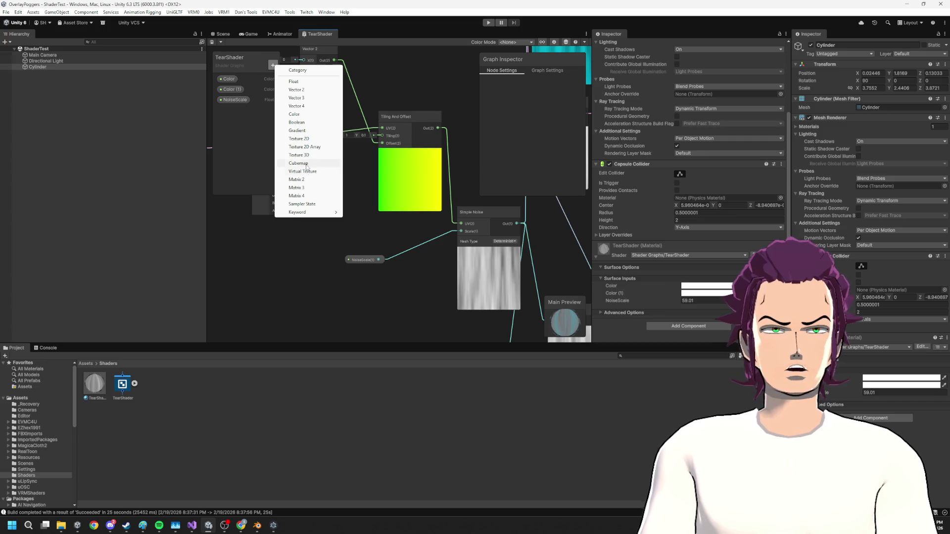
- Add a Float property named Speed and multiply the Time node by it with a Multiply node
click(298, 82)
text(Speed)
key(Return)
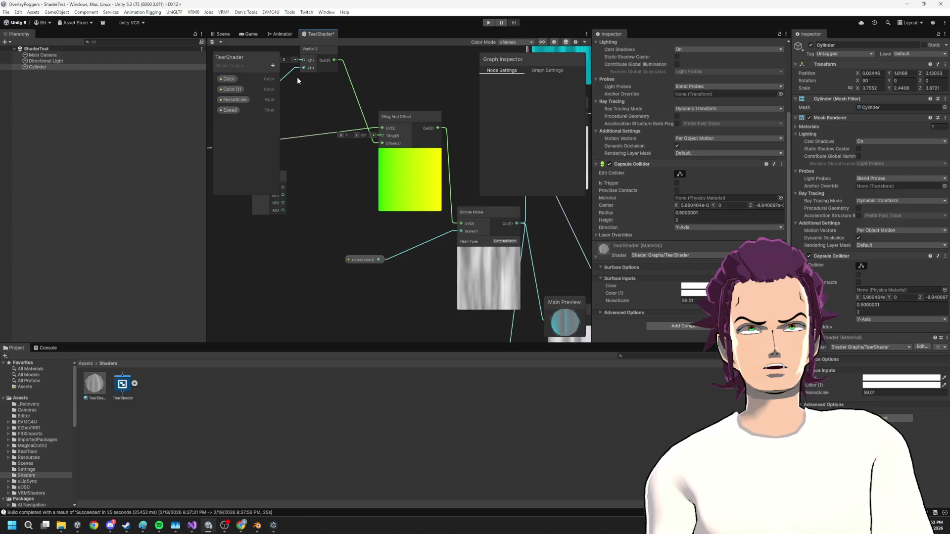
drag(334, 156, 302, 135)
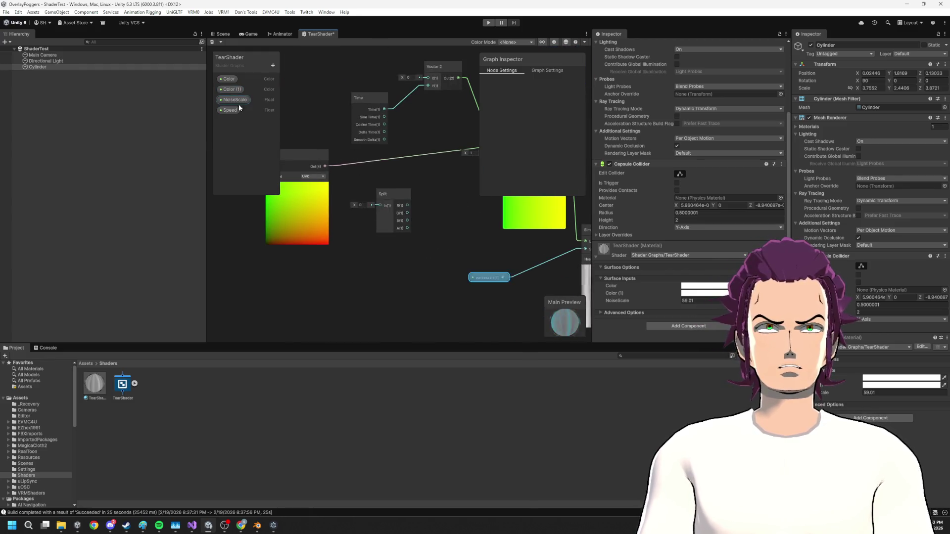
drag(413, 127, 395, 156)
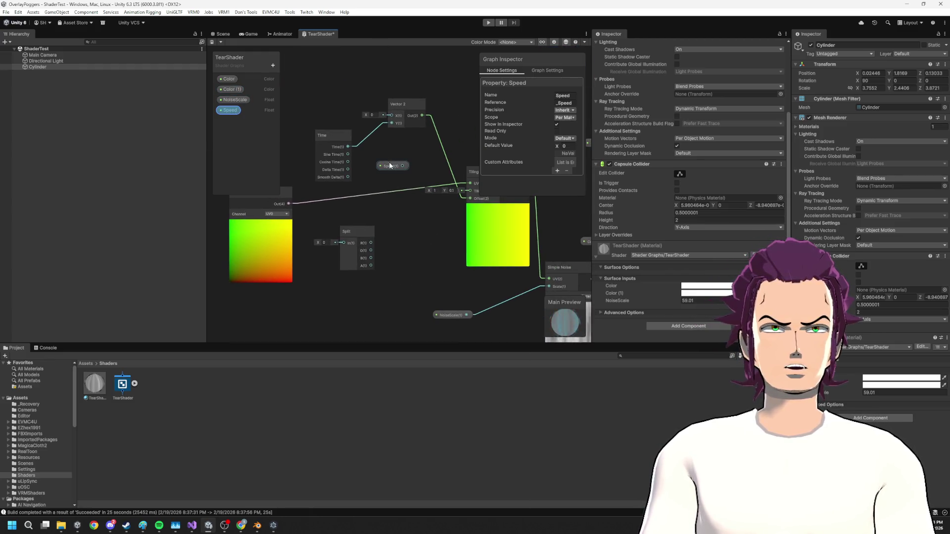
mouse_move(343, 141)
mouse_down()
mouse_move(309, 112)
mouse_move(362, 134)
mouse_up()
text(multiply)
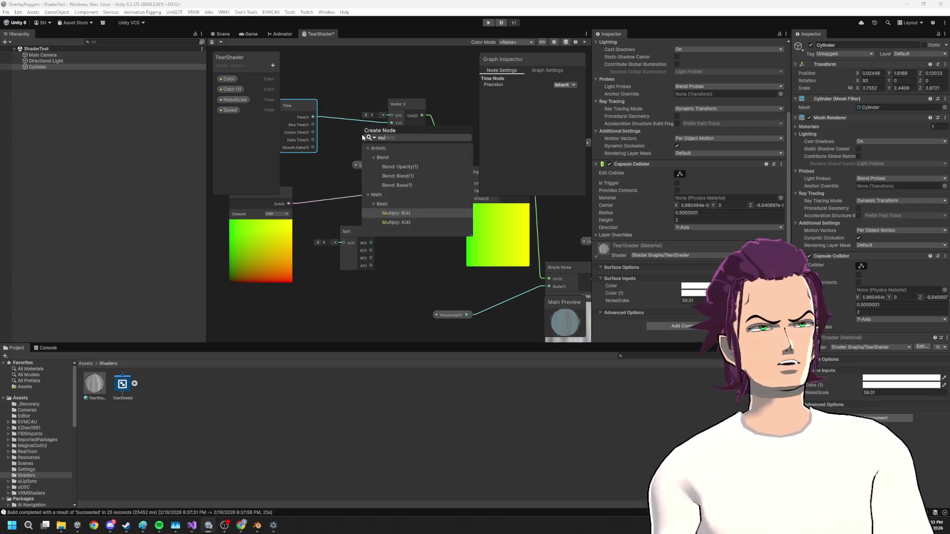
key(Return)
mouse_move(357, 168)
mouse_down()
mouse_move(344, 172)
mouse_move(363, 150)
mouse_up()
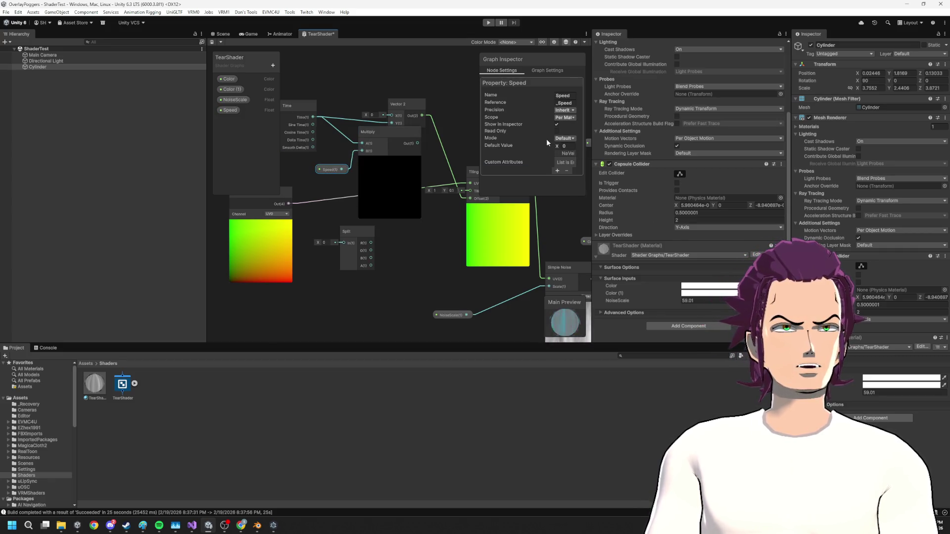
- Make Speed a 0–1 slider and set the material's Speed to 0.482
mouse_move(532, 195)
mouse_down()
mouse_move(533, 264)
mouse_move(532, 230)
mouse_up()
drag(593, 165, 708, 158)
drag(594, 148, 528, 146)
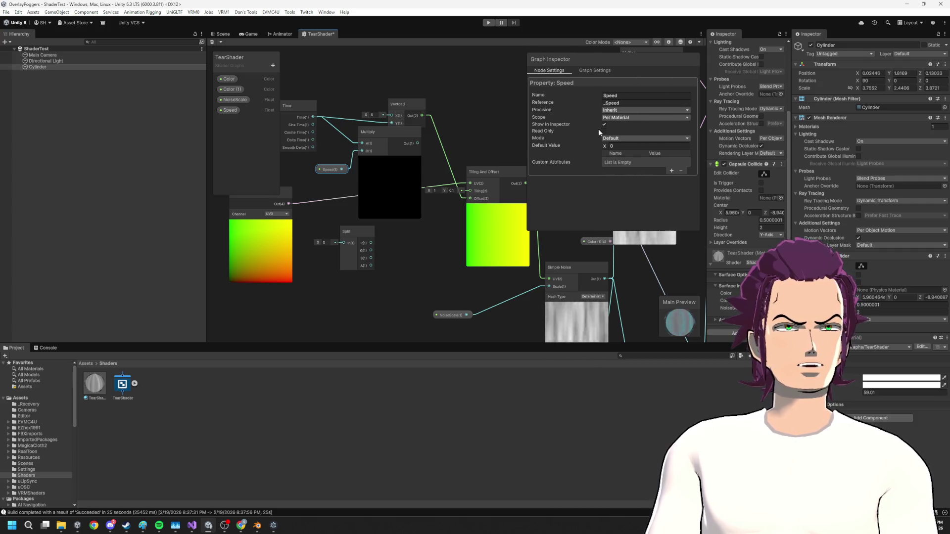
click(621, 156)
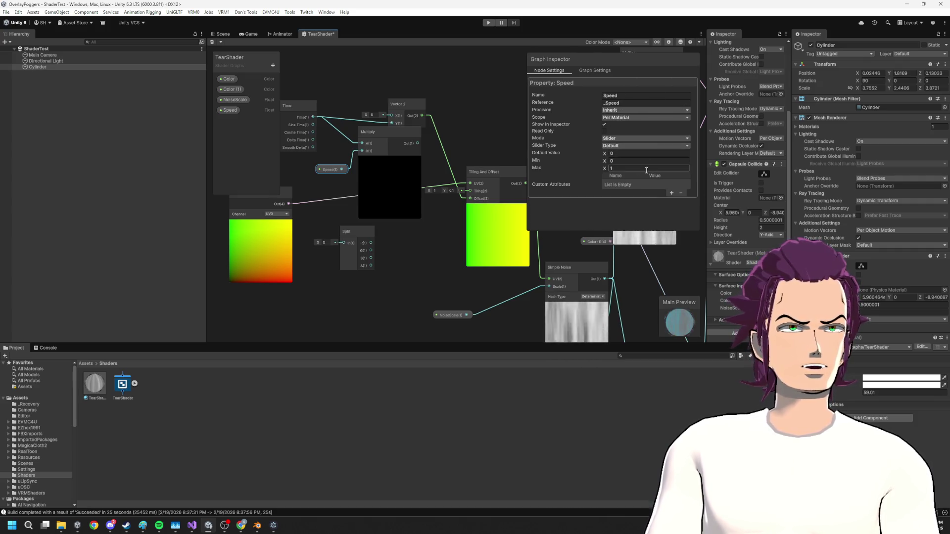
click(223, 33)
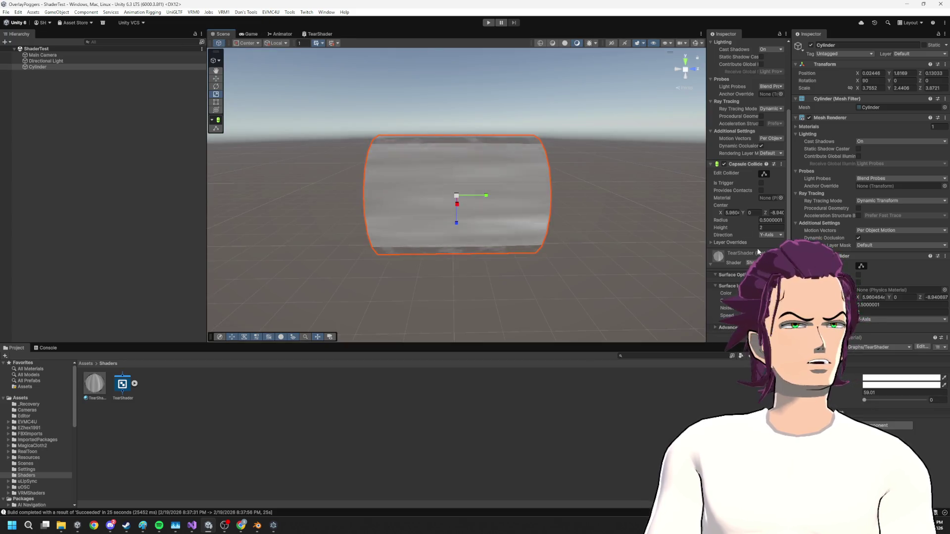
drag(865, 399, 894, 400)
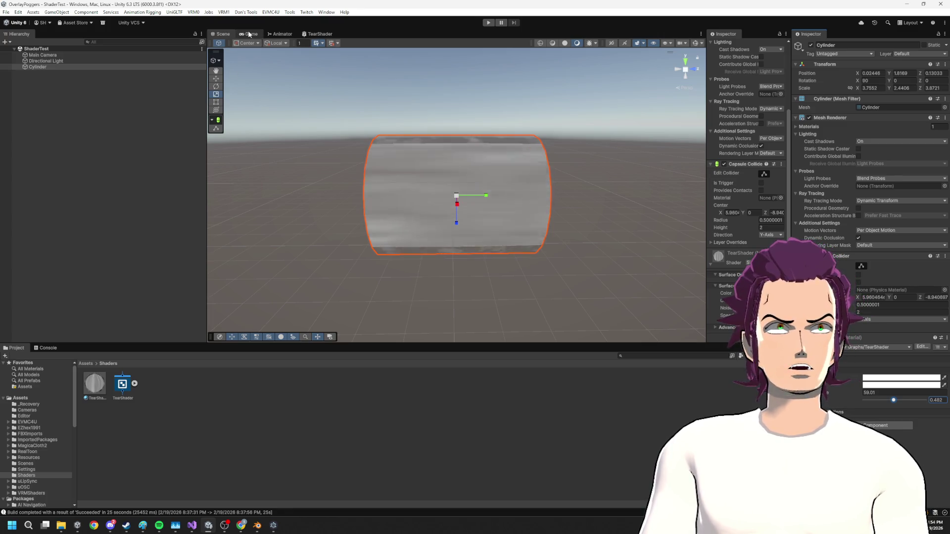
- Insert the Multiply node between Time and Vector 2, then save the graph
click(319, 33)
drag(365, 195, 316, 201)
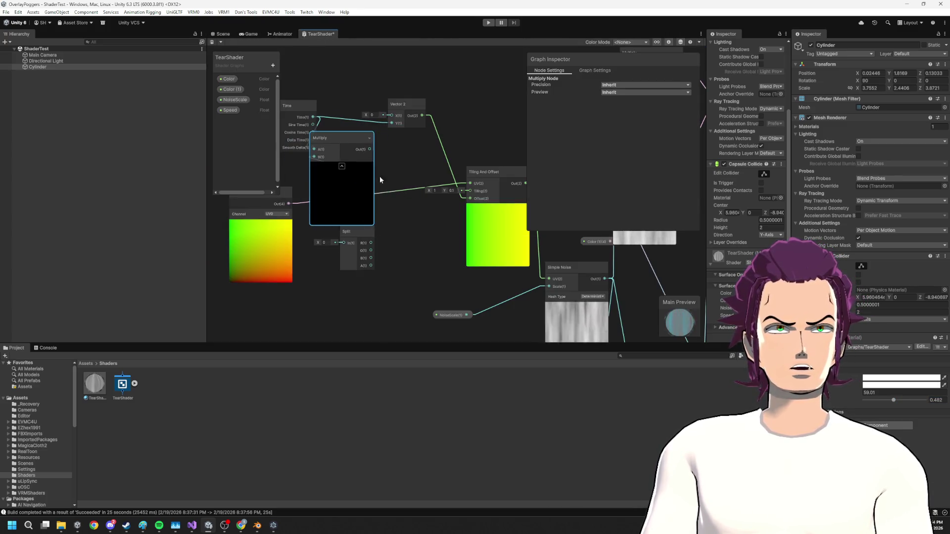
mouse_move(349, 155)
mouse_down()
mouse_move(374, 148)
mouse_move(351, 159)
mouse_up()
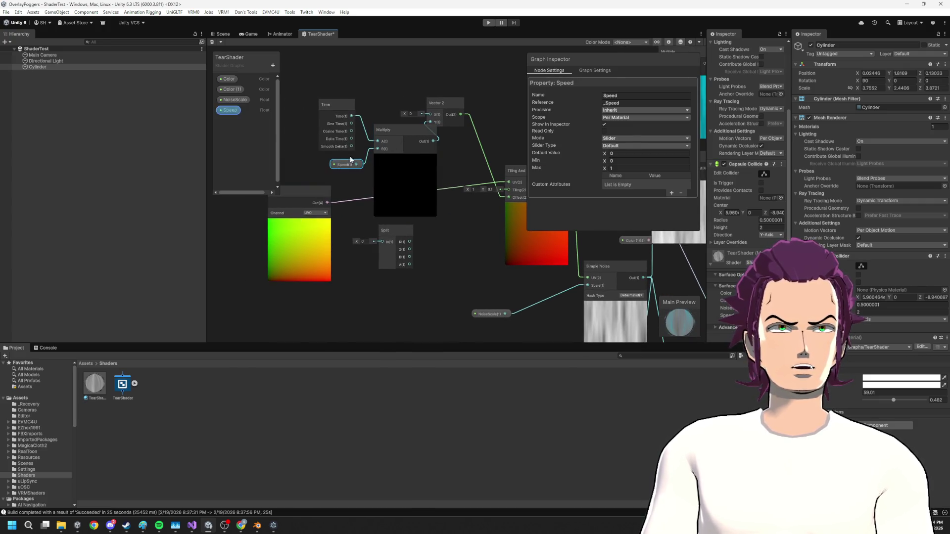
click(575, 153)
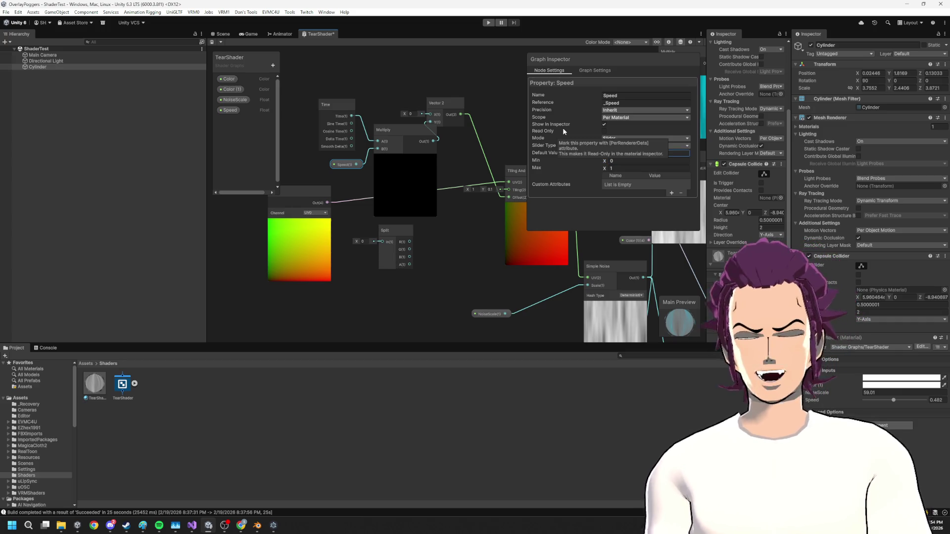
key(ctrl+s)
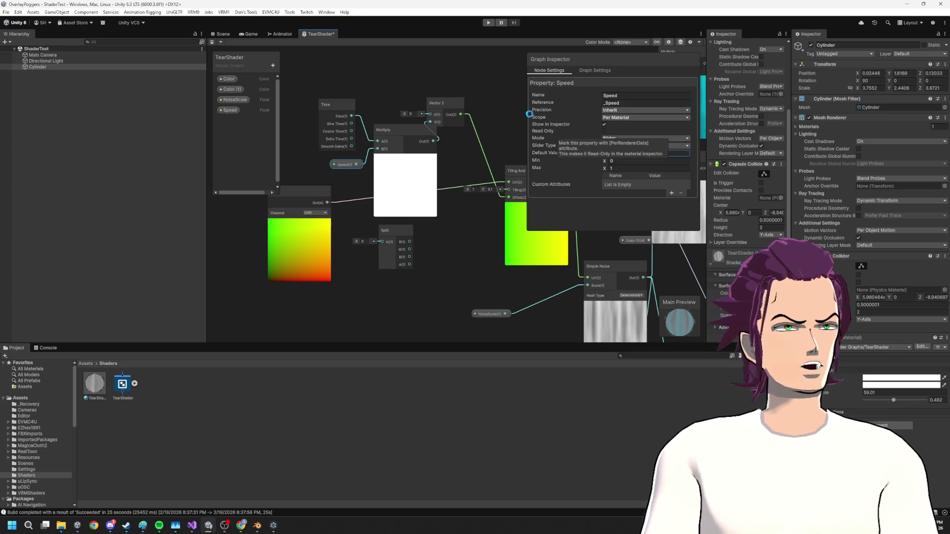
click(222, 34)
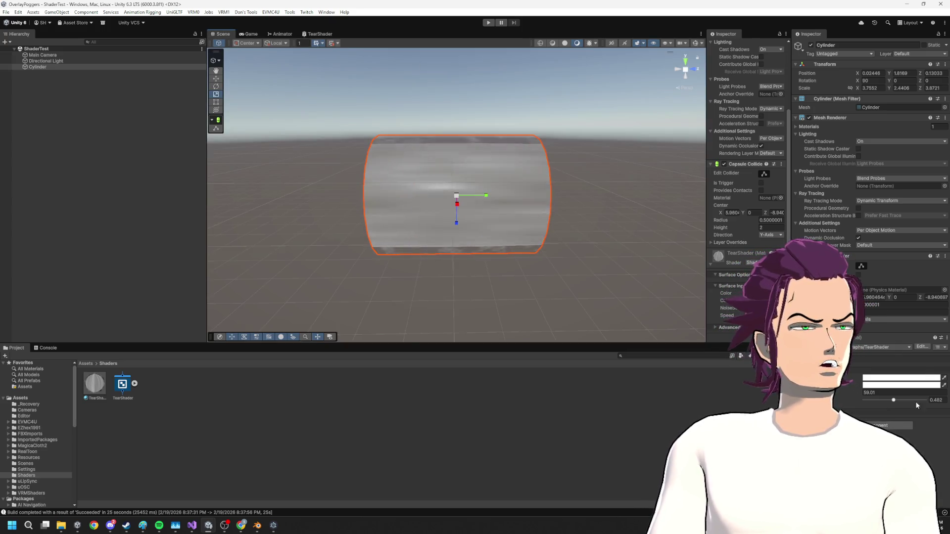
- Set the material's Speed to 0.702 and orbit to see the cylinder from the side
mouse_move(893, 401)
mouse_down()
mouse_move(869, 401)
mouse_move(908, 398)
mouse_up()
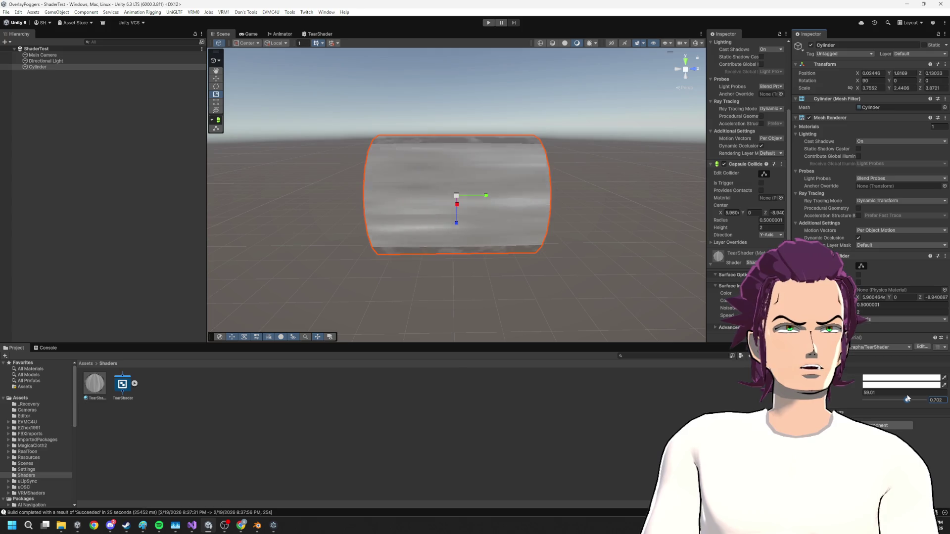
drag(533, 268, 677, 283)
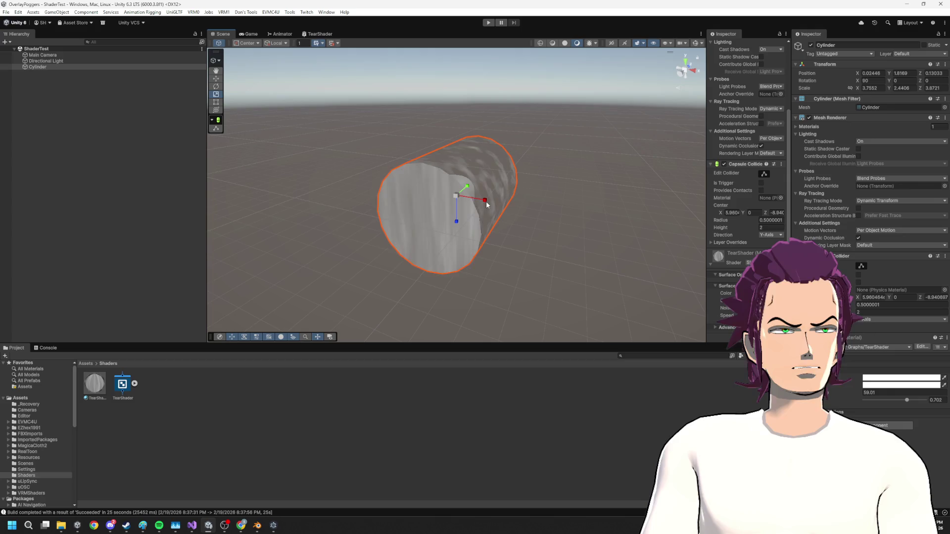
drag(487, 205, 423, 225)
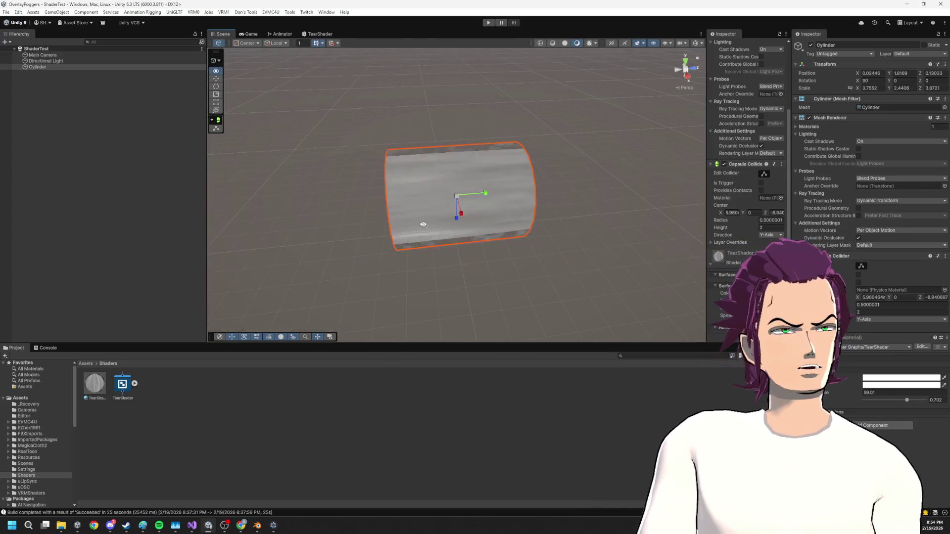
- Check the cylinder in the Game view, then go back to the TearShader graph
click(250, 33)
click(282, 34)
click(245, 35)
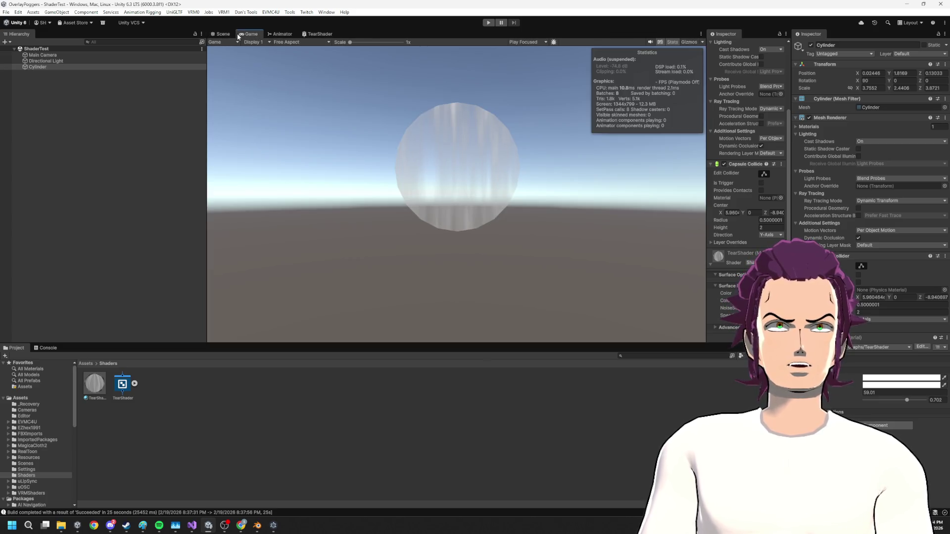
click(291, 33)
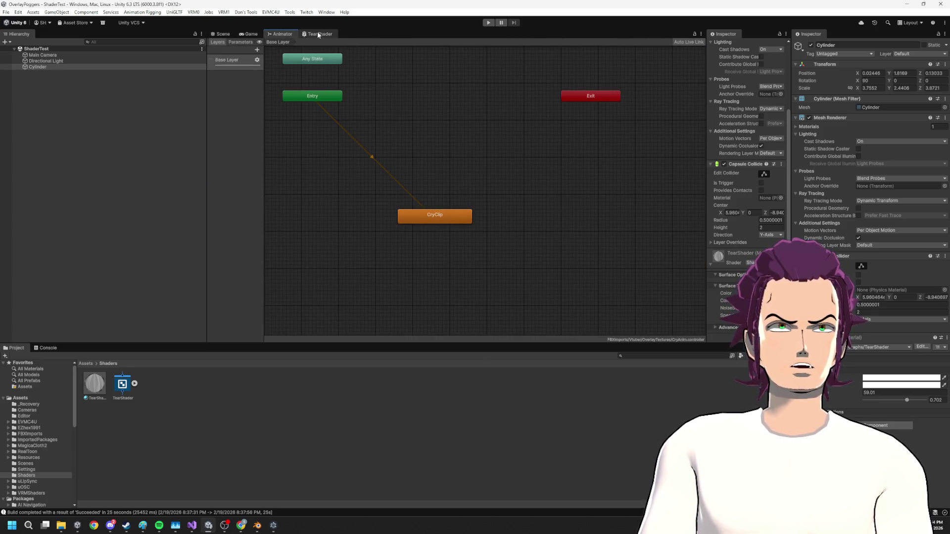
click(224, 34)
mouse_move(475, 142)
mouse_down()
mouse_move(483, 162)
mouse_move(464, 161)
mouse_move(470, 141)
mouse_up()
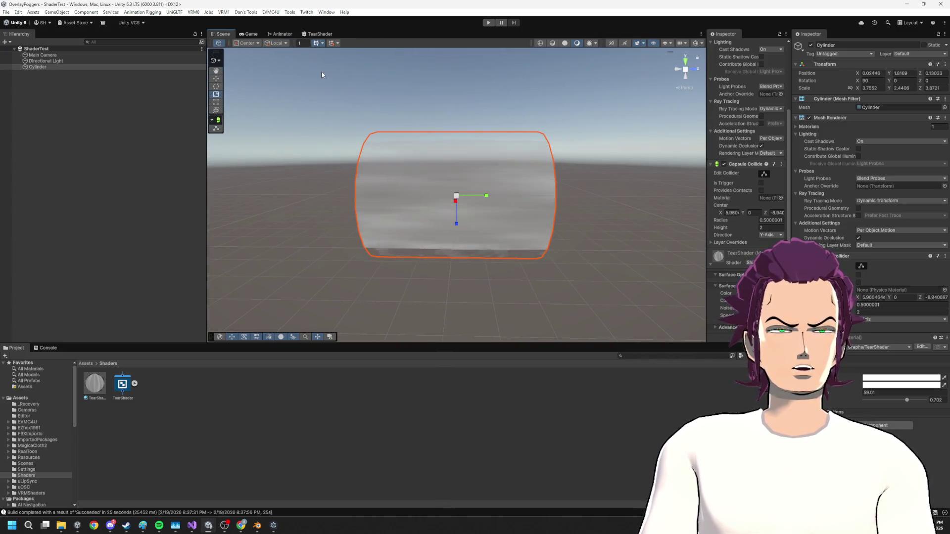
click(278, 35)
click(307, 34)
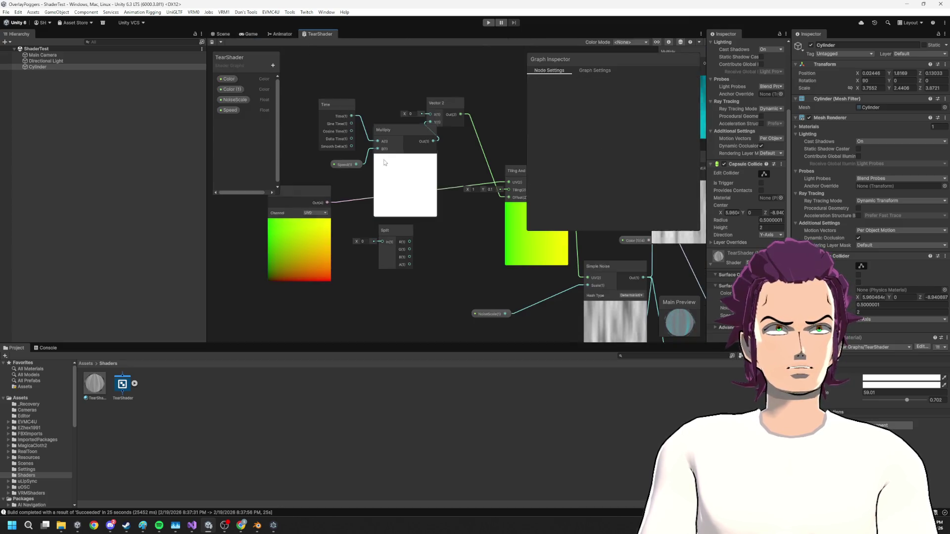
- Wire the upper node into the second Simple Noise's UV input
scroll(415, 204, up, 5)
drag(416, 204, 454, 159)
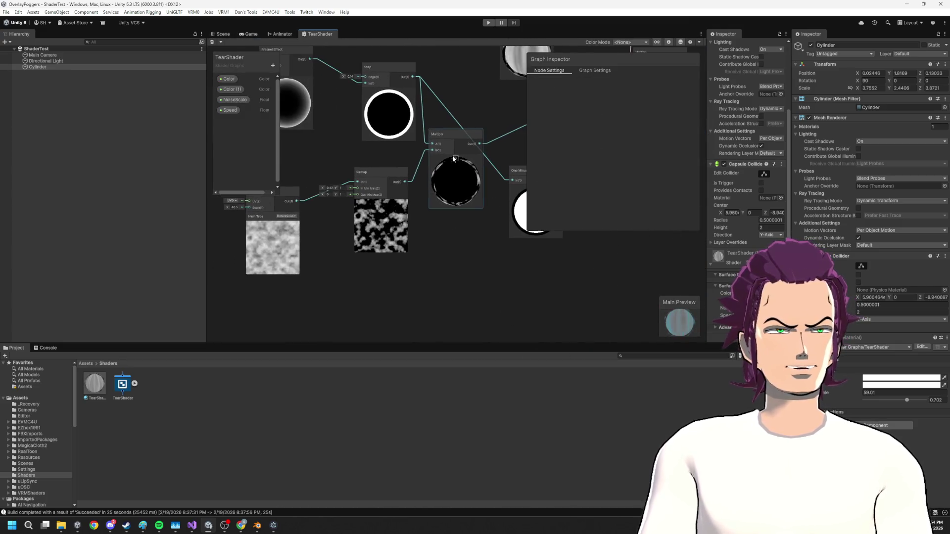
mouse_move(386, 219)
mouse_down()
mouse_move(416, 263)
mouse_move(334, 259)
mouse_move(356, 281)
mouse_move(302, 270)
mouse_move(378, 367)
mouse_move(385, 391)
mouse_up()
scroll(493, 275, up, 2)
mouse_move(394, 245)
mouse_down()
mouse_move(369, 338)
mouse_move(400, 250)
mouse_move(445, 219)
mouse_move(474, 214)
mouse_move(454, 79)
mouse_move(463, 202)
mouse_move(394, 420)
mouse_up()
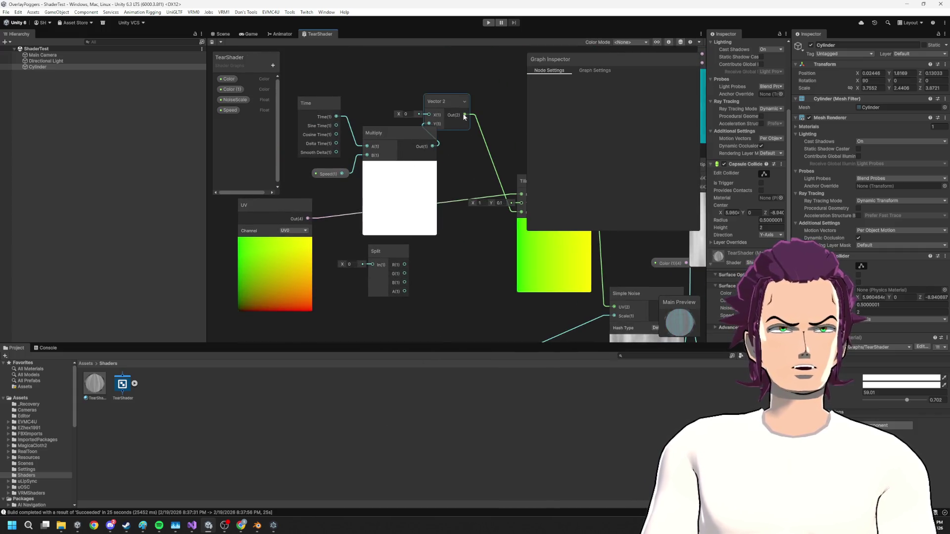
mouse_move(452, 307)
mouse_down()
mouse_move(459, 447)
mouse_move(410, 126)
mouse_move(384, 117)
mouse_move(165, 304)
mouse_move(165, 279)
mouse_up()
mouse_move(288, 447)
mouse_down()
mouse_move(275, 483)
mouse_move(185, 414)
mouse_move(227, 323)
mouse_move(341, 225)
mouse_up()
drag(284, 210, 349, 212)
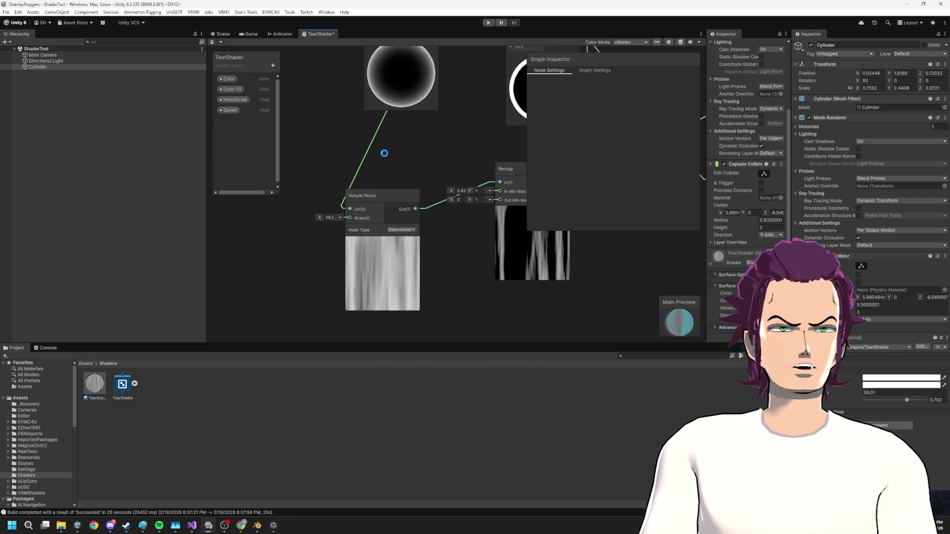
- Deselect the cylinder and view its scrolling noise from a higher angle and the Game view
click(222, 34)
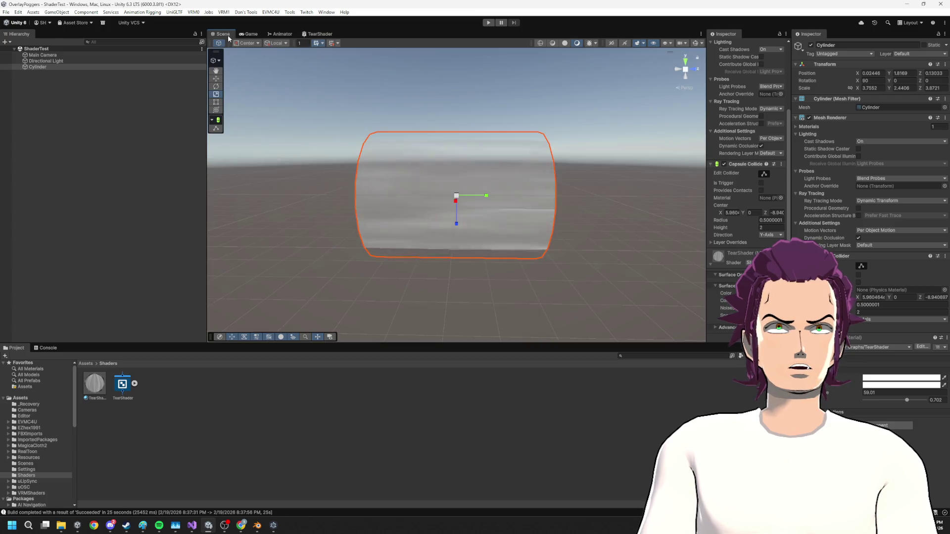
click(426, 127)
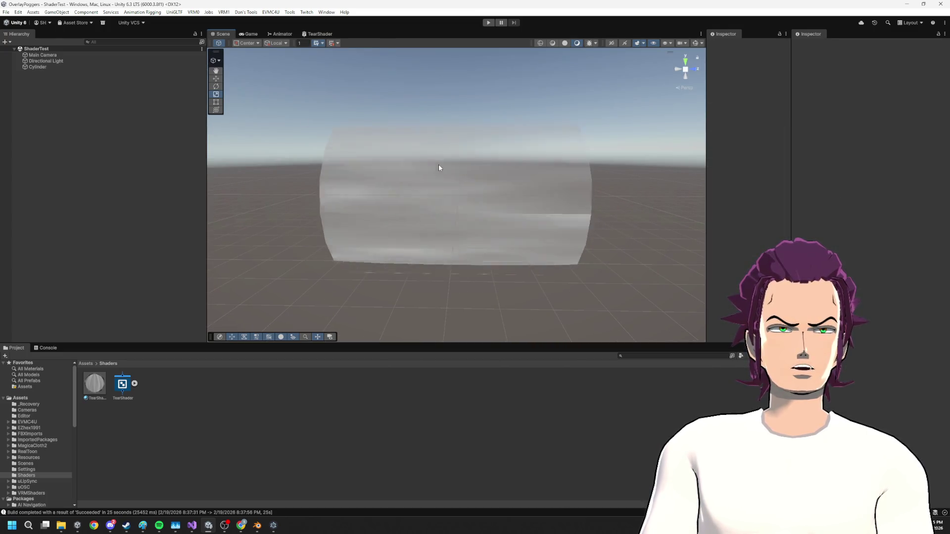
mouse_move(385, 148)
mouse_down()
mouse_move(413, 218)
mouse_move(453, 166)
mouse_move(414, 157)
mouse_move(396, 134)
mouse_move(423, 165)
mouse_up()
mouse_move(443, 195)
mouse_down()
mouse_move(439, 248)
mouse_move(441, 176)
mouse_up()
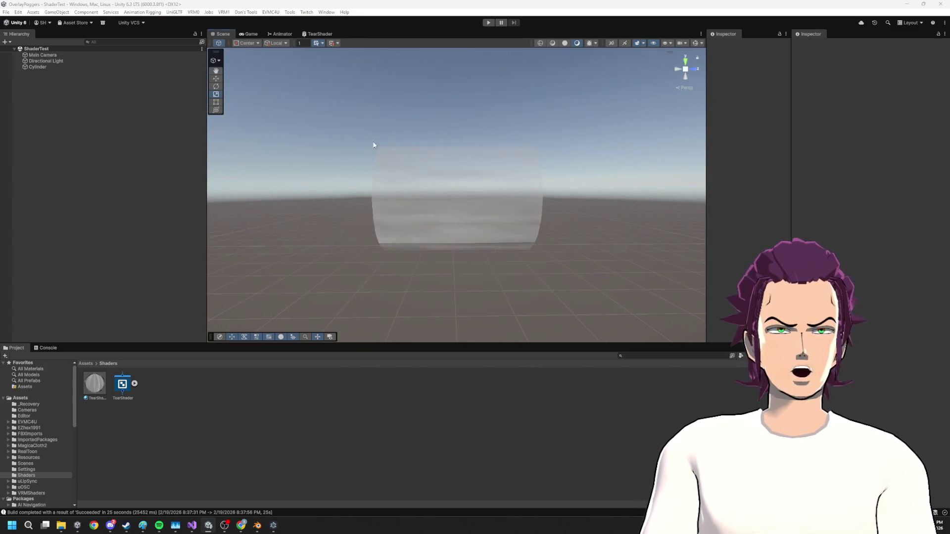
click(251, 33)
click(283, 34)
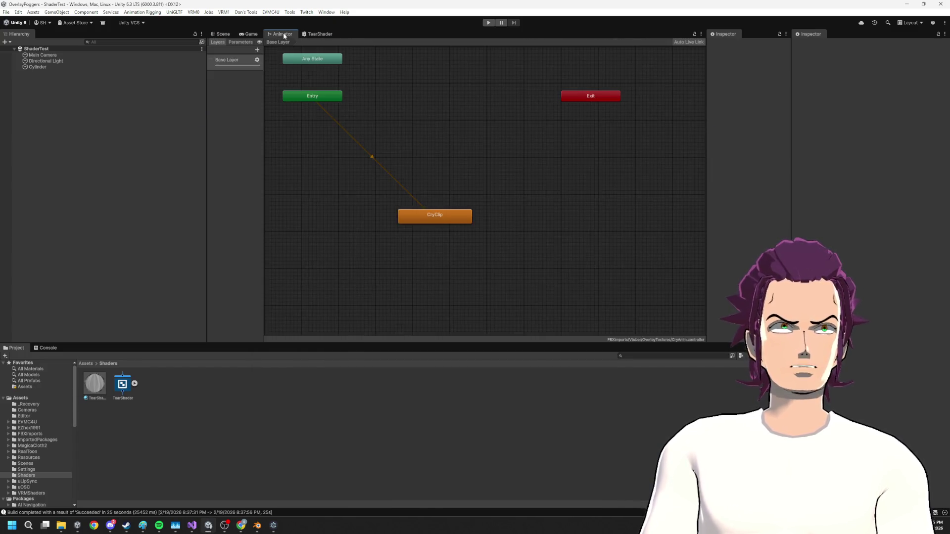
click(317, 34)
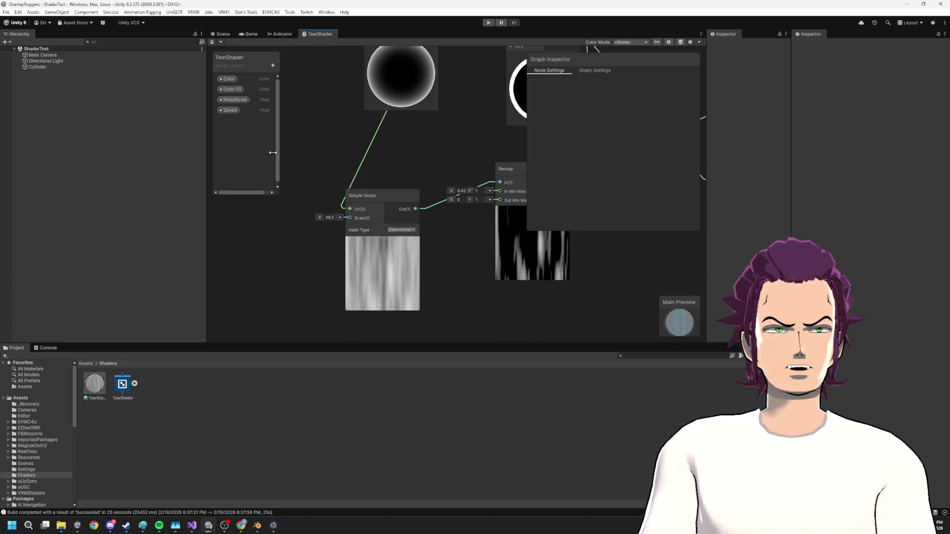
- Create Float property OutsideNoiseScale, default 40, wired into Simple Noise's Scale, and save
click(272, 67)
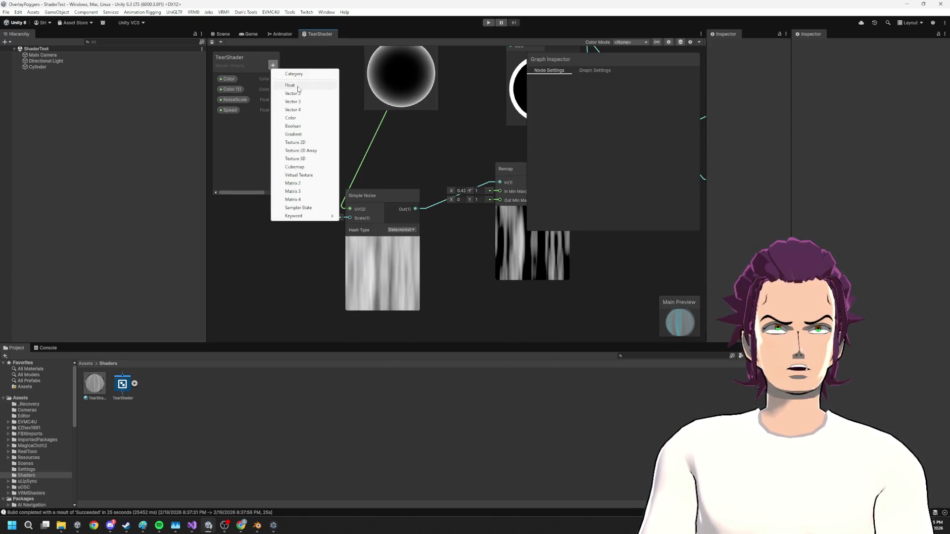
click(299, 88)
text(Ou)
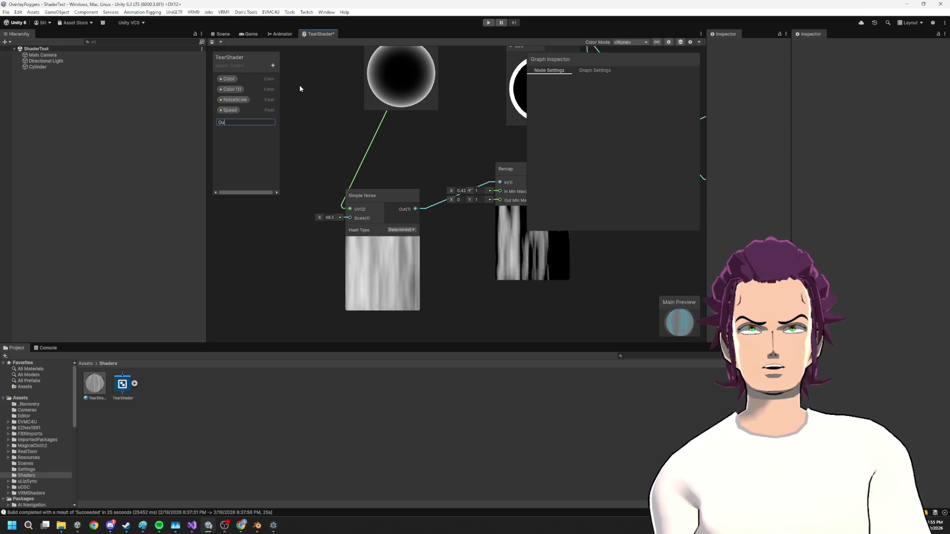
text(tside)
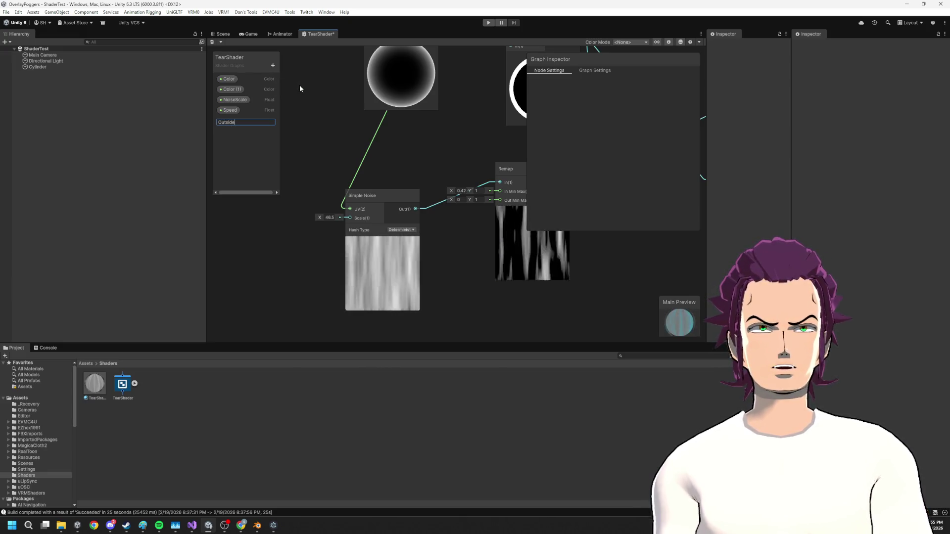
text(Noise)
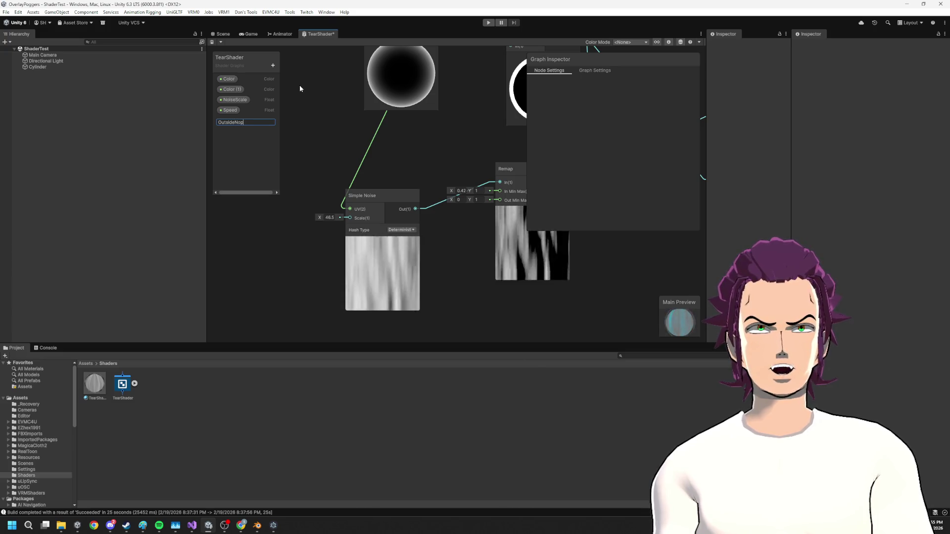
text(Scale)
key(Return)
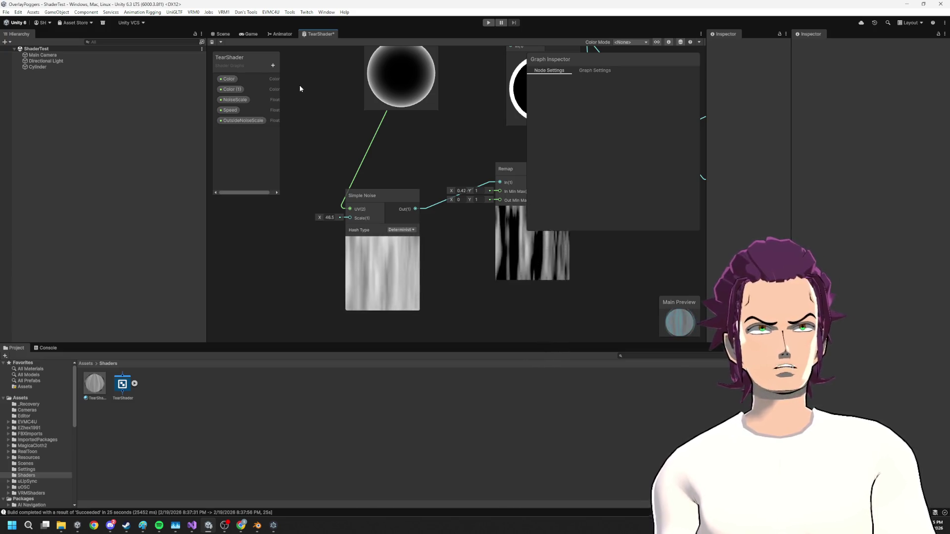
mouse_move(263, 122)
mouse_down()
mouse_move(266, 180)
mouse_move(316, 256)
mouse_move(350, 218)
mouse_up()
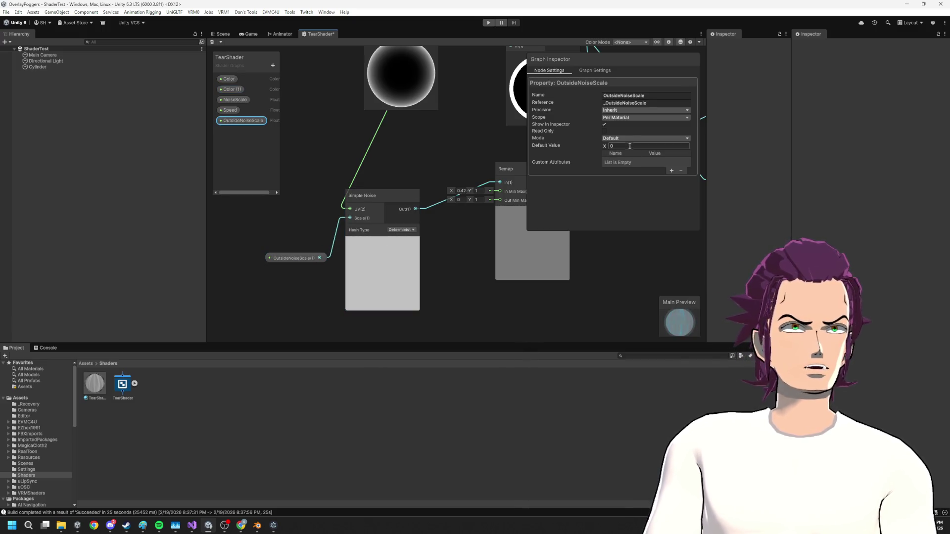
text(40)
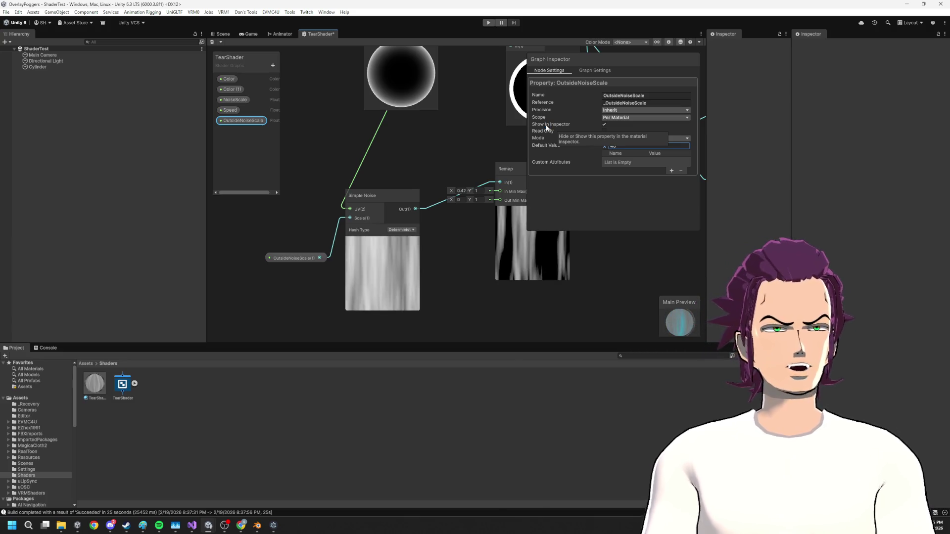
key(ctrl+s)
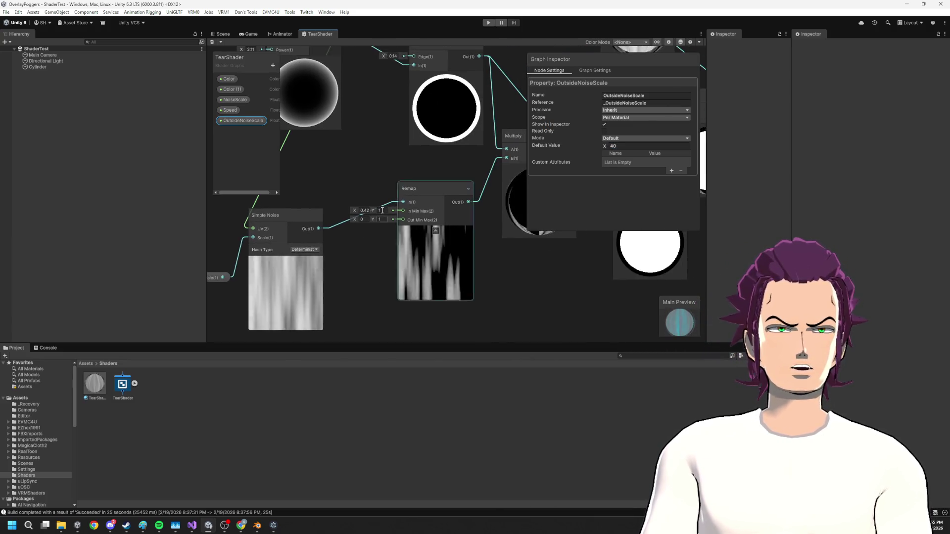
click(222, 34)
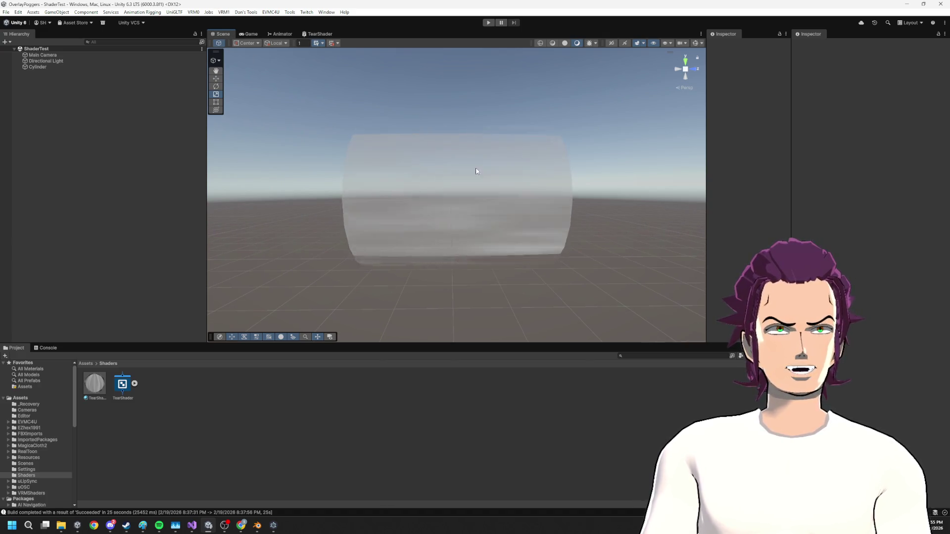
- Adjust the Remap input range to change the tears, save, and check the Scene
click(247, 33)
click(278, 33)
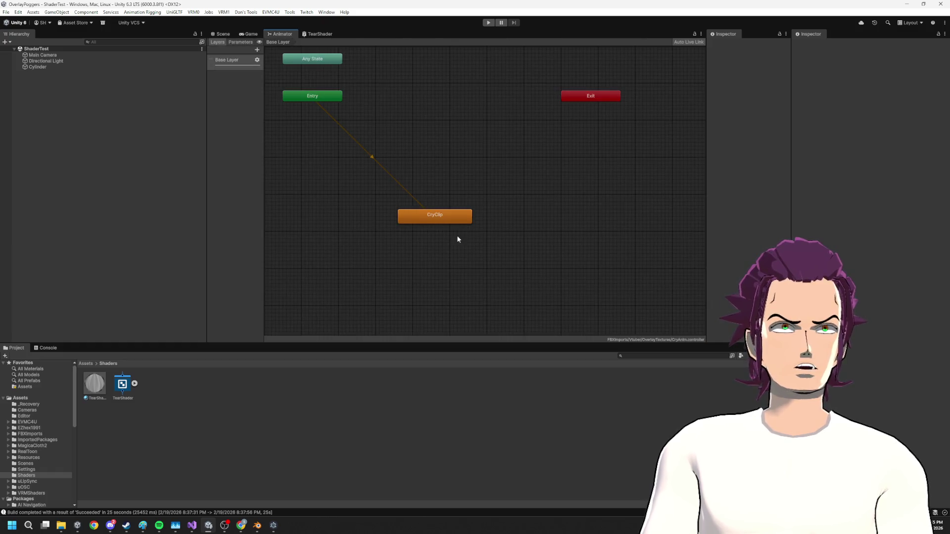
click(308, 34)
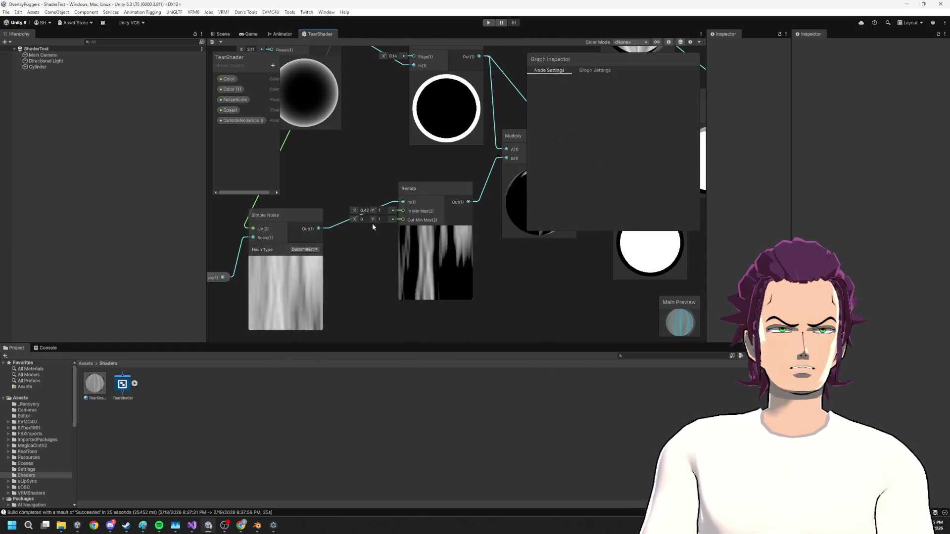
drag(373, 210, 365, 212)
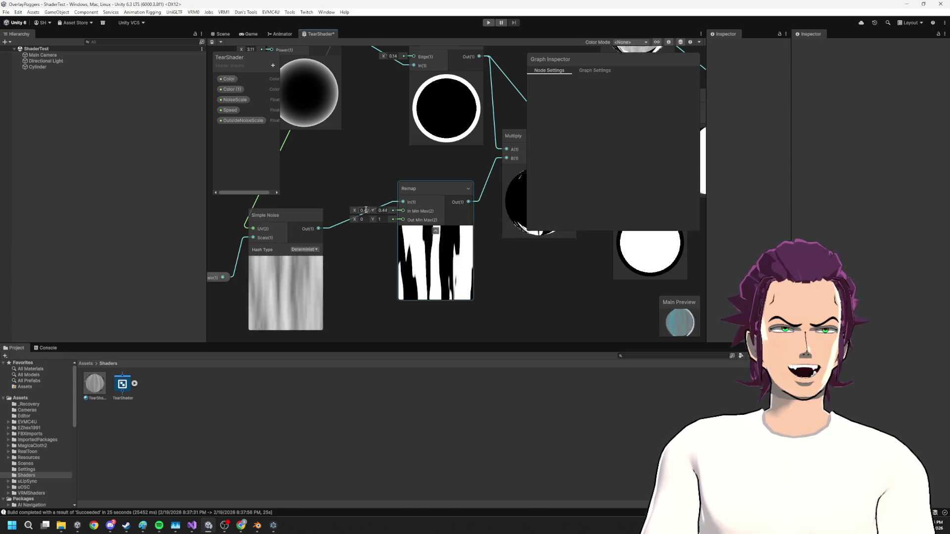
key(ctrl+s)
click(222, 33)
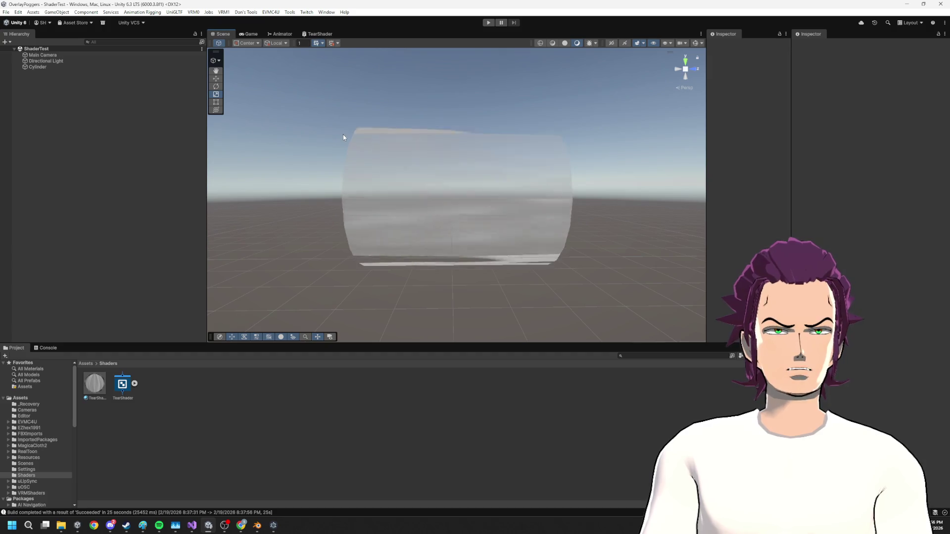
- Add a Saturate node after Remap and wire its output into Multiply's B input
key(alt+Tab)
click(253, 35)
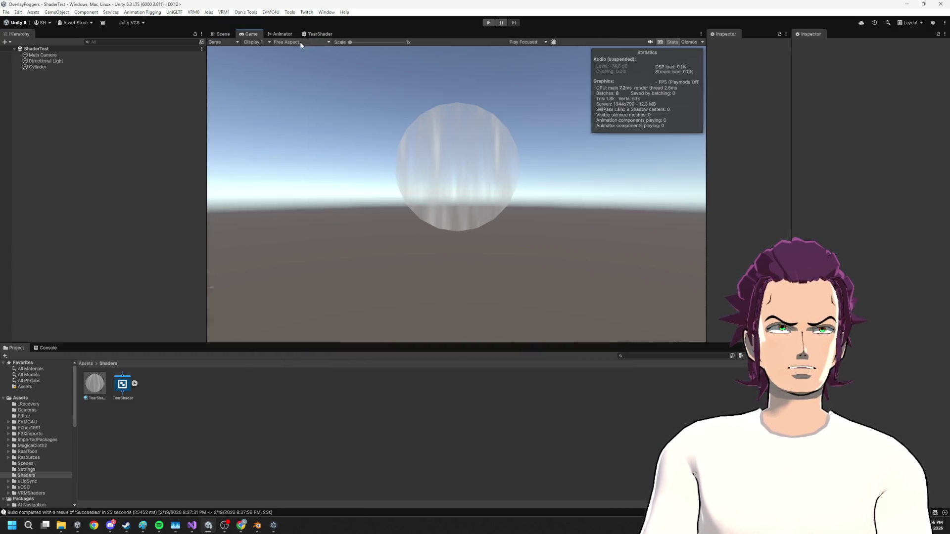
click(281, 34)
click(320, 34)
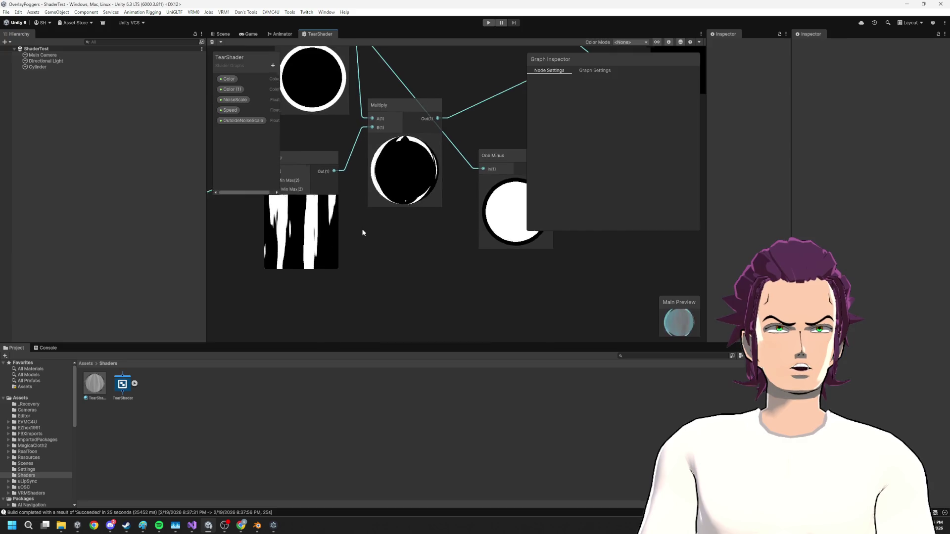
mouse_move(372, 179)
mouse_down()
mouse_move(431, 187)
mouse_move(402, 226)
mouse_move(448, 274)
mouse_up()
text(sat)
click(490, 346)
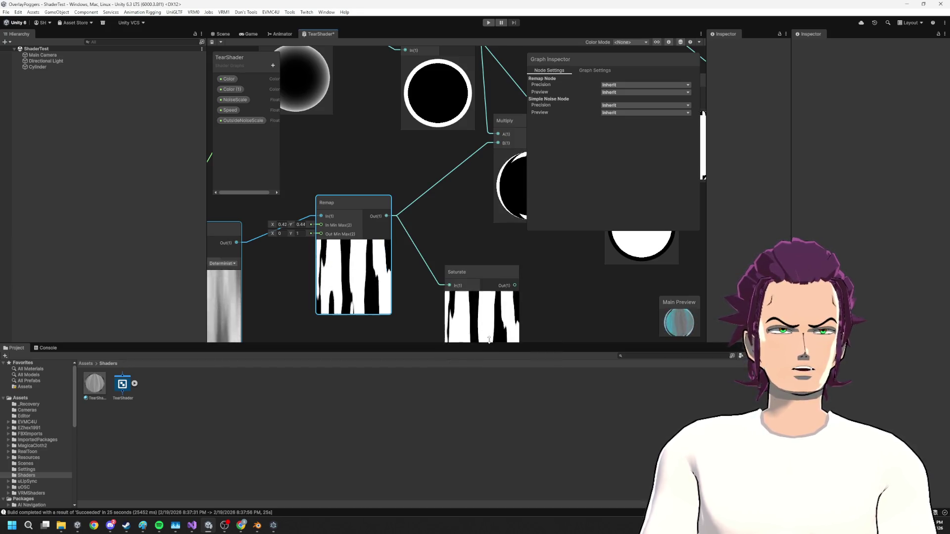
mouse_move(516, 285)
mouse_down()
mouse_move(489, 230)
mouse_move(497, 144)
mouse_up()
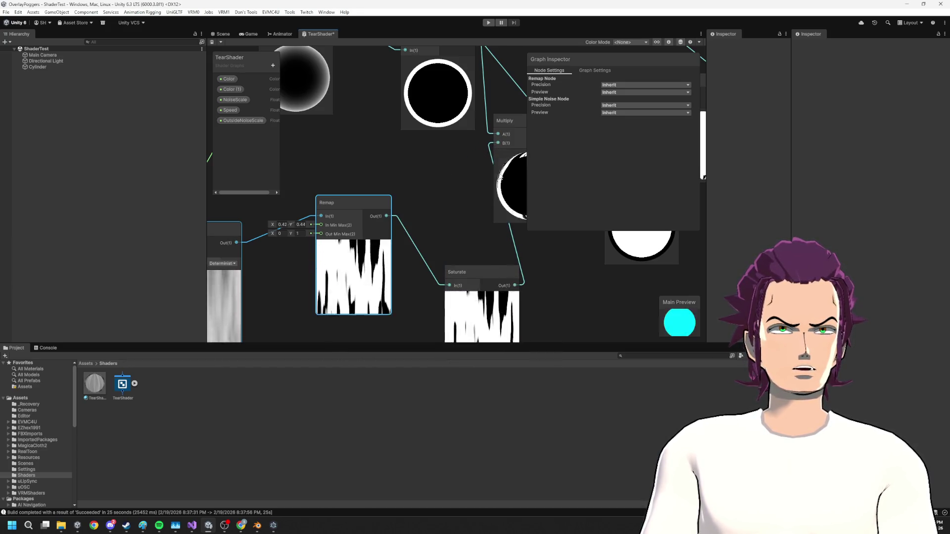
click(220, 34)
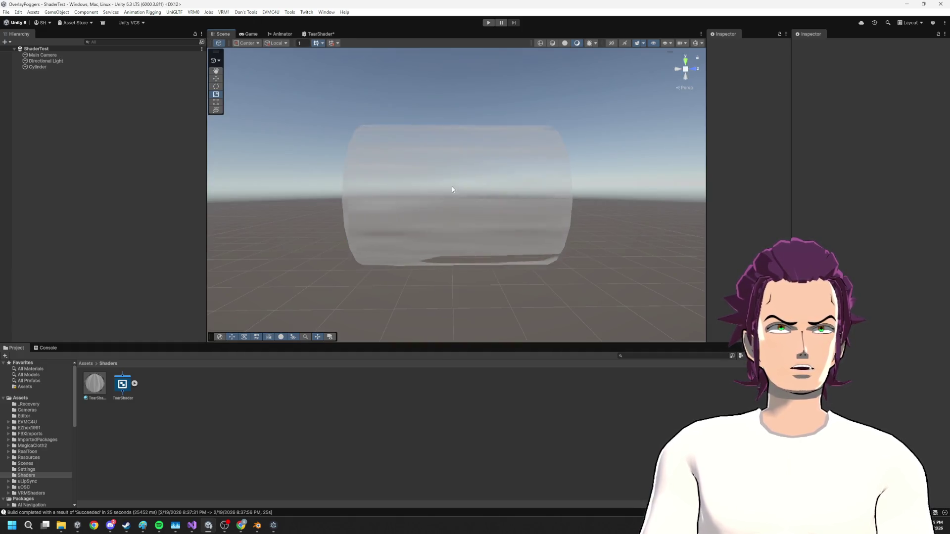
- Look down on the cylinder and compare the Scene and Game camera views
mouse_move(449, 192)
mouse_down()
mouse_move(487, 280)
mouse_move(441, 203)
mouse_move(455, 313)
mouse_move(455, 176)
mouse_move(551, 204)
mouse_move(463, 207)
mouse_move(356, 179)
mouse_move(432, 189)
mouse_up()
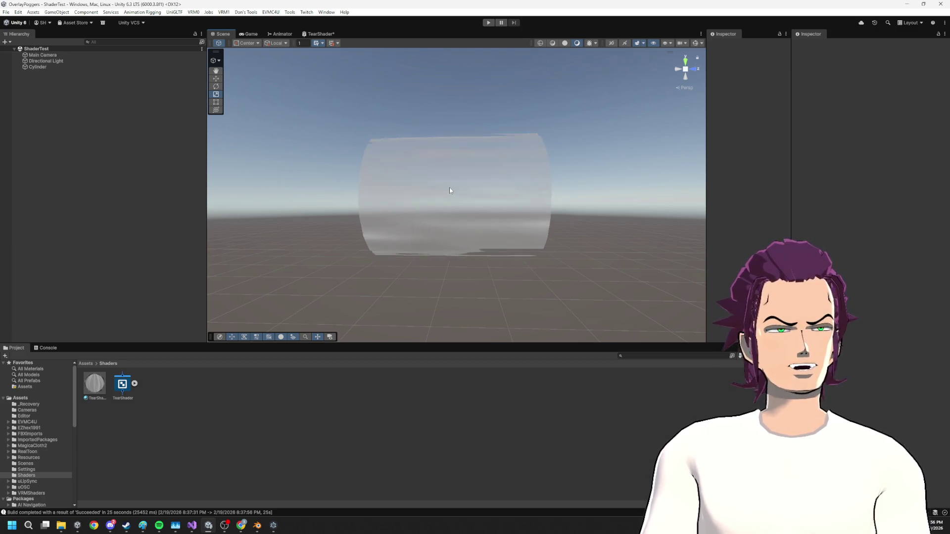
click(250, 33)
click(320, 34)
scroll(374, 141, down, 3)
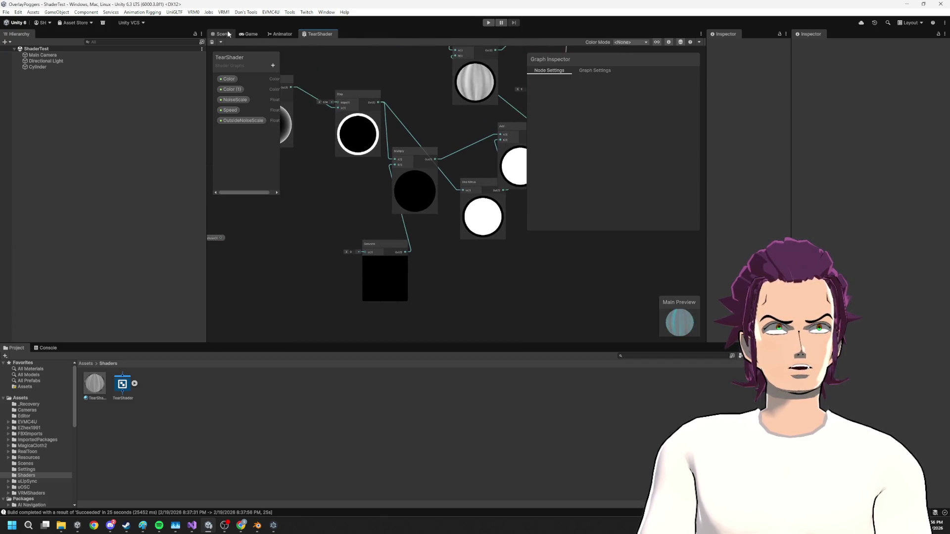
key(ctrl+1)
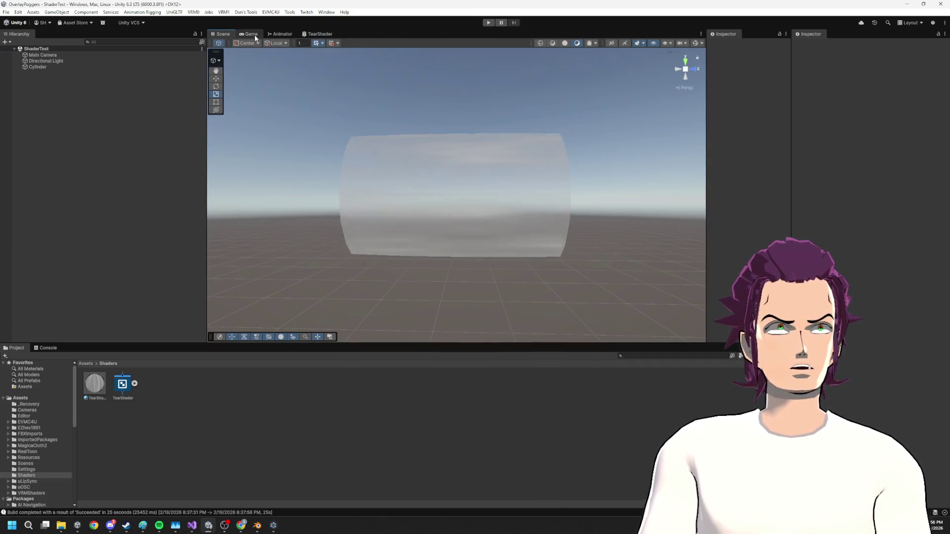
click(253, 35)
click(221, 34)
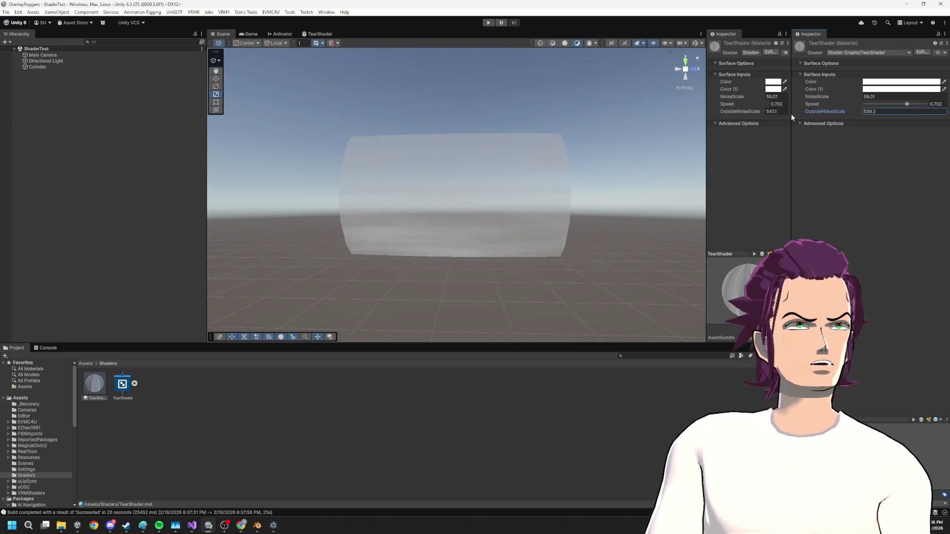
- Undo two graph changes and redo one to restore Simple Noise and Remap, then view the cylinder
mouse_move(516, 172)
mouse_down()
mouse_move(473, 239)
mouse_move(486, 192)
mouse_up()
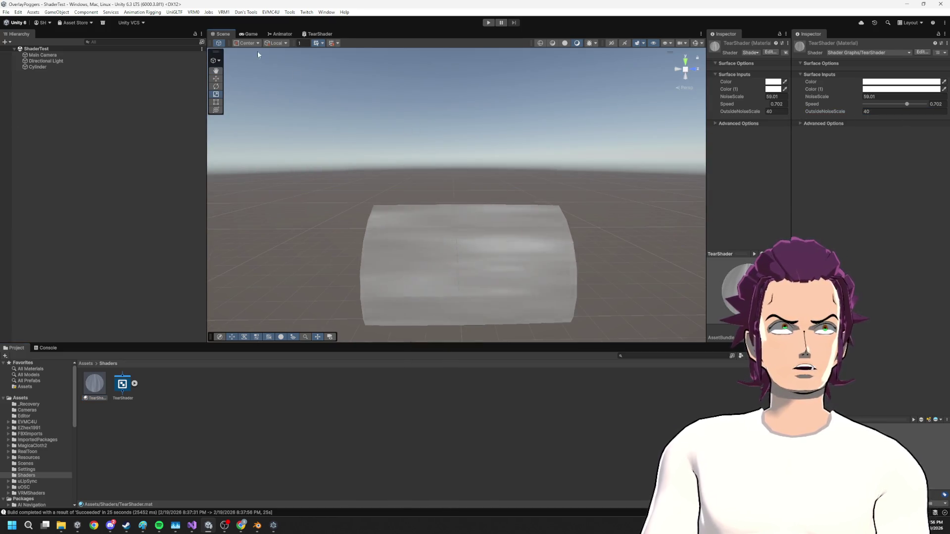
click(249, 34)
click(280, 34)
click(319, 34)
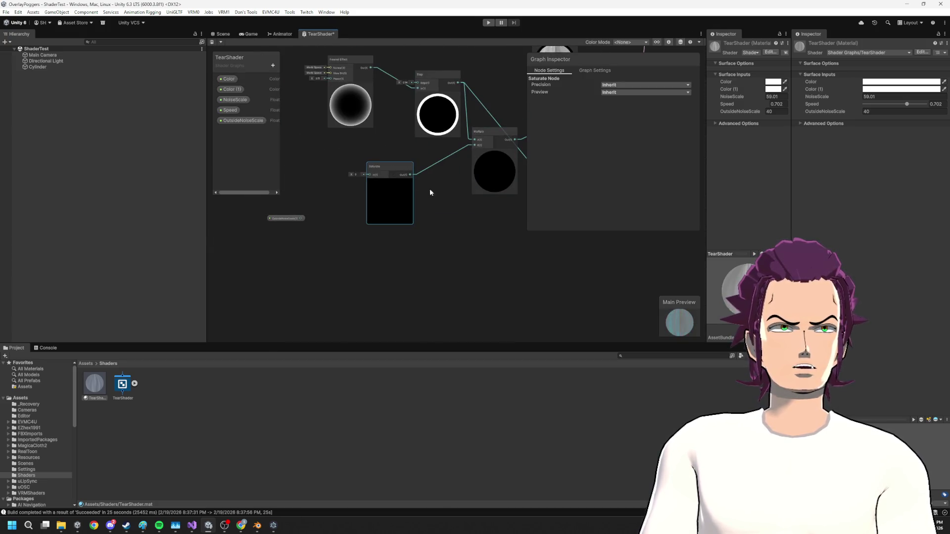
key(ctrl+z)
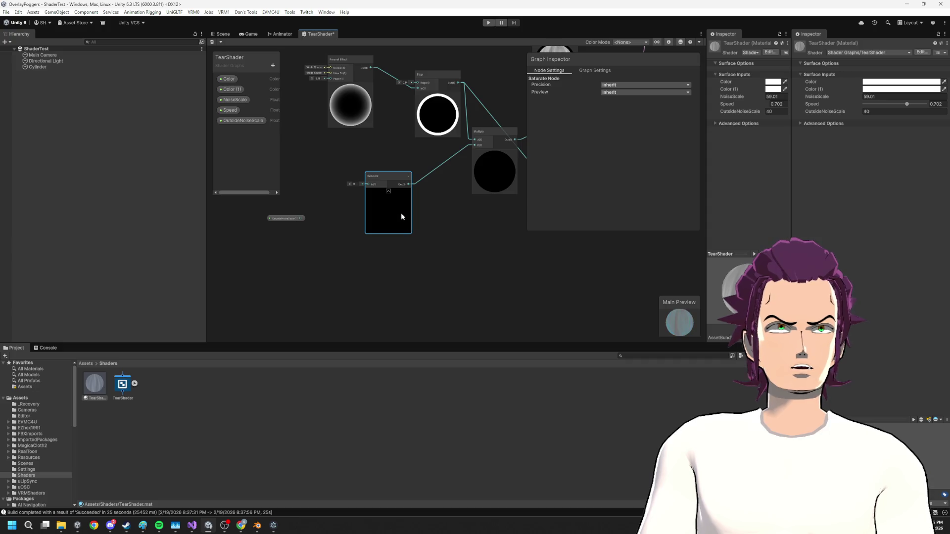
key(ctrl+z)
key(ctrl+y)
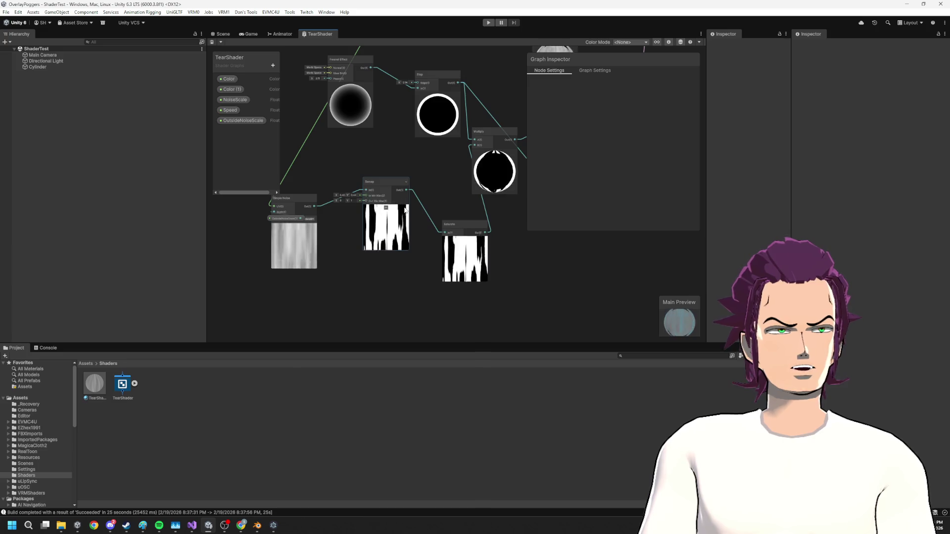
click(223, 33)
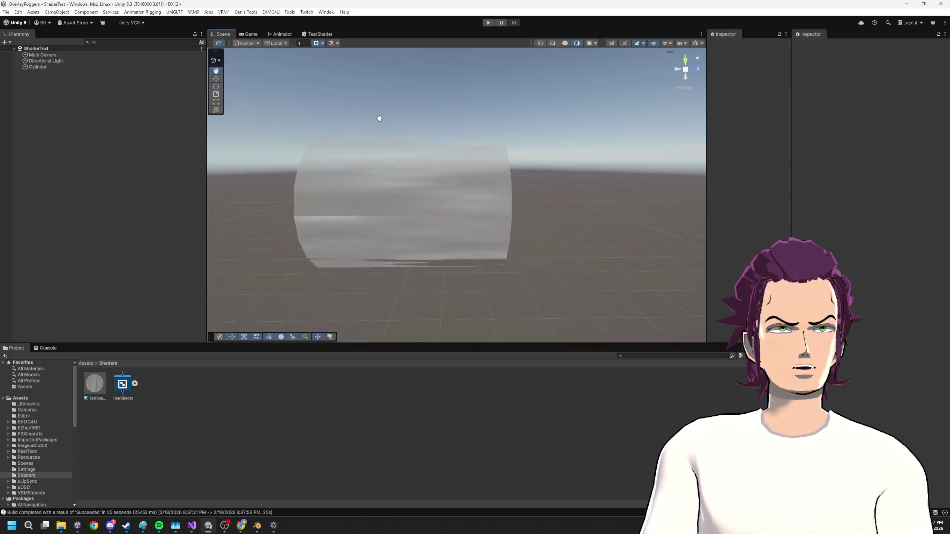
mouse_move(423, 257)
mouse_down()
mouse_move(450, 176)
mouse_move(443, 295)
mouse_up()
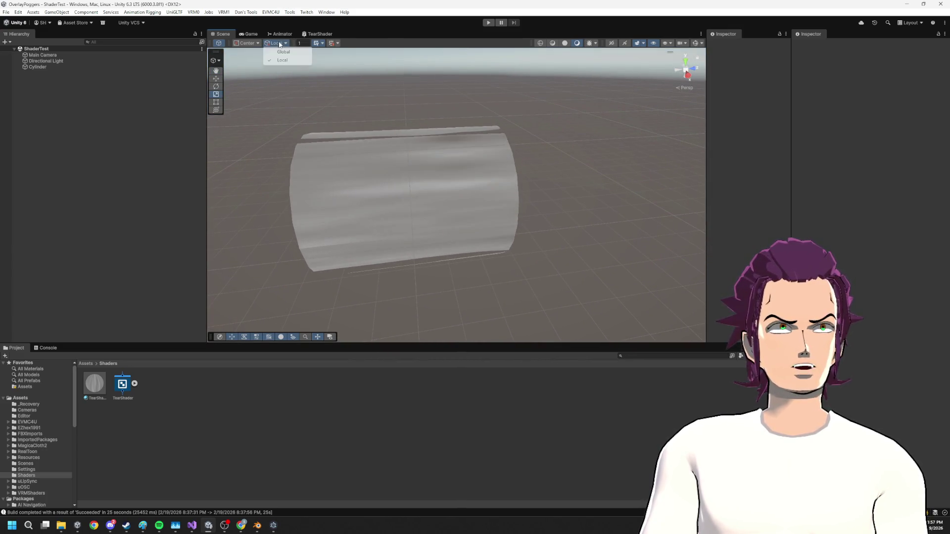
- Enable Alpha Clipping in the Graph Settings and check the cylinder in the Scene
click(280, 34)
click(319, 34)
scroll(402, 161, up, 5)
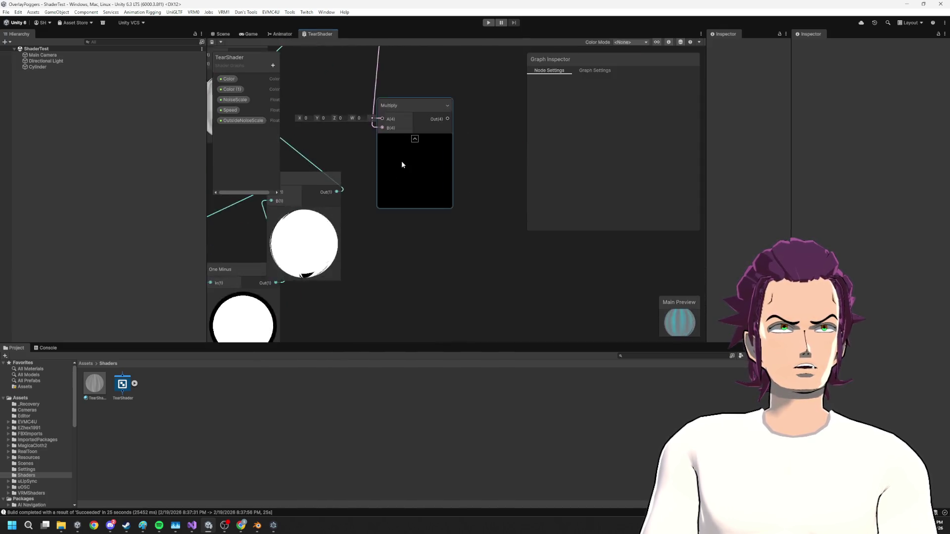
click(595, 70)
scroll(613, 148, down, 2)
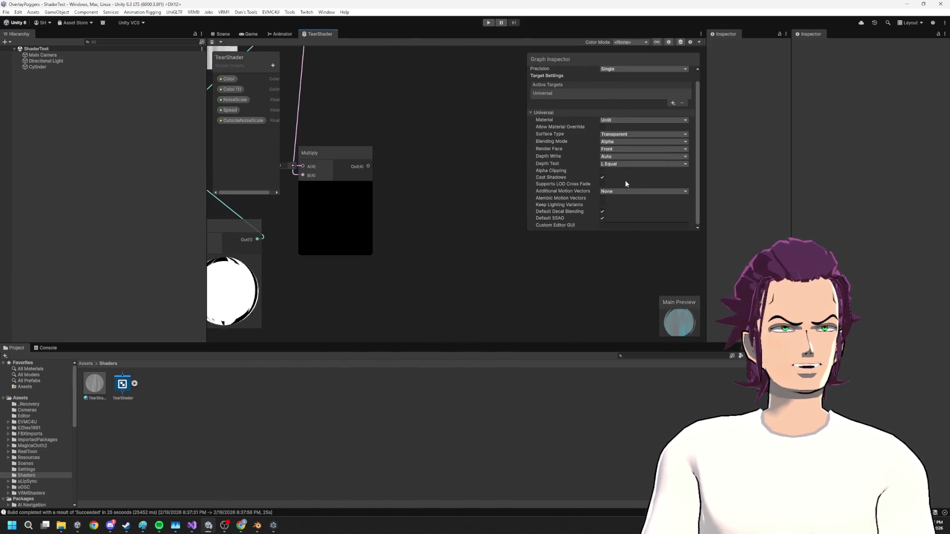
click(603, 171)
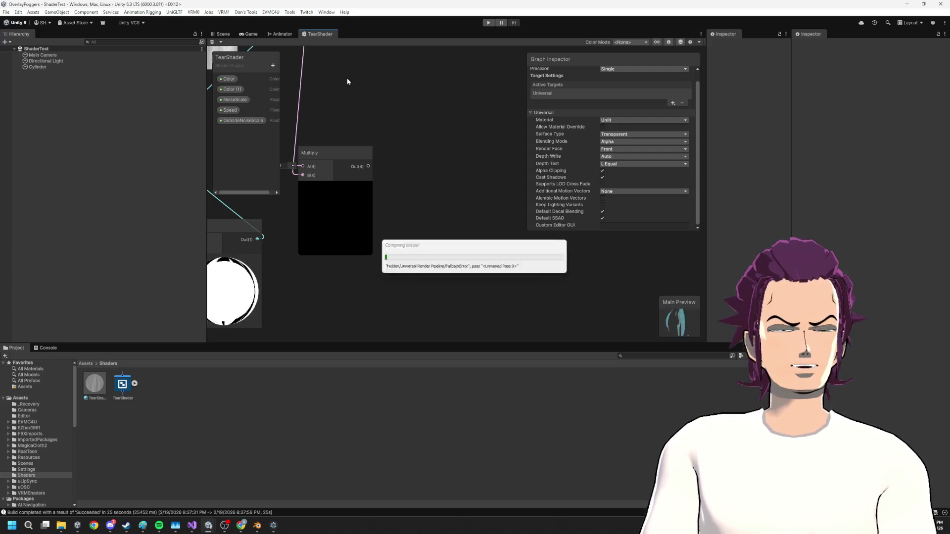
click(223, 34)
mouse_move(414, 204)
mouse_down()
mouse_move(394, 217)
mouse_move(376, 139)
mouse_up()
- Disable Alpha Clipping again and view the torn result on the cylinder
click(280, 34)
click(248, 33)
click(318, 34)
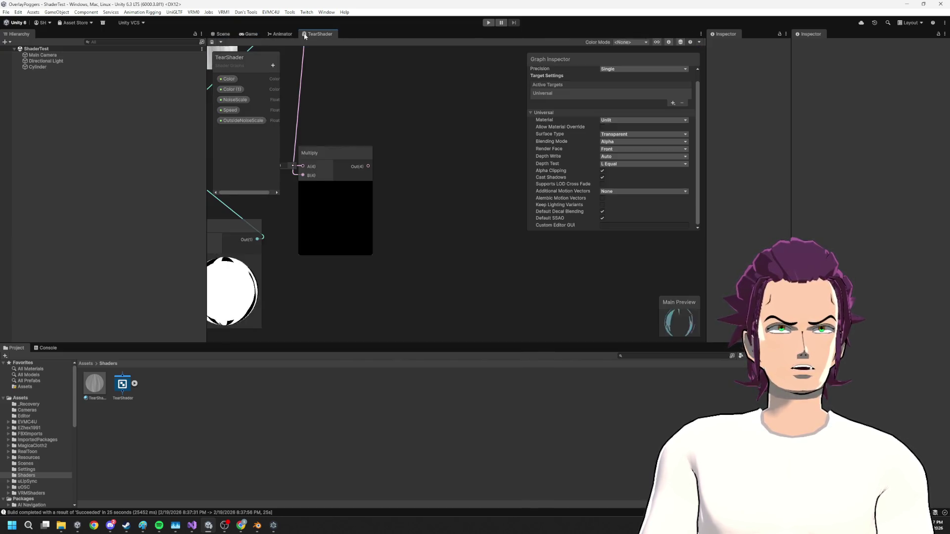
mouse_move(472, 176)
mouse_down()
mouse_move(552, 192)
mouse_move(302, 191)
mouse_up()
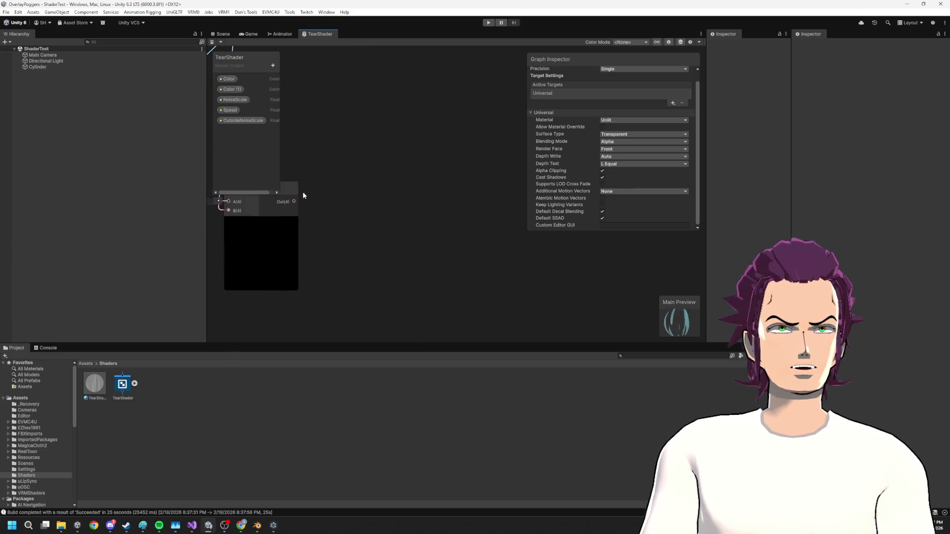
scroll(302, 191, down, 2)
click(603, 171)
mouse_move(390, 197)
mouse_down()
mouse_move(506, 177)
mouse_move(481, 204)
mouse_move(353, 253)
mouse_move(382, 215)
mouse_up()
click(222, 34)
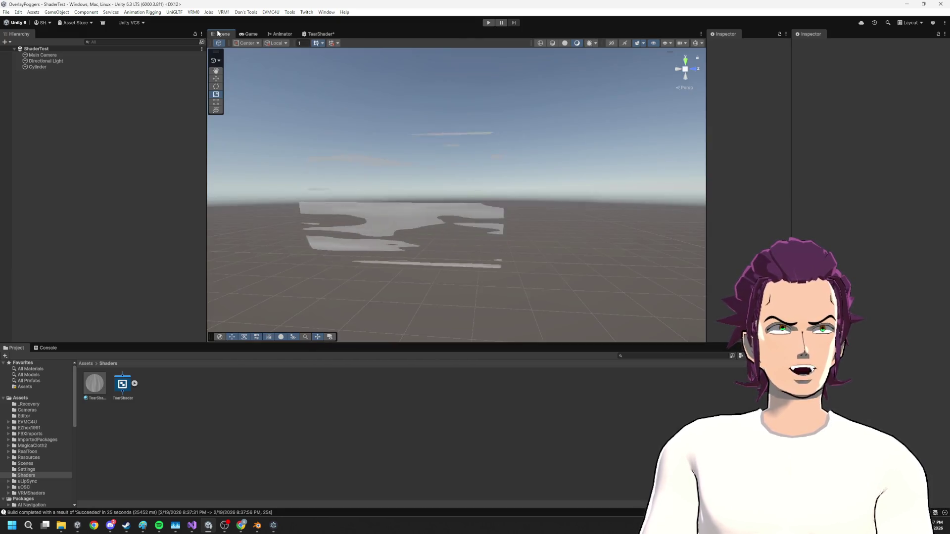
- Orbit the transparent cylinder from above and side-on, then bring up the OverlayPoggers window
click(319, 34)
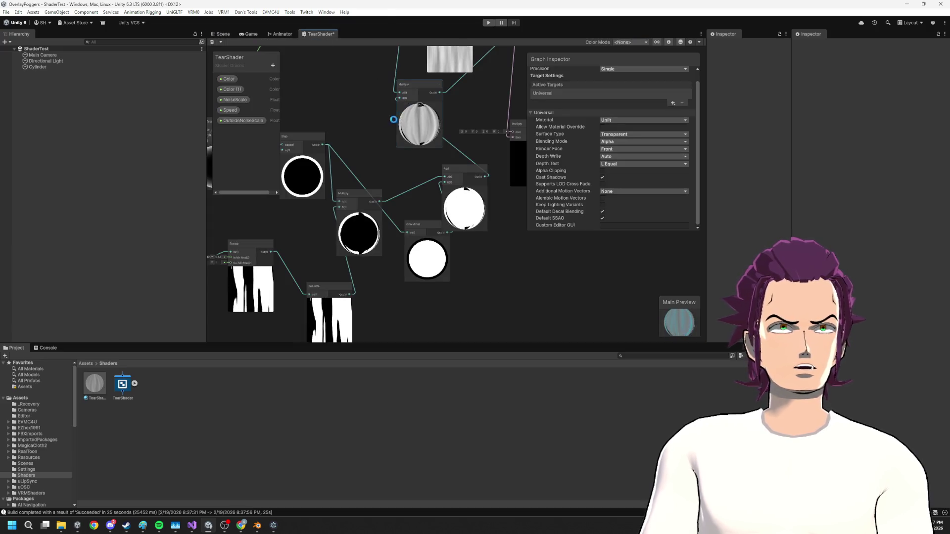
click(224, 34)
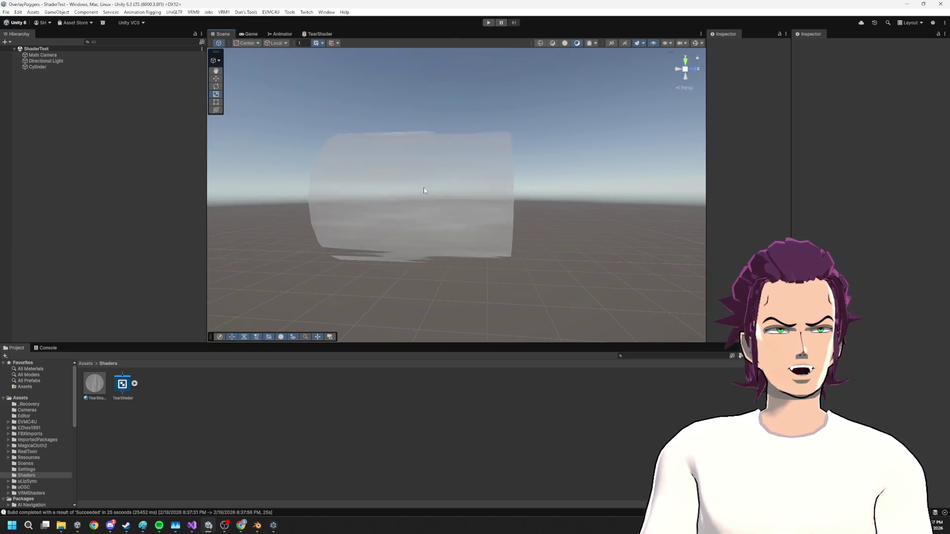
mouse_move(424, 191)
mouse_down()
mouse_move(435, 205)
mouse_move(431, 255)
mouse_up()
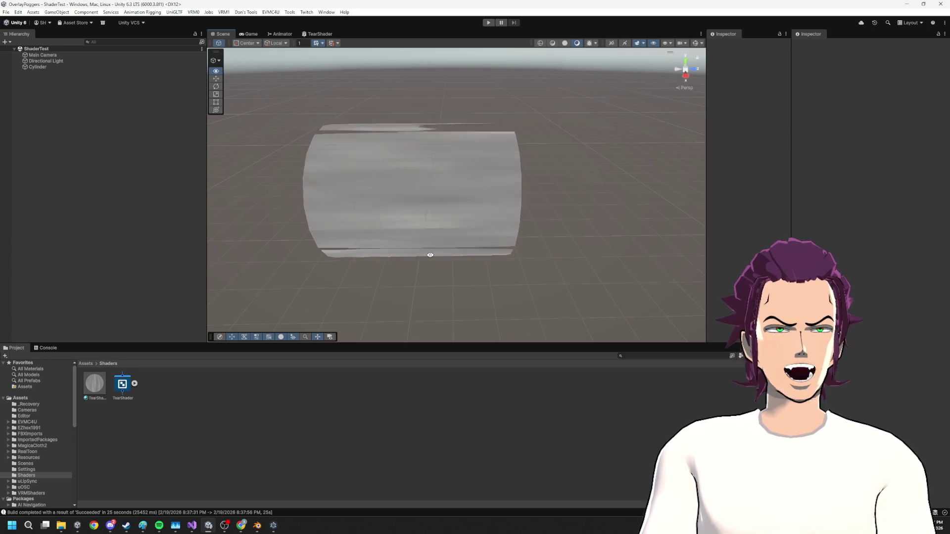
mouse_move(430, 255)
mouse_down()
mouse_move(436, 183)
mouse_move(570, 216)
mouse_move(708, 221)
mouse_move(539, 205)
mouse_move(570, 206)
mouse_move(550, 200)
mouse_up()
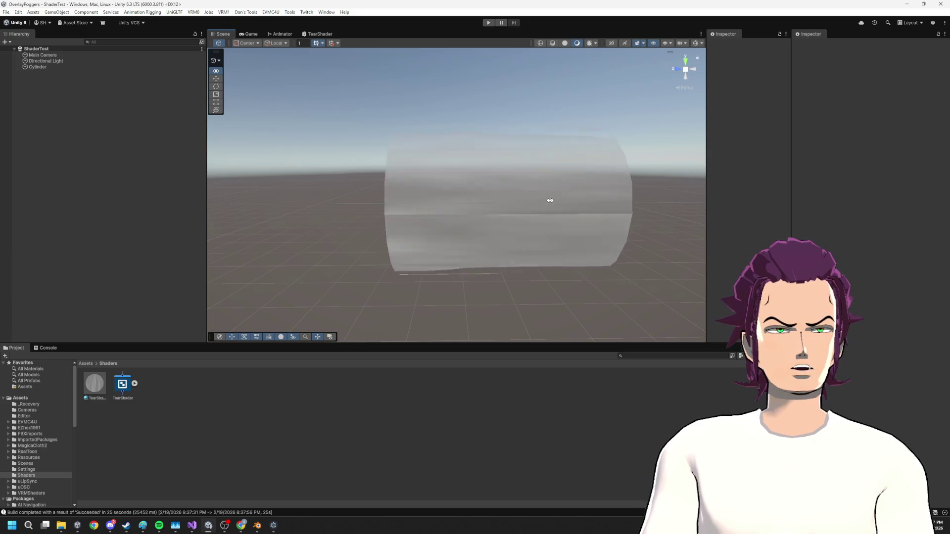
mouse_move(550, 201)
mouse_down()
mouse_move(227, 173)
mouse_move(323, 177)
mouse_up()
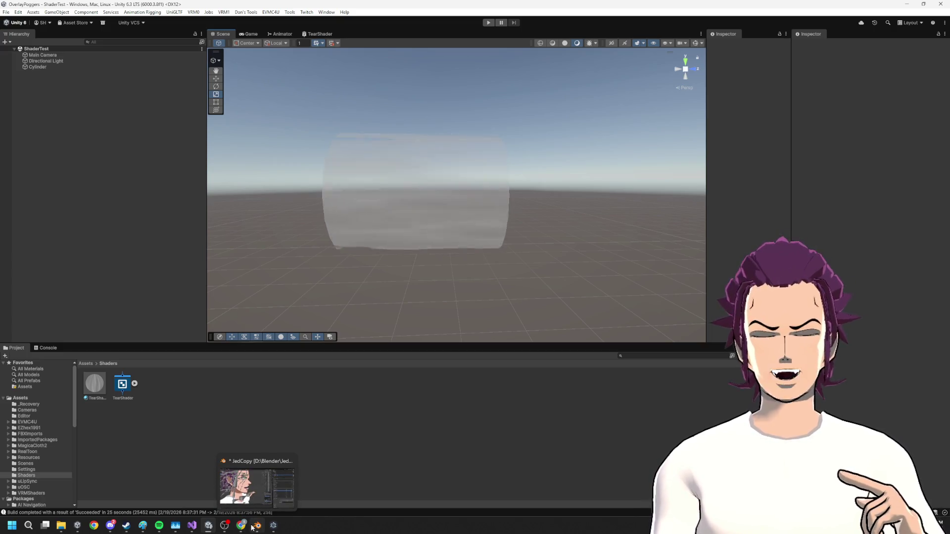
mouse_move(250, 528)
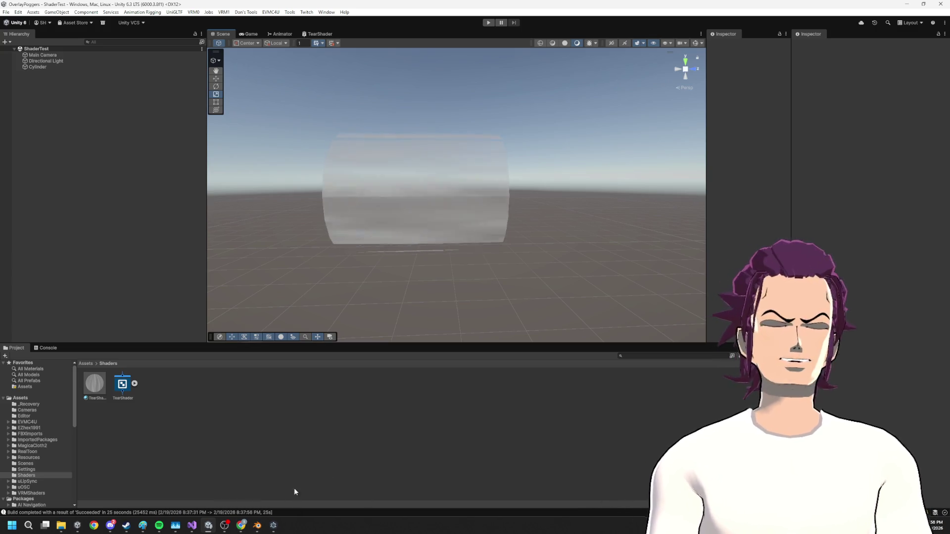
click(77, 525)
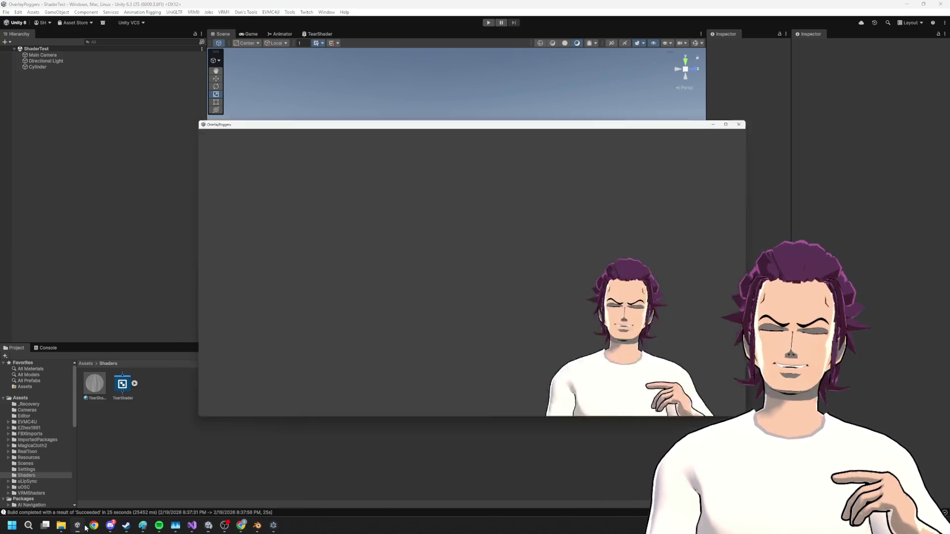
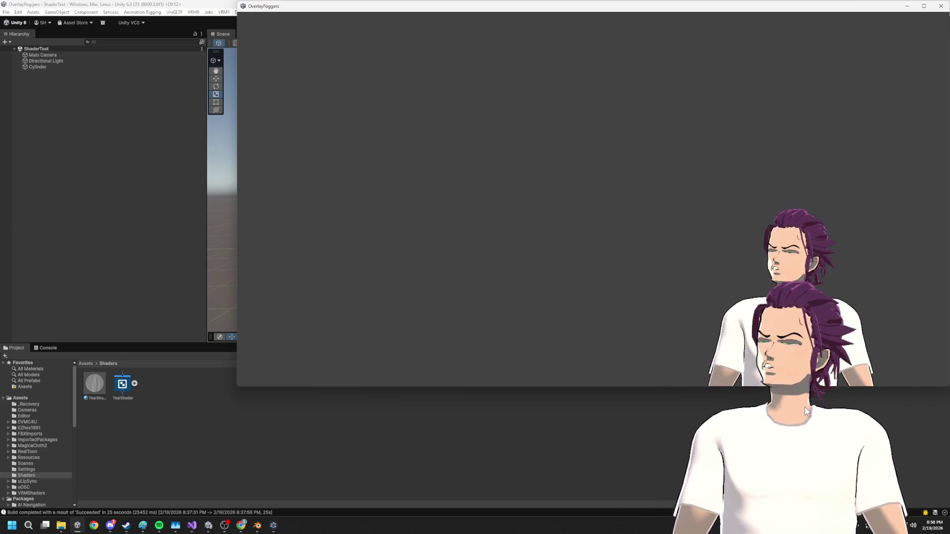
- Bring Unity in front of the build window, check the reference GIF, then open the TearShader graph
click(673, 412)
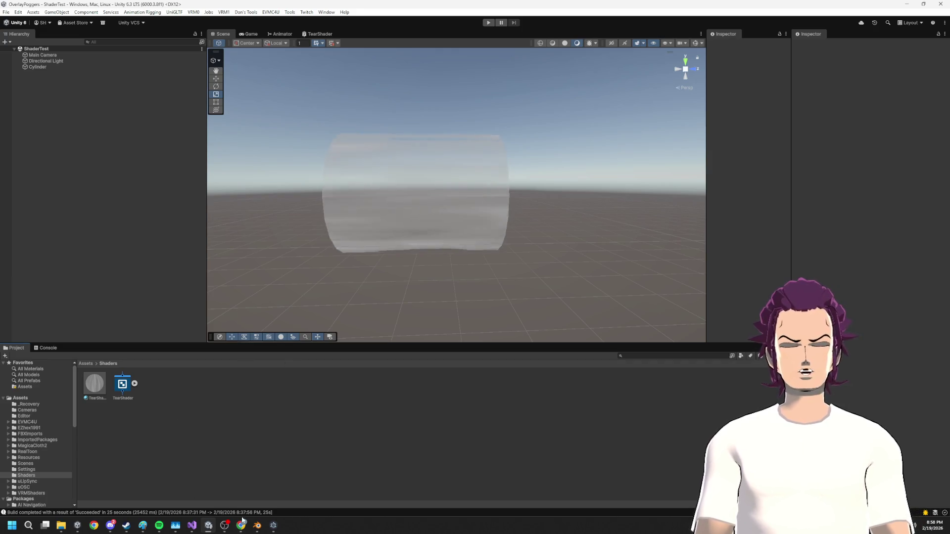
mouse_move(242, 523)
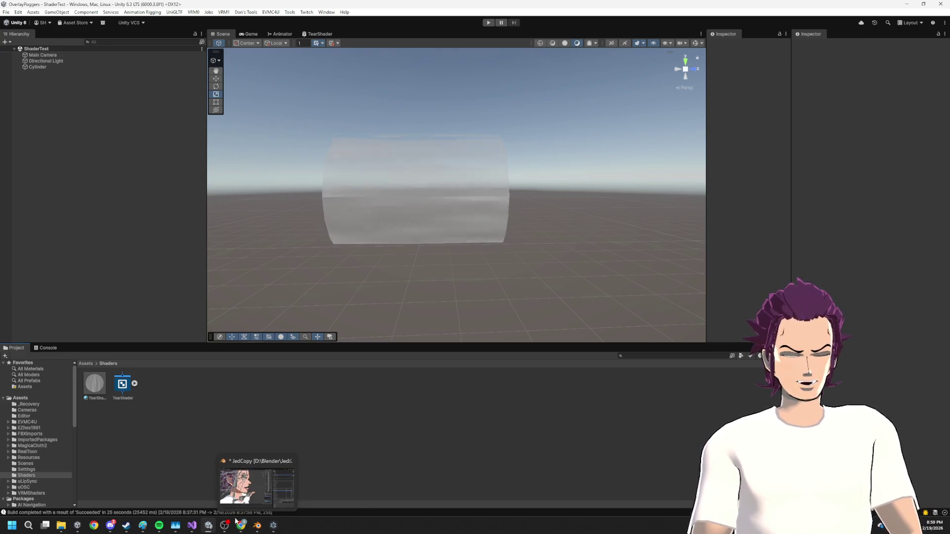
click(297, 490)
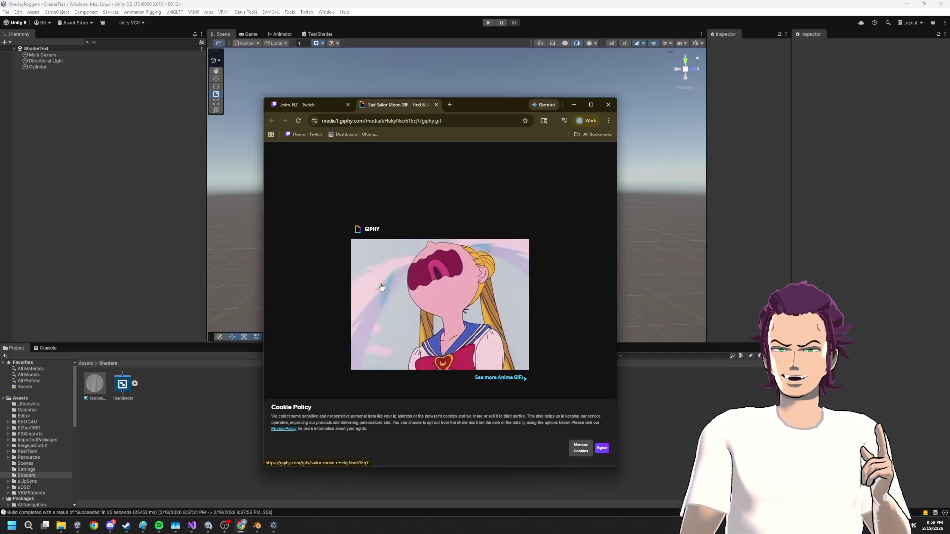
click(573, 103)
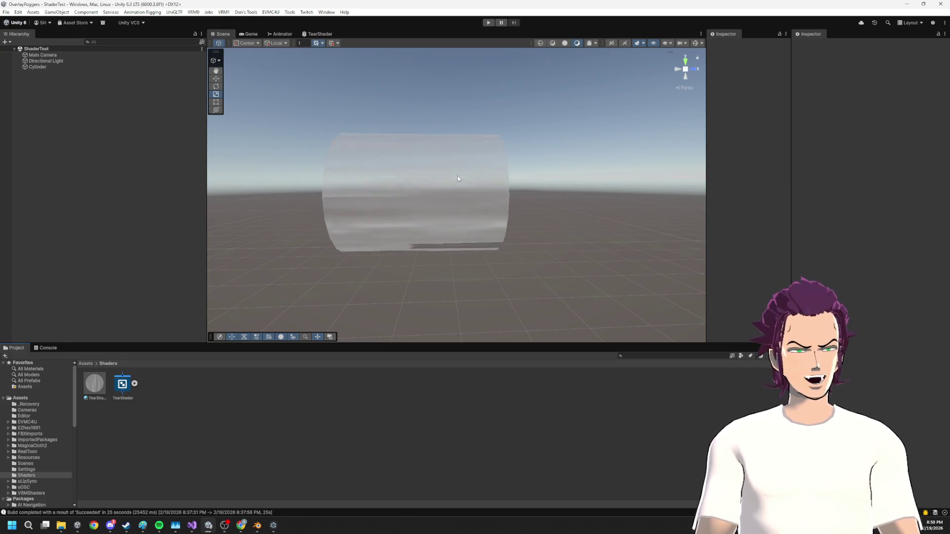
click(321, 34)
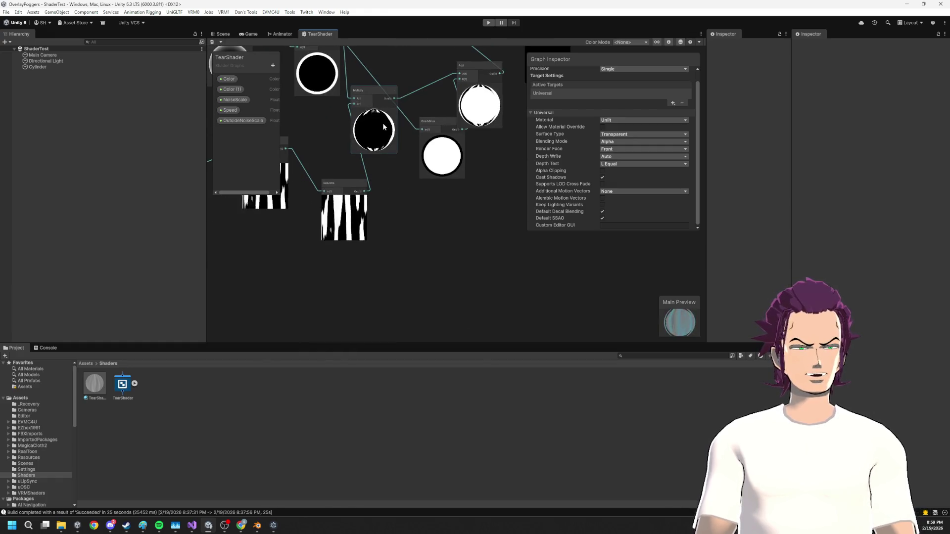
key(alt+Tab)
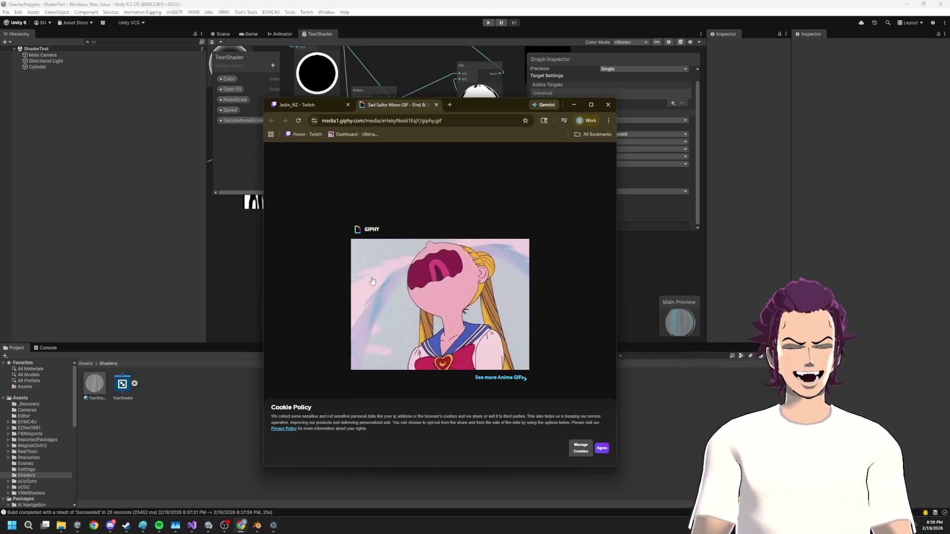
click(285, 51)
click(221, 34)
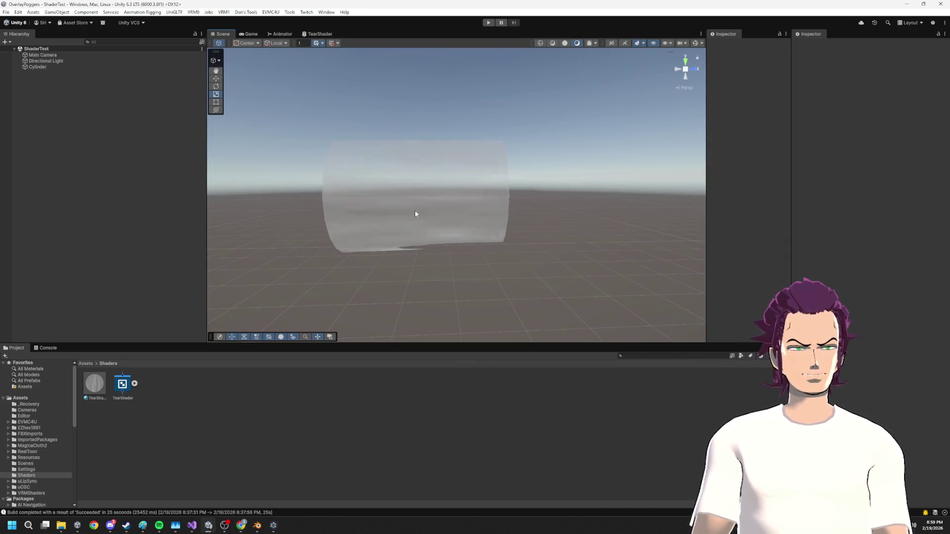
- Change the cylinder's tear material colour from white to a pale, low-saturation cyan
click(416, 208)
click(900, 387)
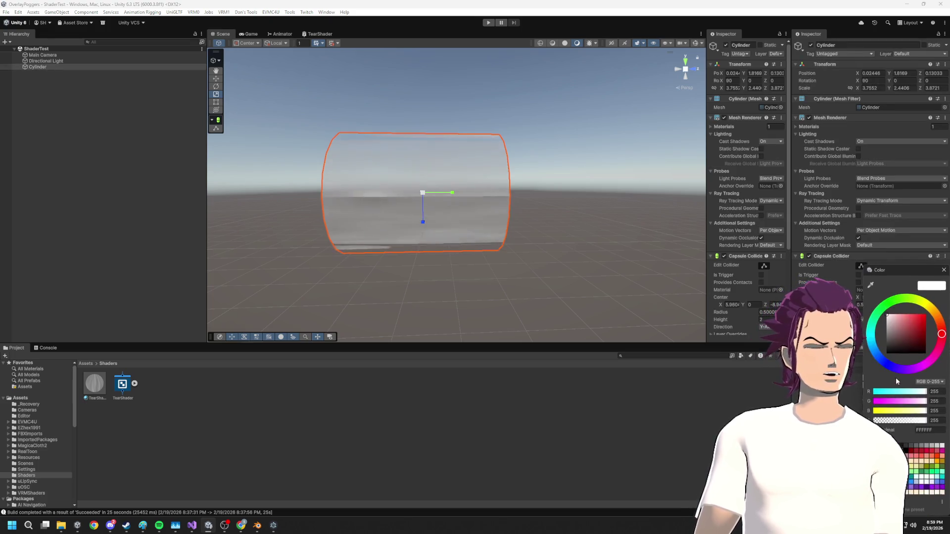
click(899, 314)
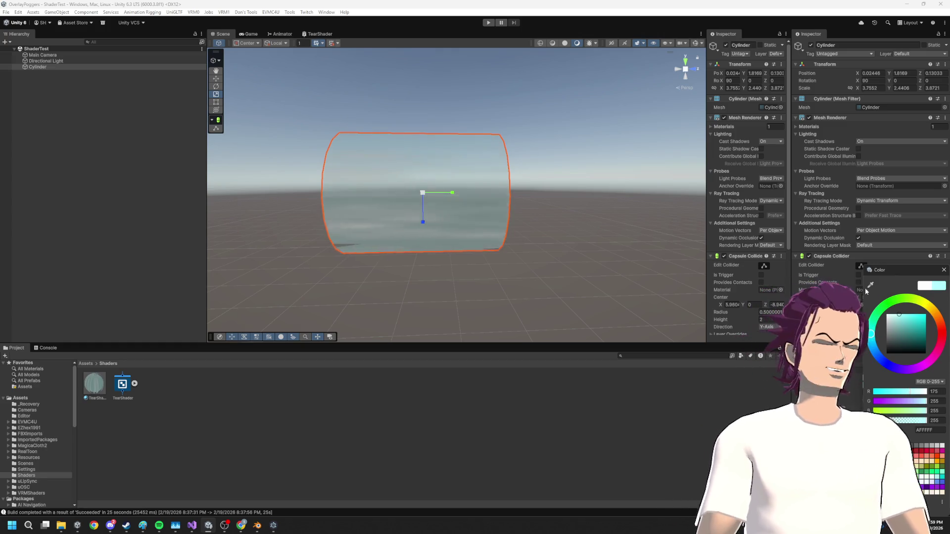
key(ctrl+z)
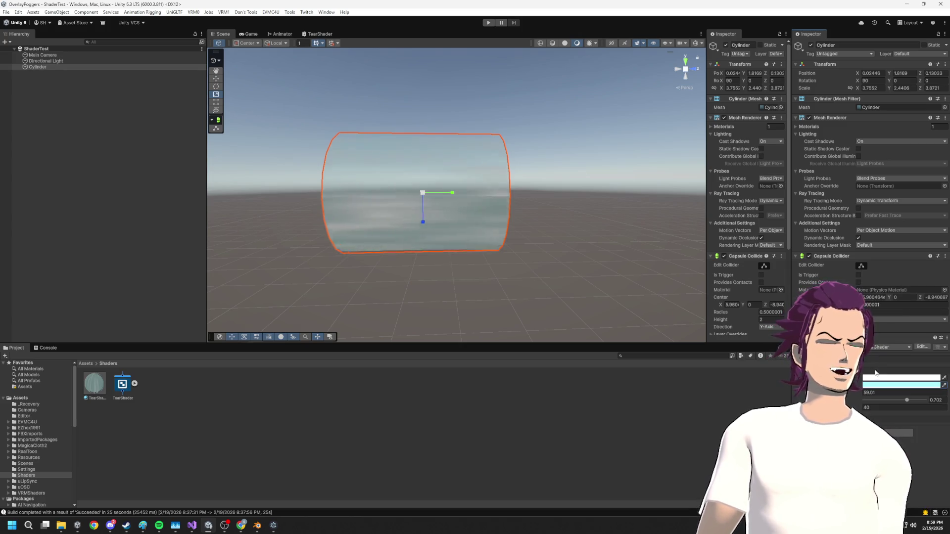
mouse_move(891, 358)
mouse_down()
mouse_move(871, 337)
mouse_move(914, 309)
mouse_up()
click(925, 315)
click(902, 314)
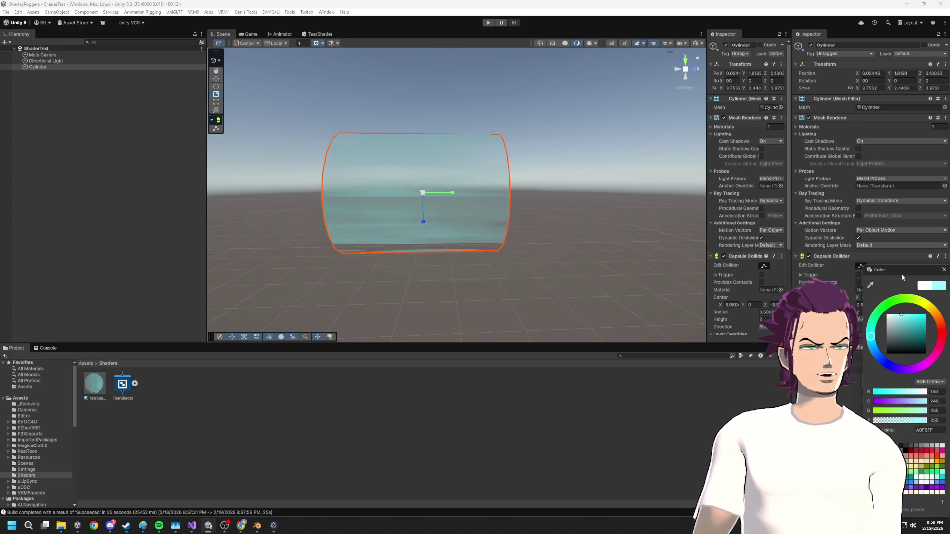
drag(901, 315, 900, 315)
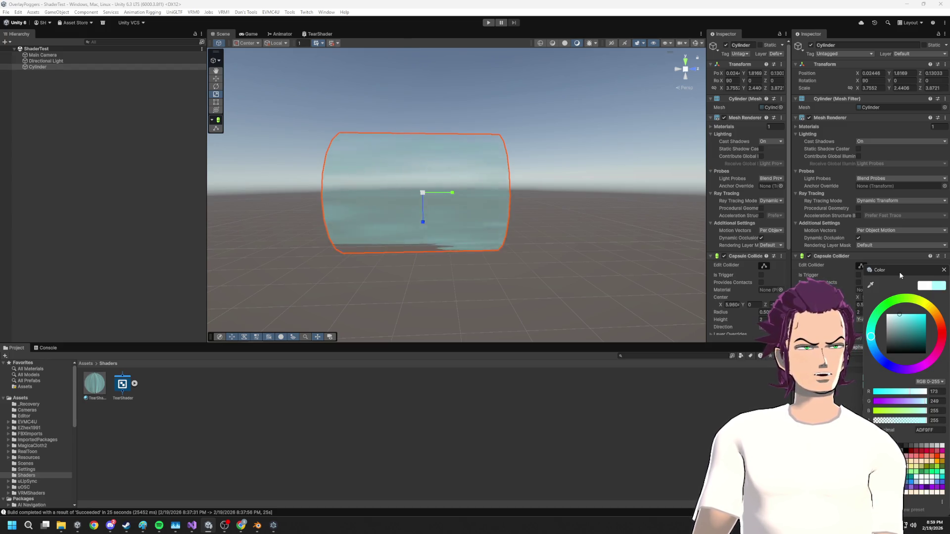
click(537, 191)
- Orbit to inspect the cyan cylinder end-on, then switch over to the Blender project
mouse_move(508, 211)
mouse_down()
mouse_move(474, 335)
mouse_move(318, 242)
mouse_move(495, 212)
mouse_up()
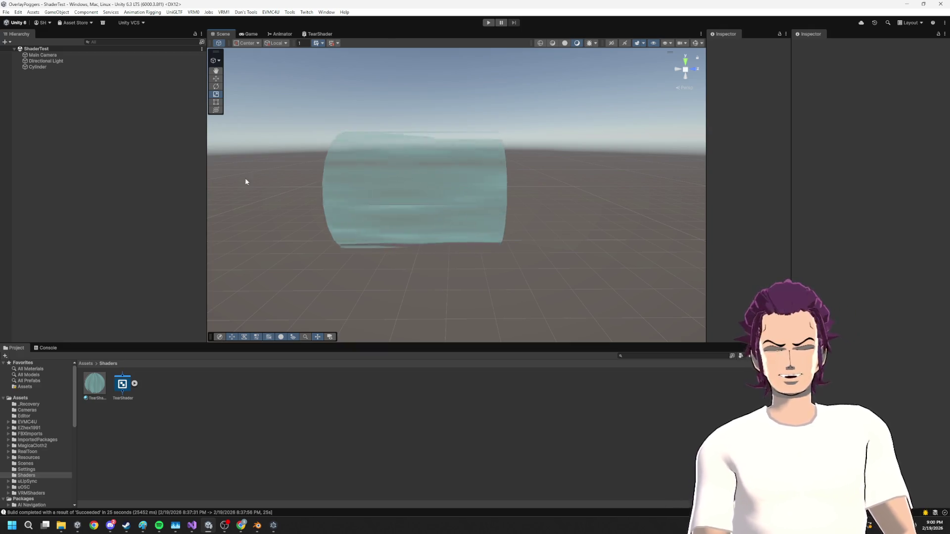
mouse_move(470, 157)
mouse_down()
mouse_move(564, 198)
mouse_move(422, 192)
mouse_up()
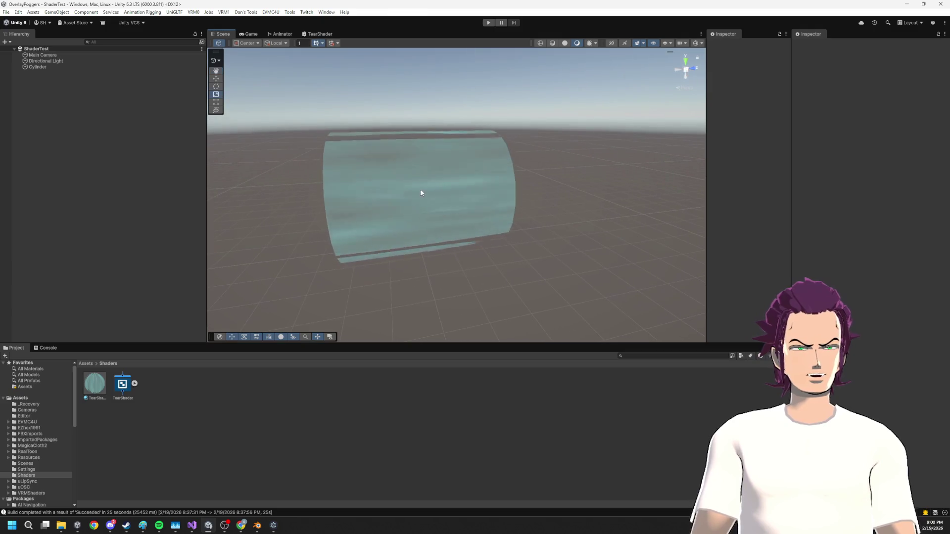
click(275, 525)
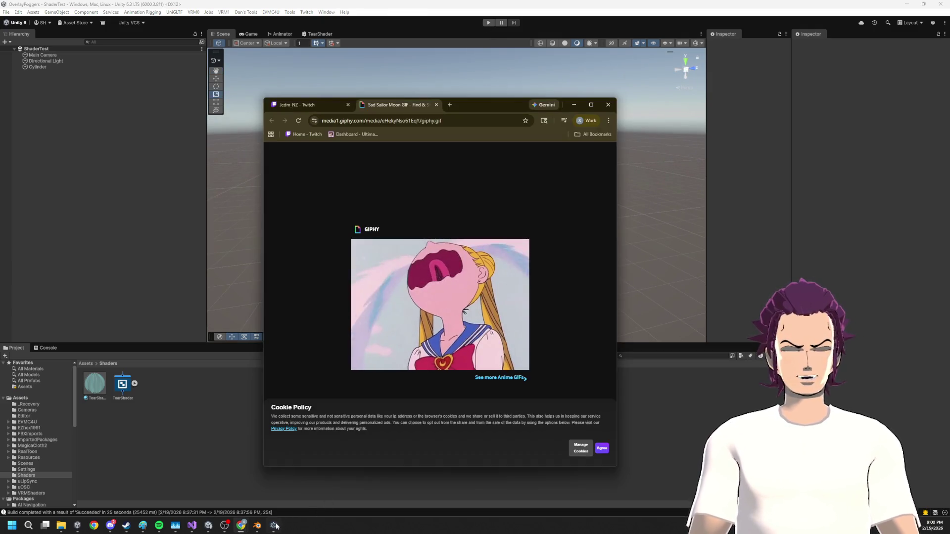
click(257, 525)
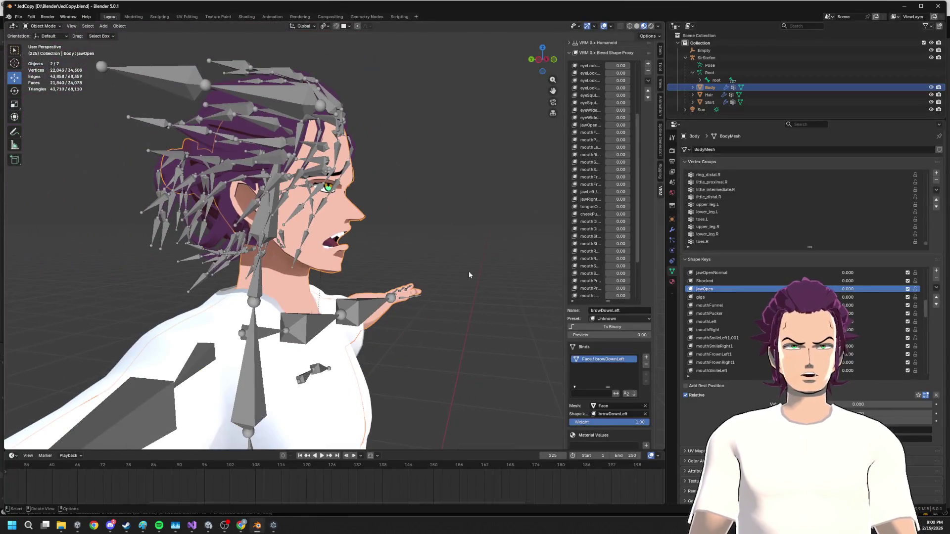
- From a front view of the character, add a cone mesh to the scene
scroll(307, 274, down, 5)
mouse_move(411, 245)
mouse_down()
mouse_move(378, 246)
mouse_move(452, 198)
mouse_up()
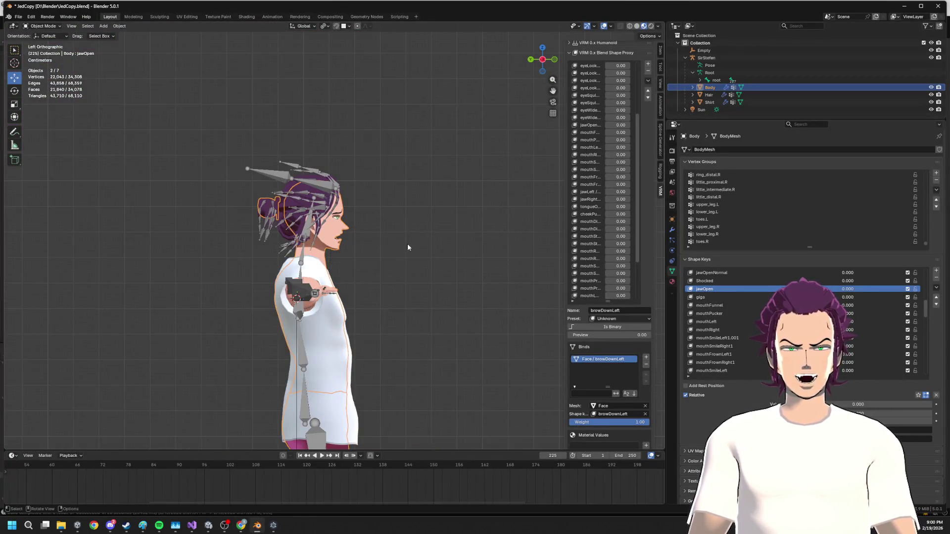
click(453, 198)
key(shift+a)
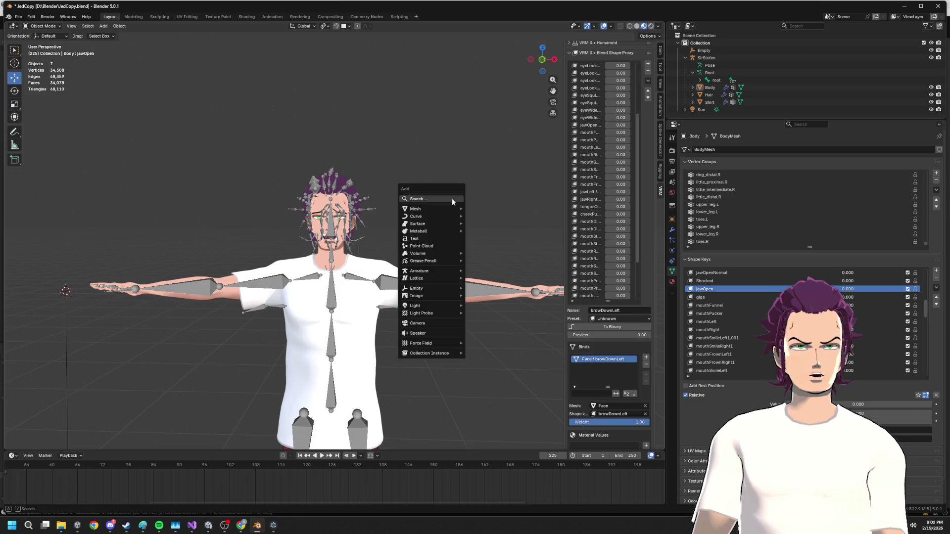
mouse_move(438, 209)
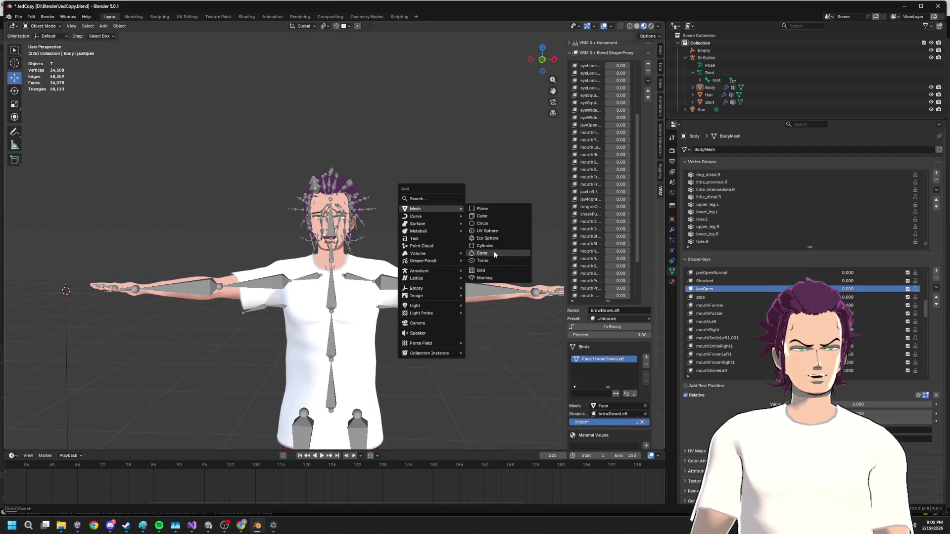
click(493, 252)
- Turn the cone onto its side and move it up to the avatar's head
scroll(402, 236, down, 5)
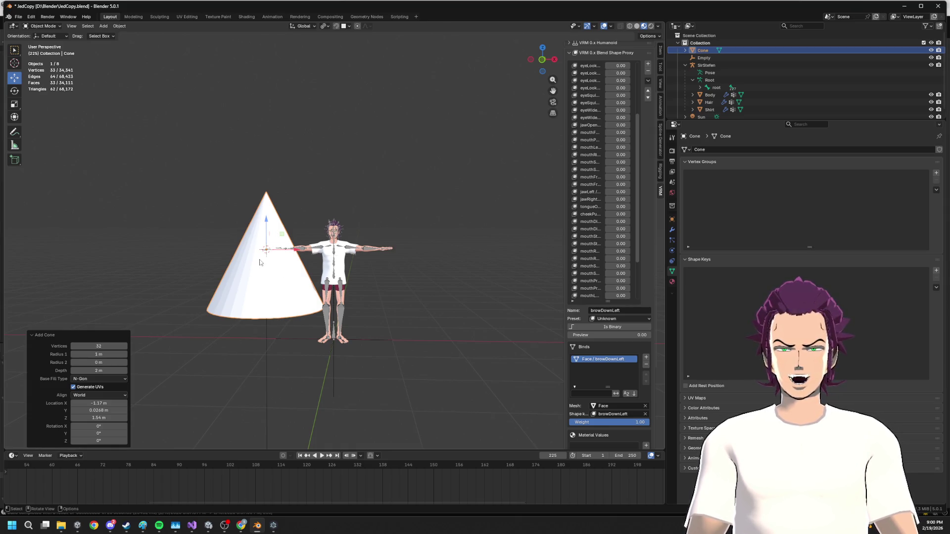
key(r)
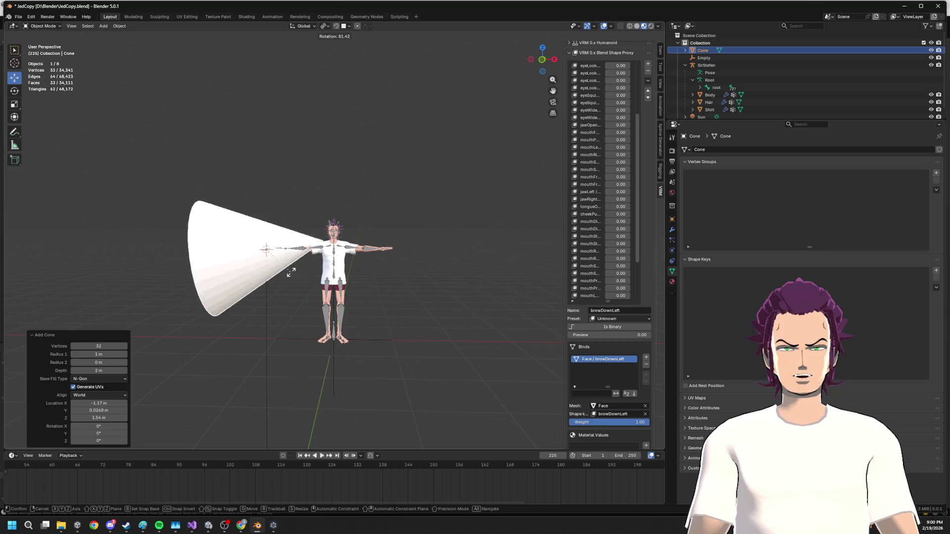
click(290, 274)
key(alt+Tab)
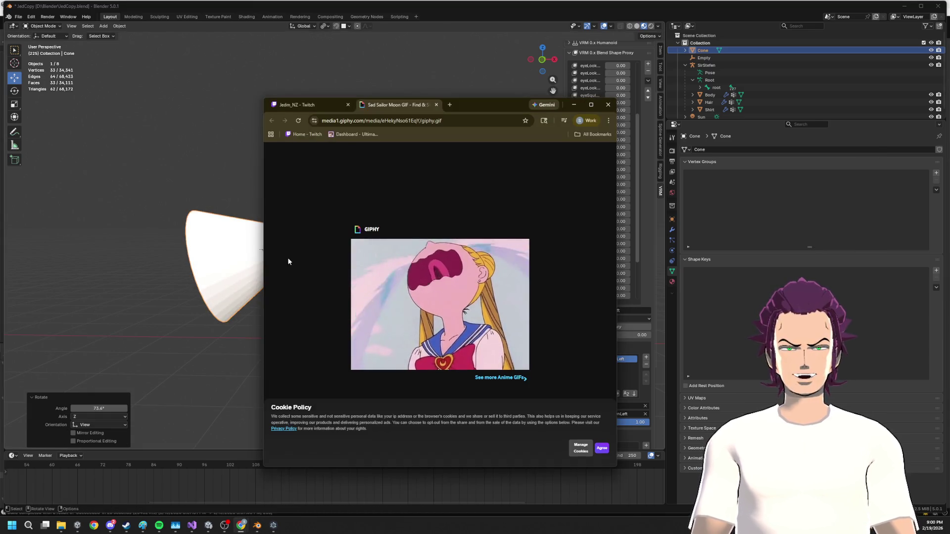
key(alt+Tab)
mouse_move(242, 224)
mouse_down()
mouse_move(297, 287)
mouse_move(307, 287)
mouse_move(296, 254)
mouse_move(324, 251)
mouse_up()
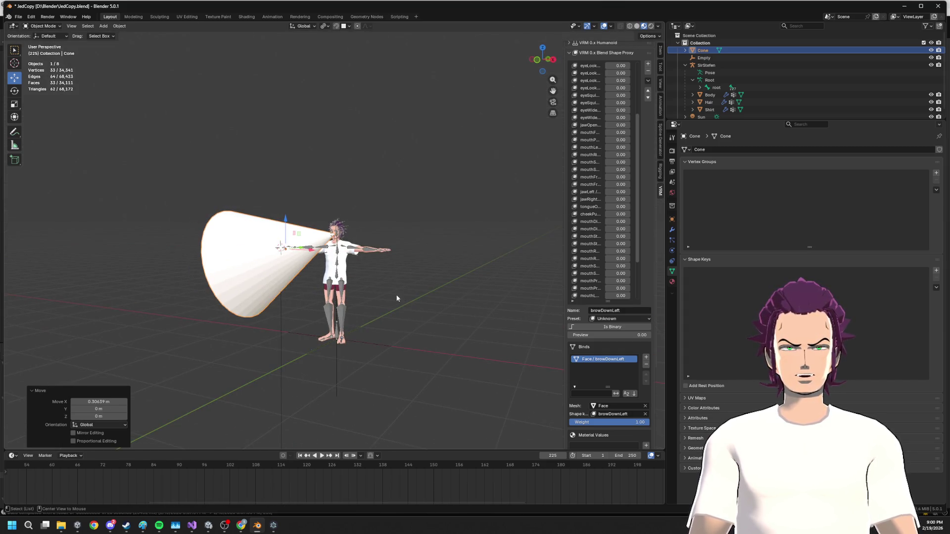
click(287, 223)
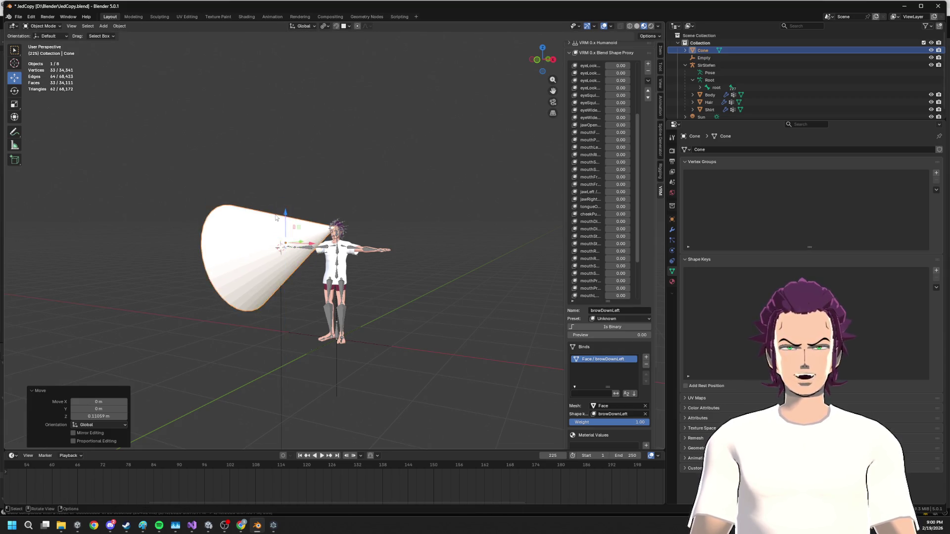
- Enter Edit Mode on the cone, cancelling the stray loop cut and delete menu
scroll(287, 222, up, 4)
key(Tab)
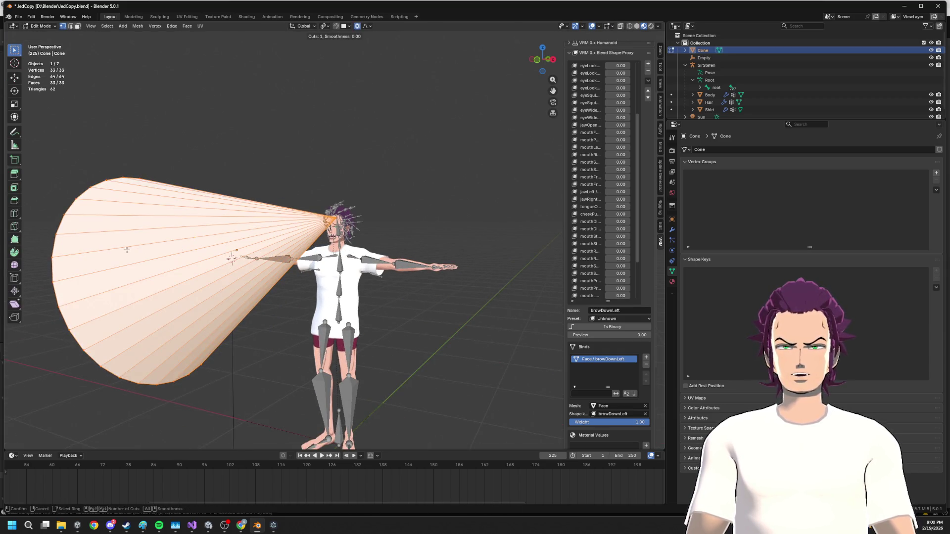
key(Escape)
scroll(174, 245, down, 3)
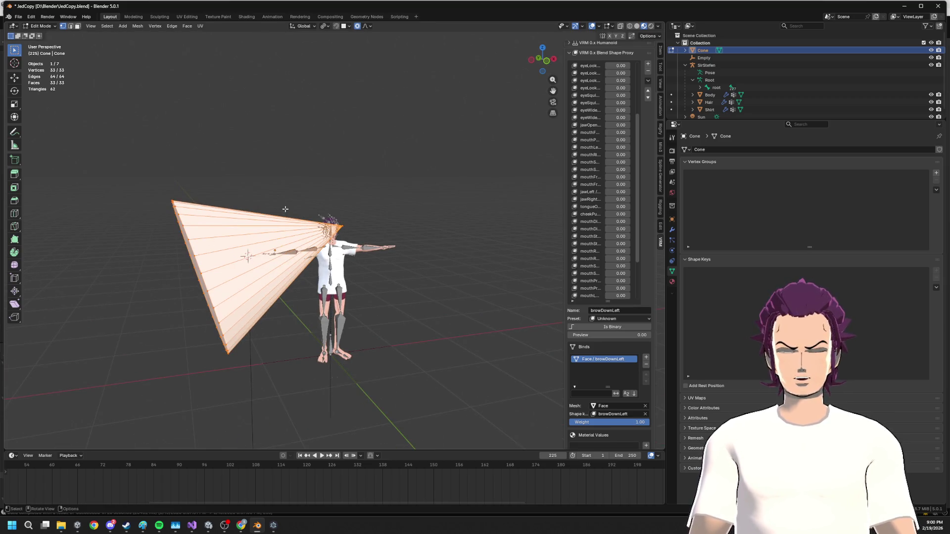
right_click(337, 299)
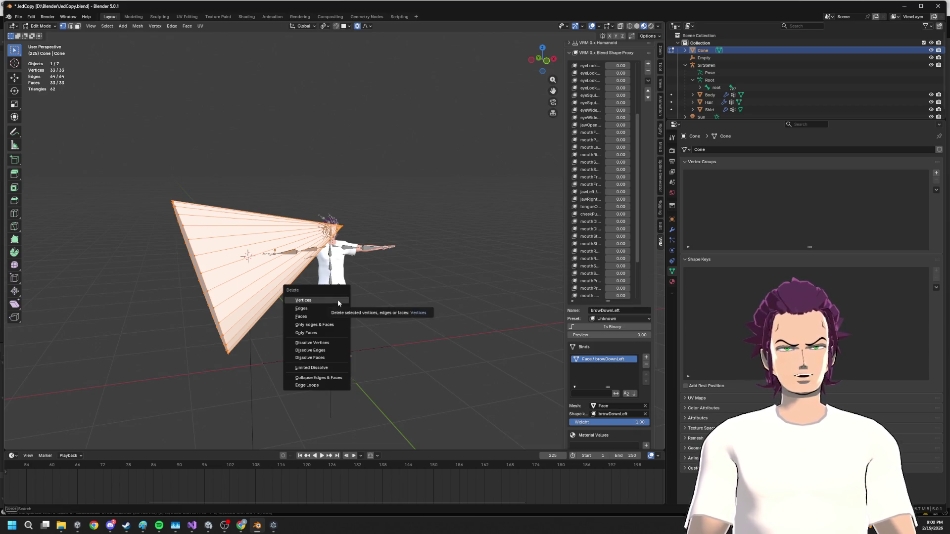
- Delete the cone and add a new cylinder mesh in its place
key(Tab)
key(Delete)
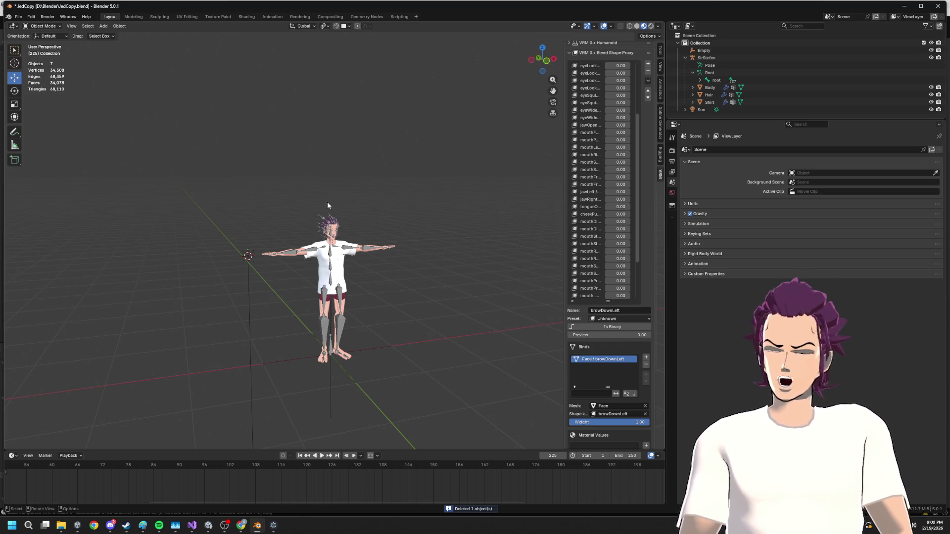
key(shift+a)
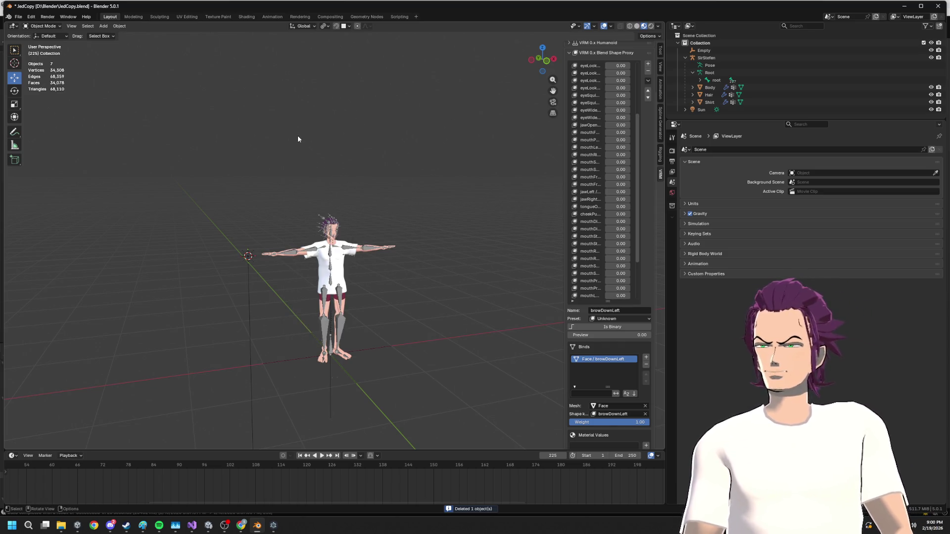
key(shift+a)
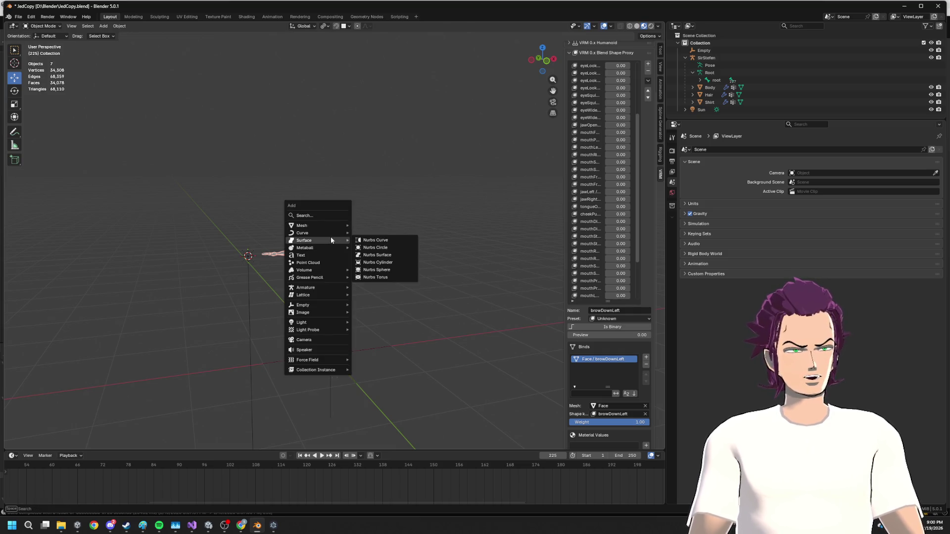
mouse_move(328, 226)
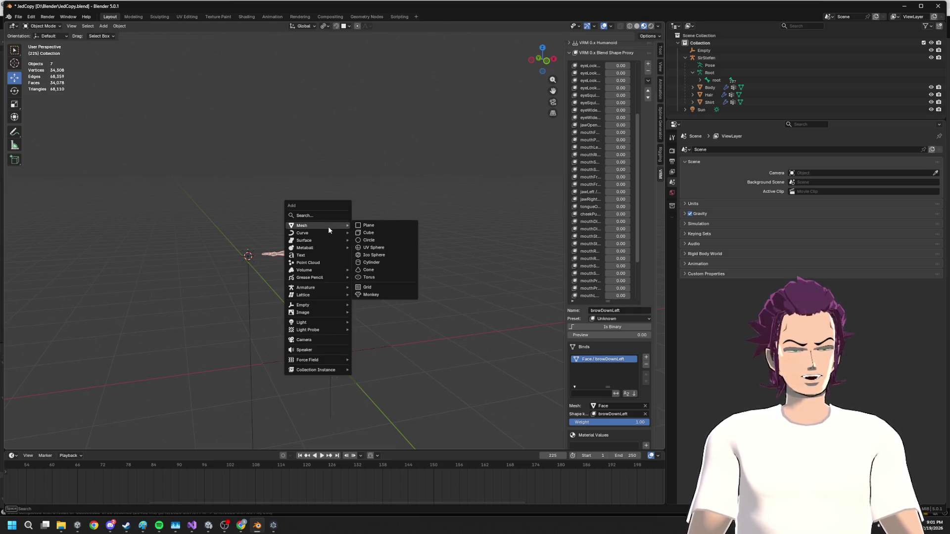
click(372, 263)
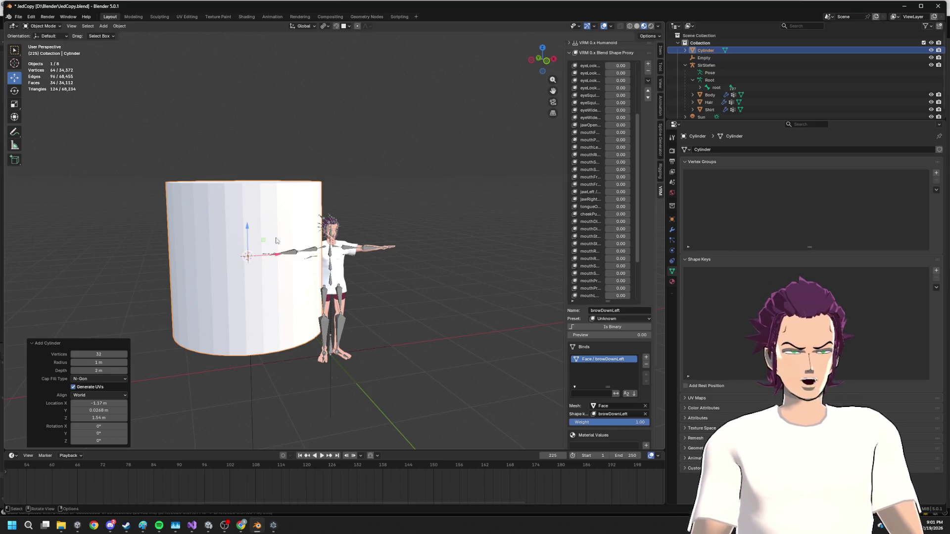
- In front orthographic view, rotate the cylinder about 81 degrees onto its side
key(r)
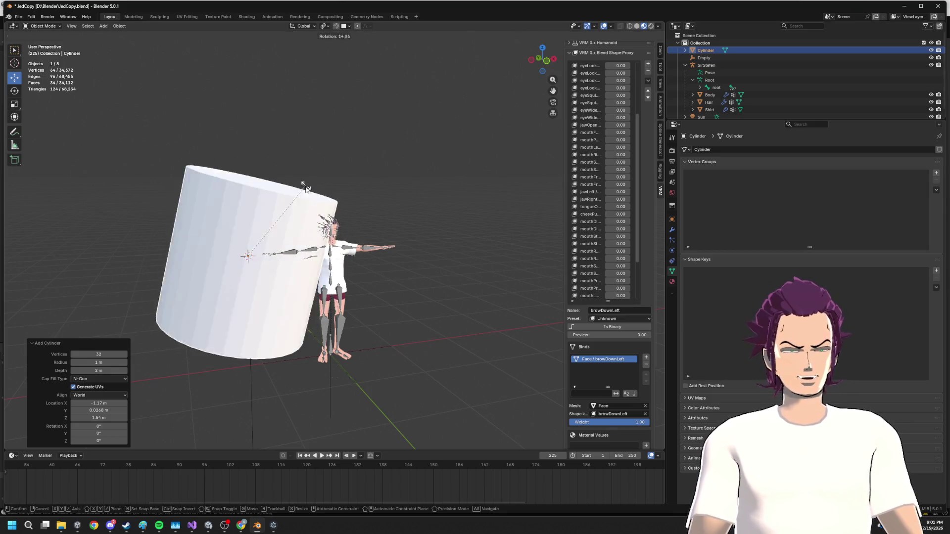
key(Escape)
click(547, 61)
key(r)
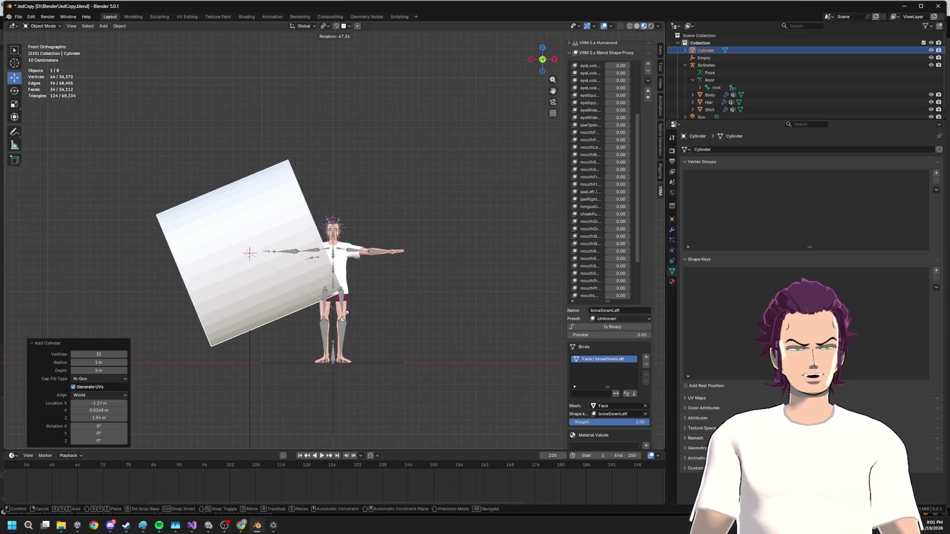
key(Escape)
key(r)
click(408, 340)
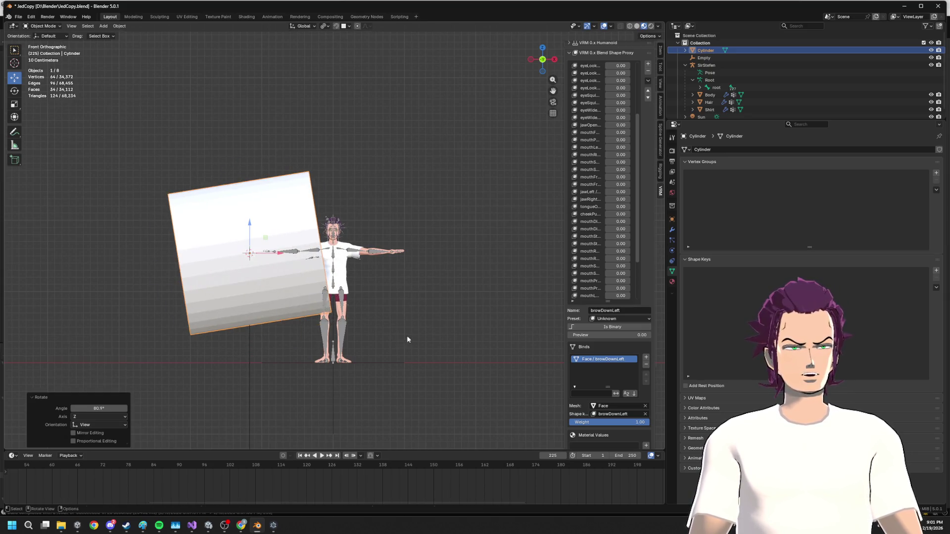
- Shrink the cylinder to about half size and place it beside the head
key(s)
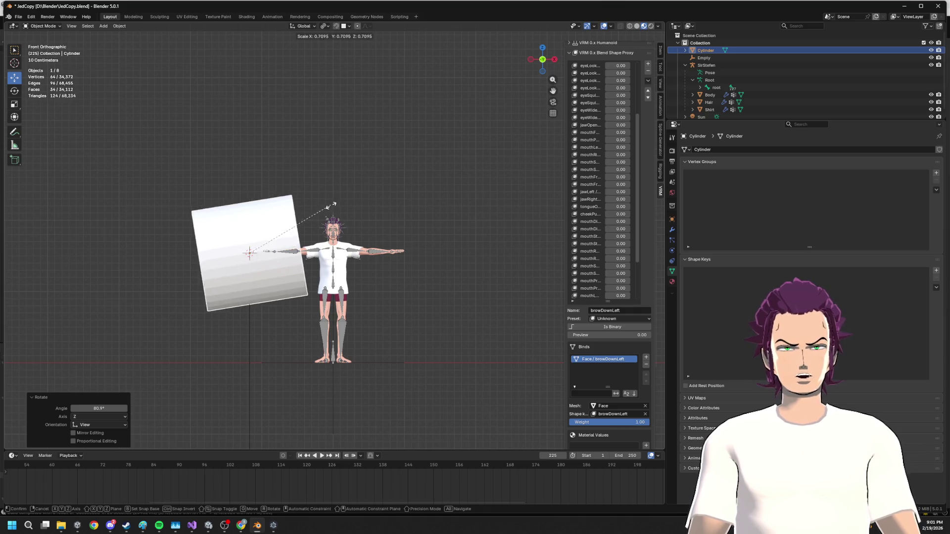
click(292, 225)
key(g)
click(352, 200)
key(s)
click(344, 216)
scroll(344, 217, up, 8)
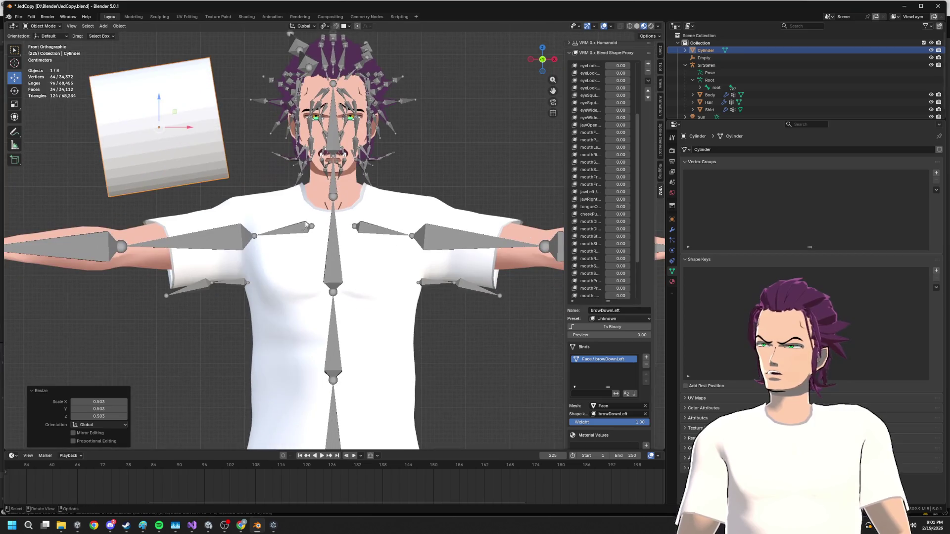
key(Tab)
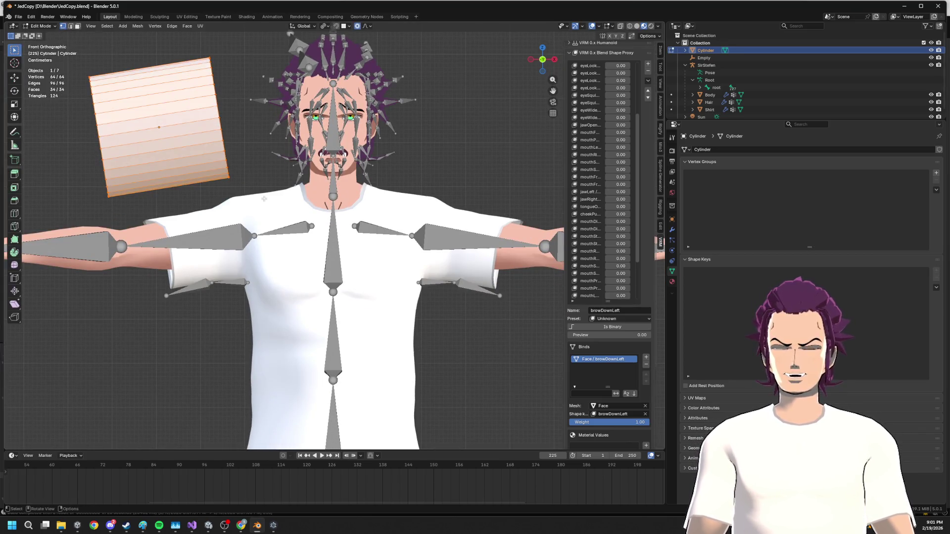
- Add 8 loop cuts along the cylinder mesh
click(161, 128)
click(160, 130)
key(a)
key(s)
key(x)
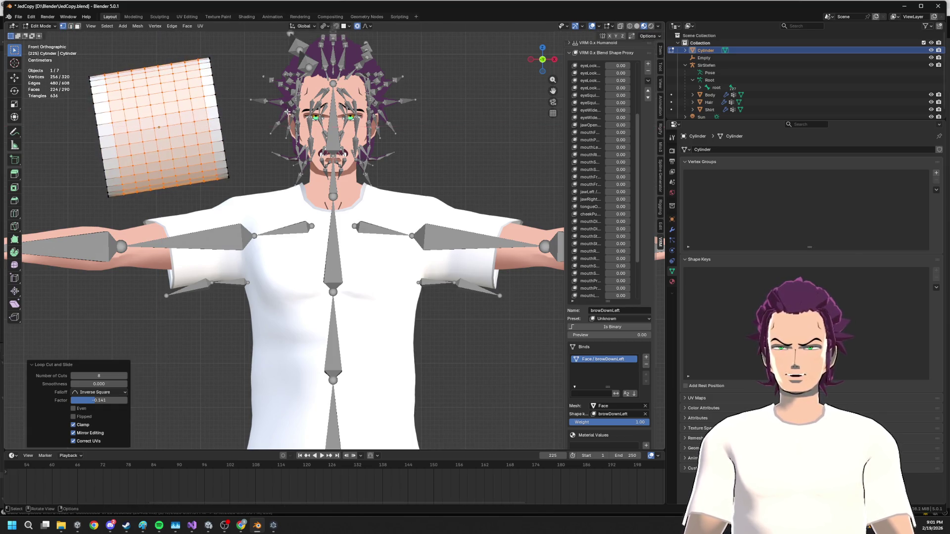
key(Escape)
scroll(332, 143, down, 5)
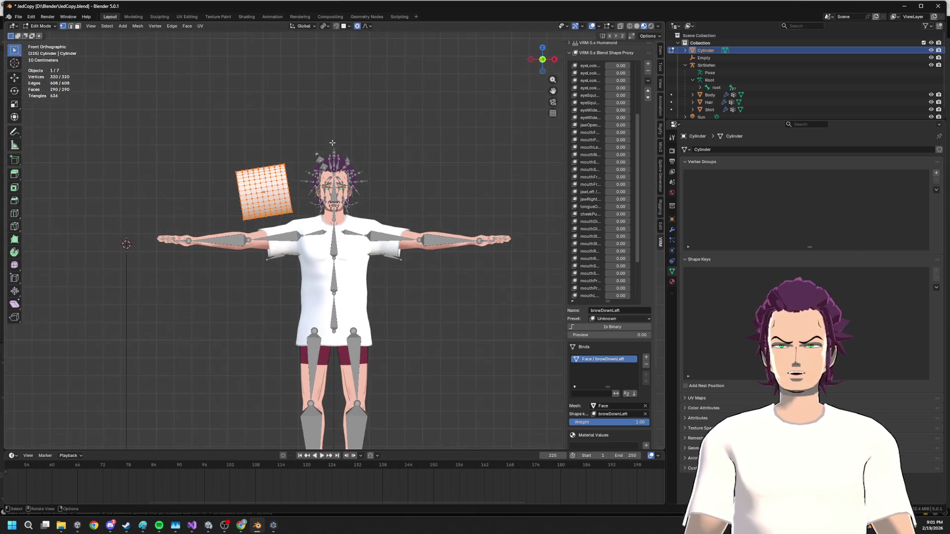
- Stretch the cylinder along X into a long tube and lower it on Z to eye height
key(Tab)
key(s)
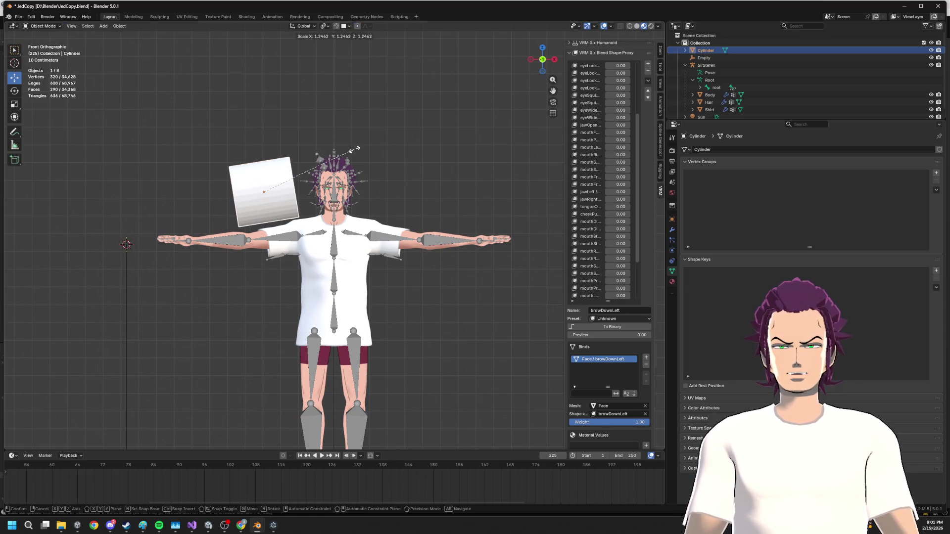
key(x)
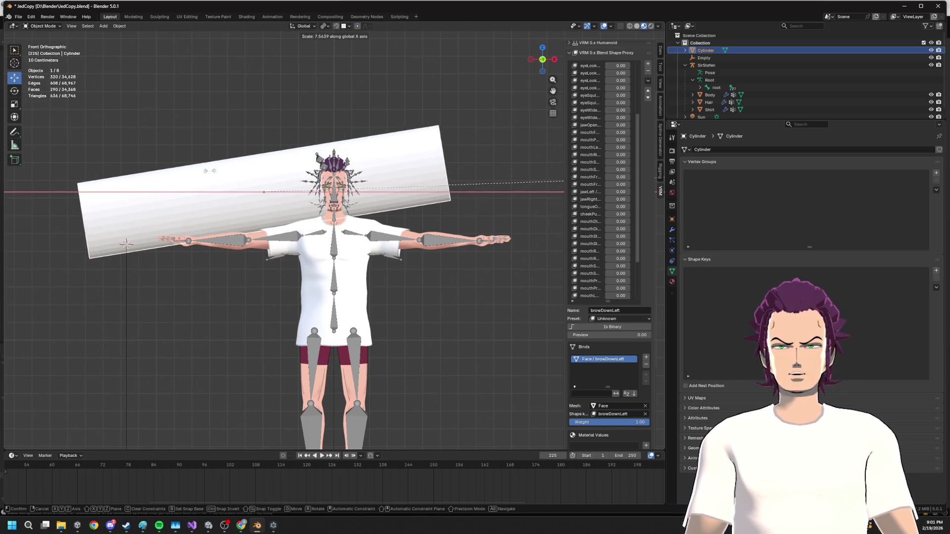
click(186, 177)
key(h)
key(alt+h)
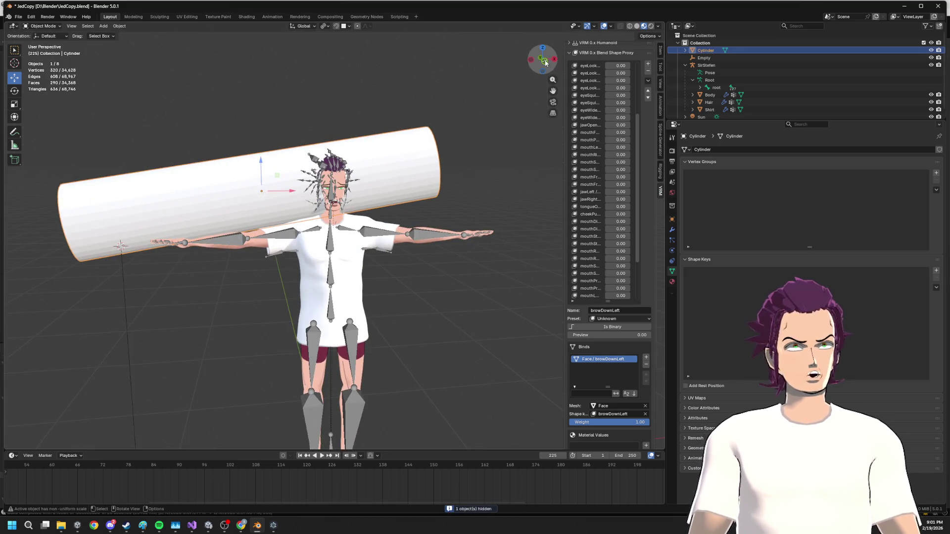
click(545, 60)
key(g)
key(z)
click(354, 159)
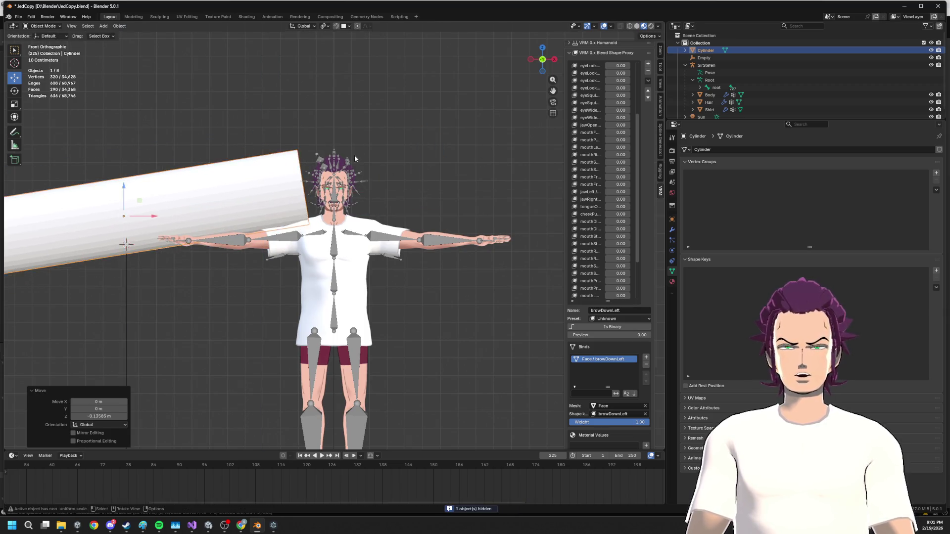
- With X-ray on, select the face-side end ring and scale it down to 0.078, tapering it to a point
key(Tab)
scroll(309, 194, down, 3)
drag(342, 256, 343, 256)
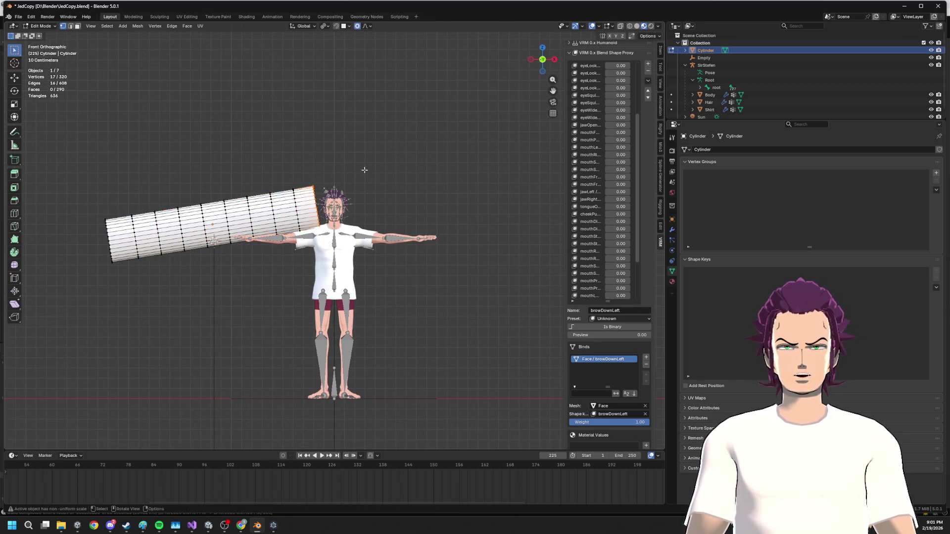
right_click(352, 158)
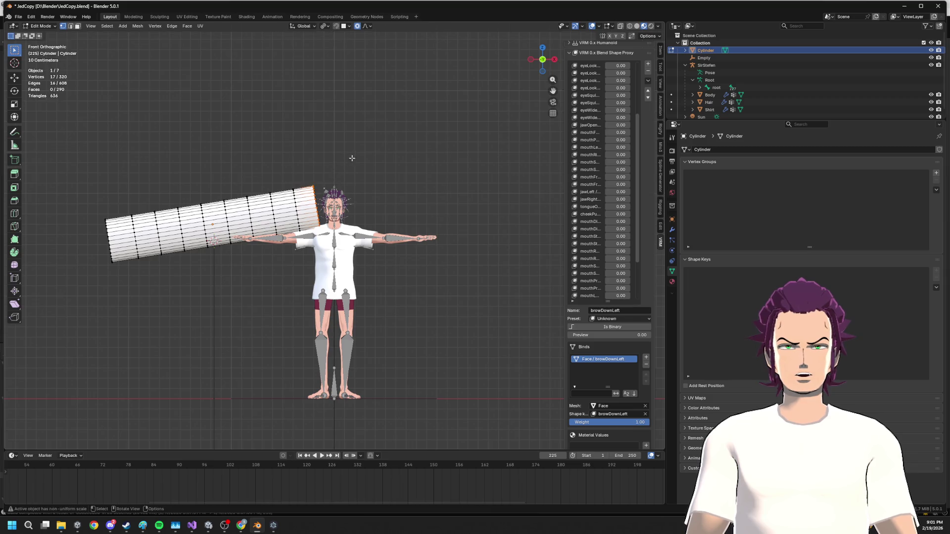
click(620, 27)
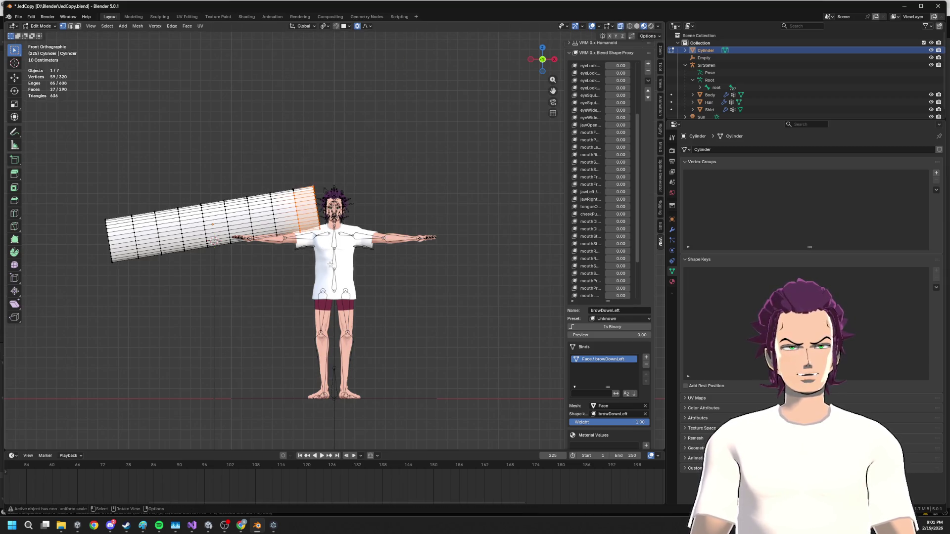
scroll(368, 201, right, 2)
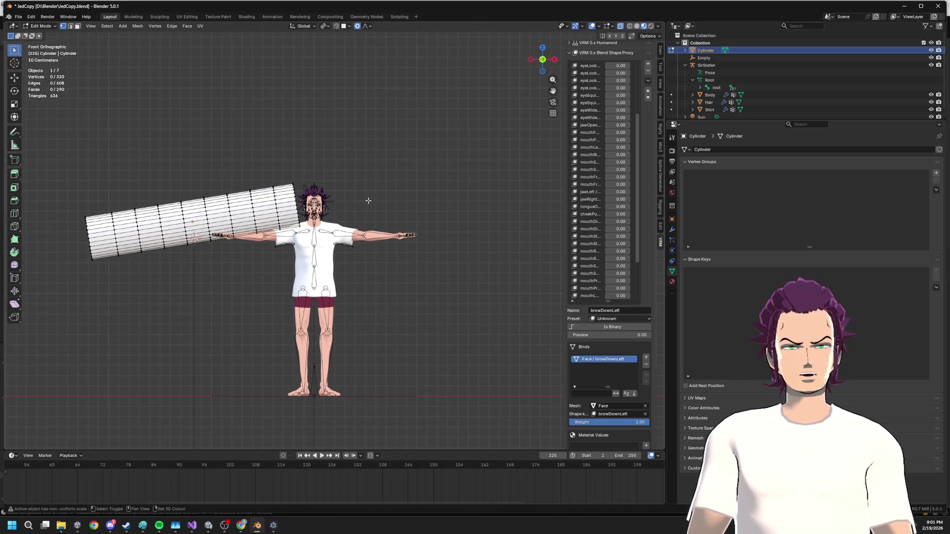
key(s)
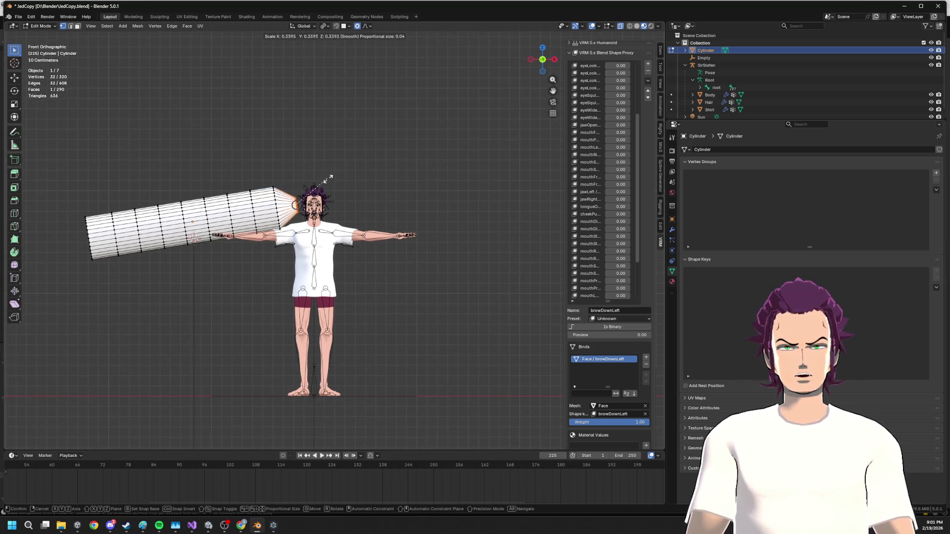
scroll(365, 159, down, 9)
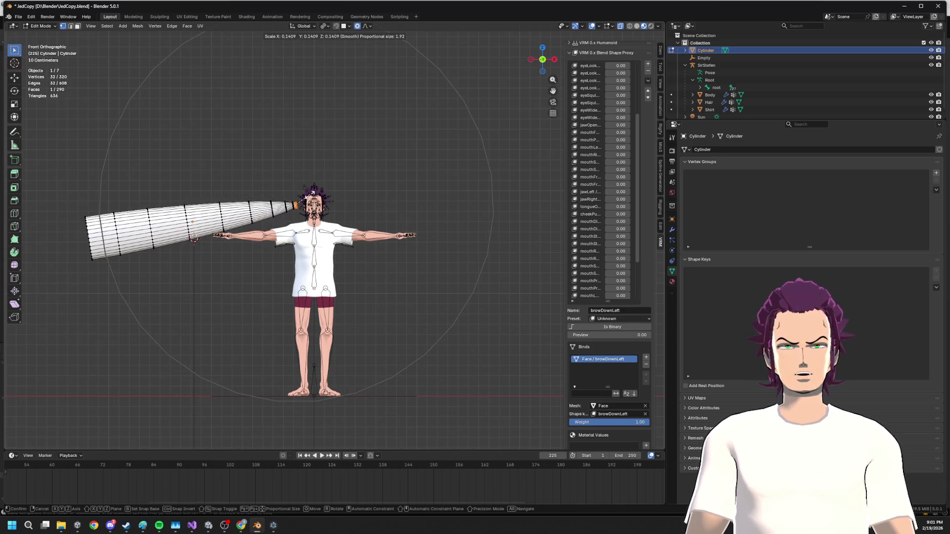
click(300, 199)
key(s)
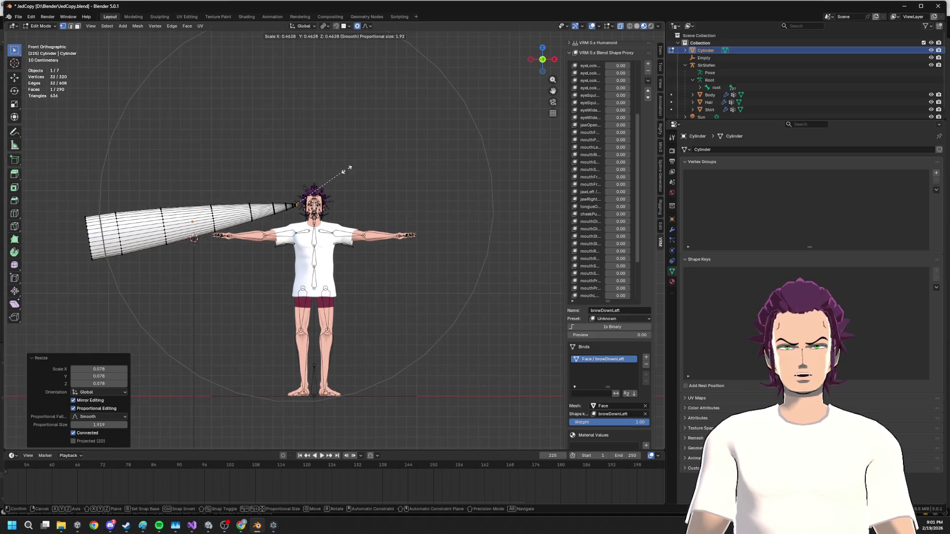